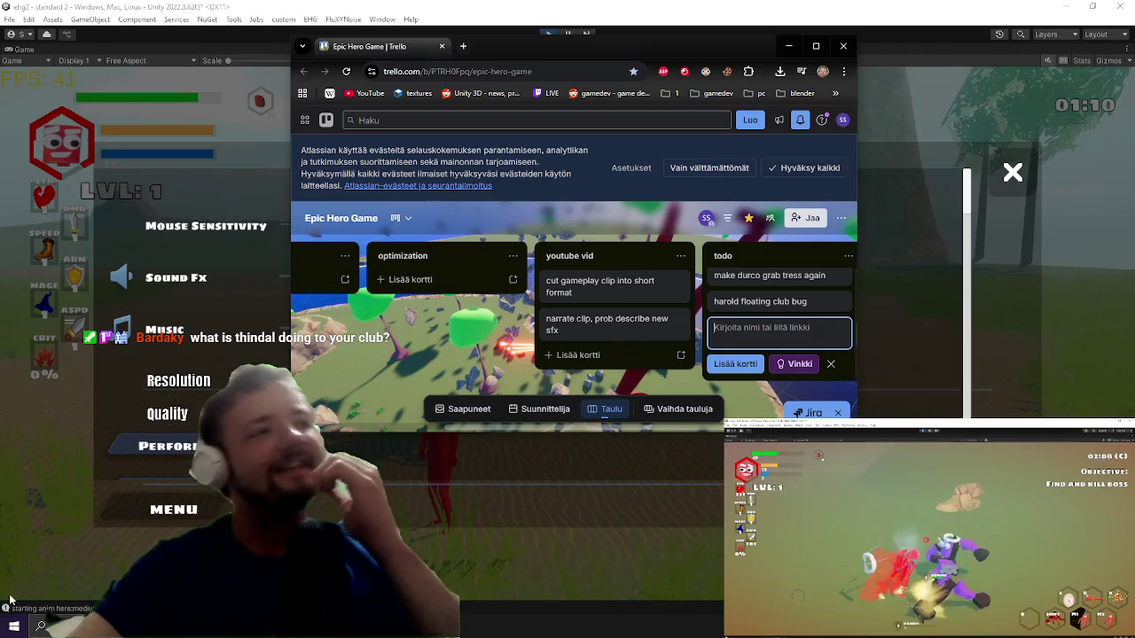
Step: Switch from the Trello to-do board back to Visual Studio showing UltimateBeam.cs
key("alt+Tab")
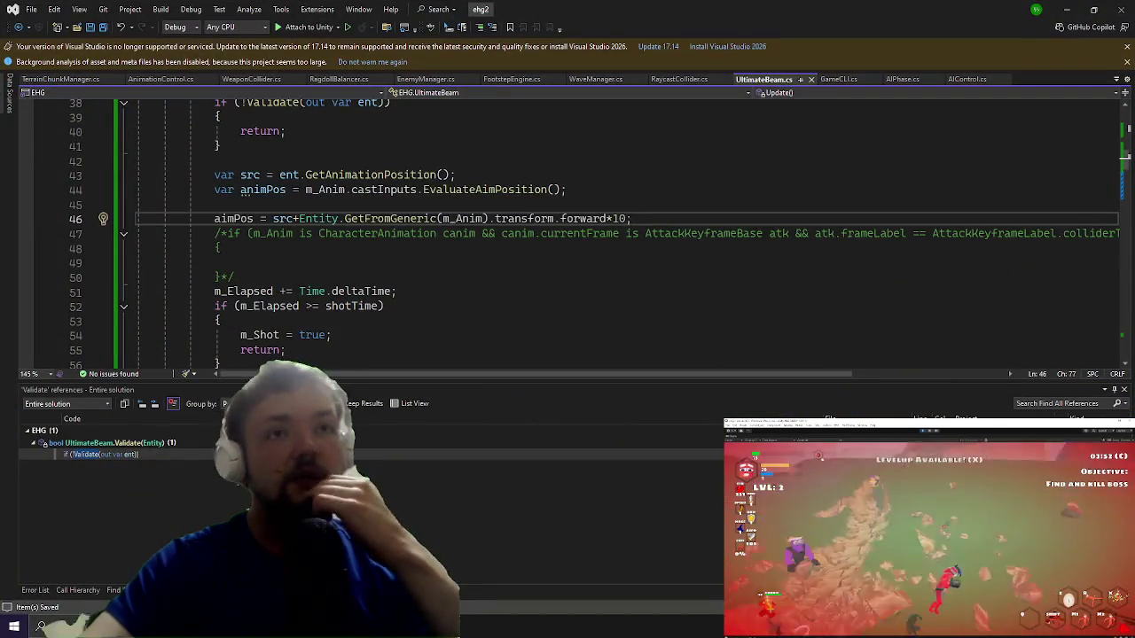
Step: Change the aim multiplier on line 46 from forward*10 to forward*50 and save UltimateBeam.cs
scroll(620, 228, "up", 3)
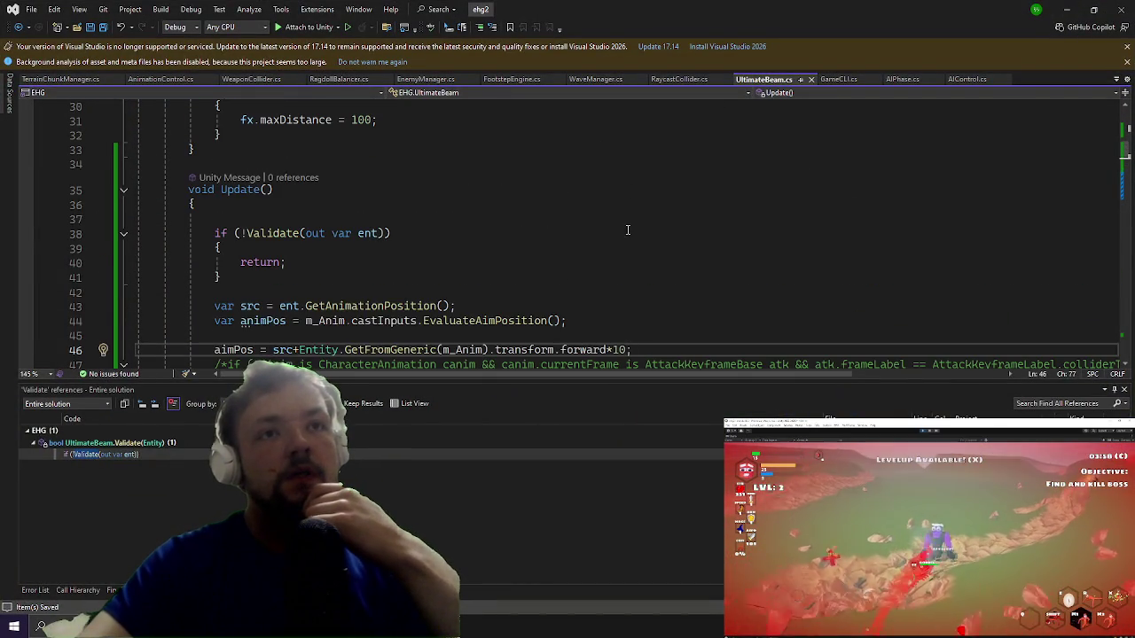
scroll(588, 220, "down", 2)
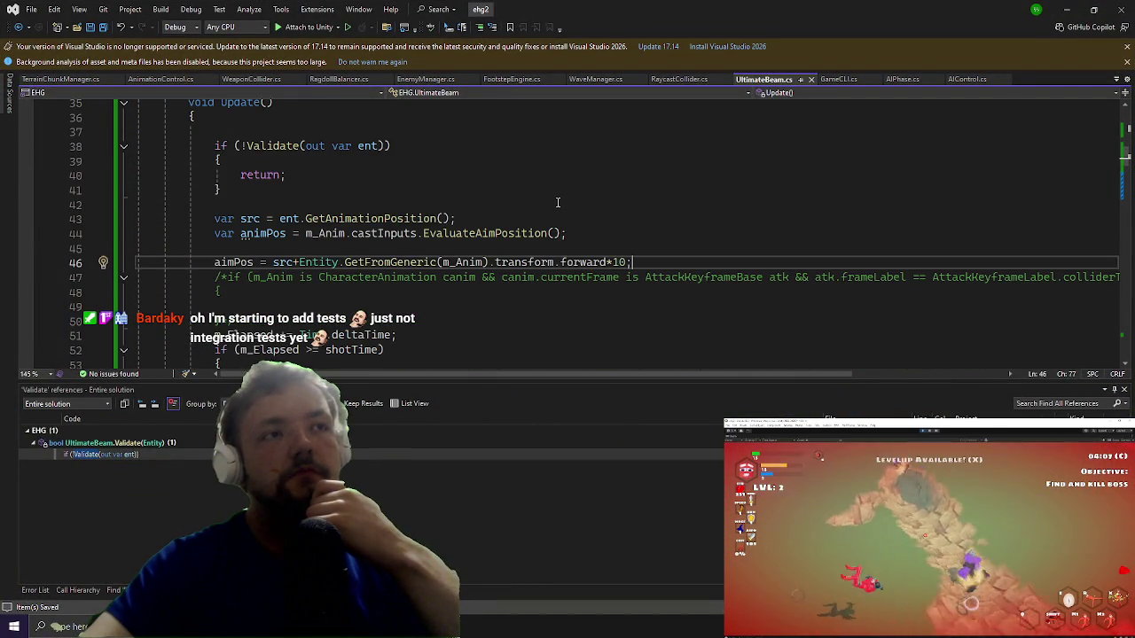
scroll(561, 200, "up", 10)
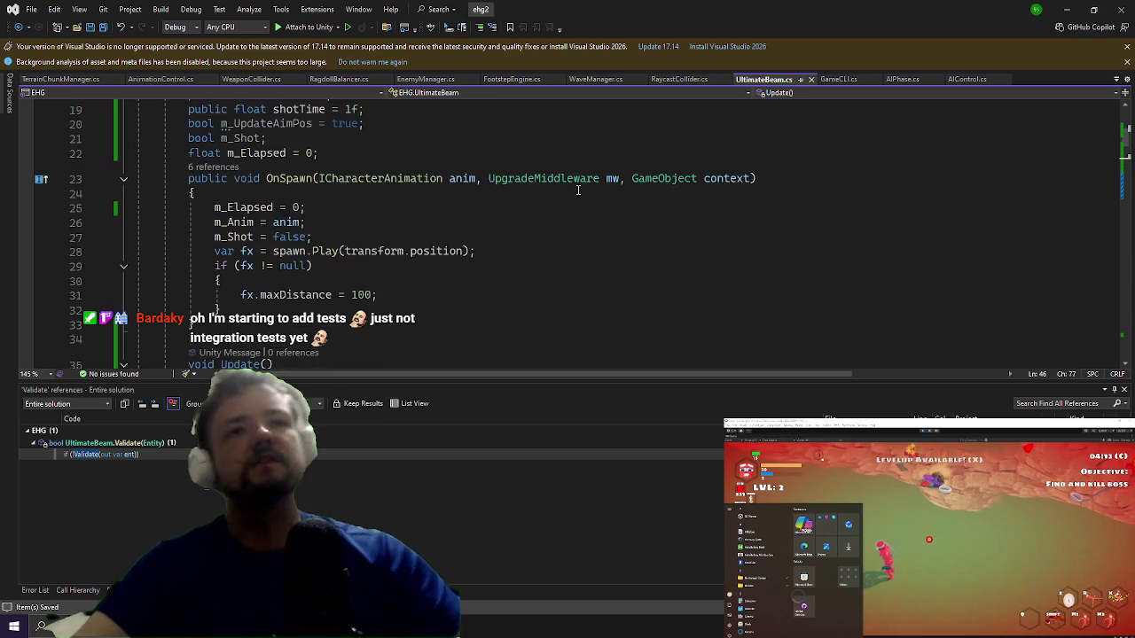
scroll(574, 188, "down", 1)
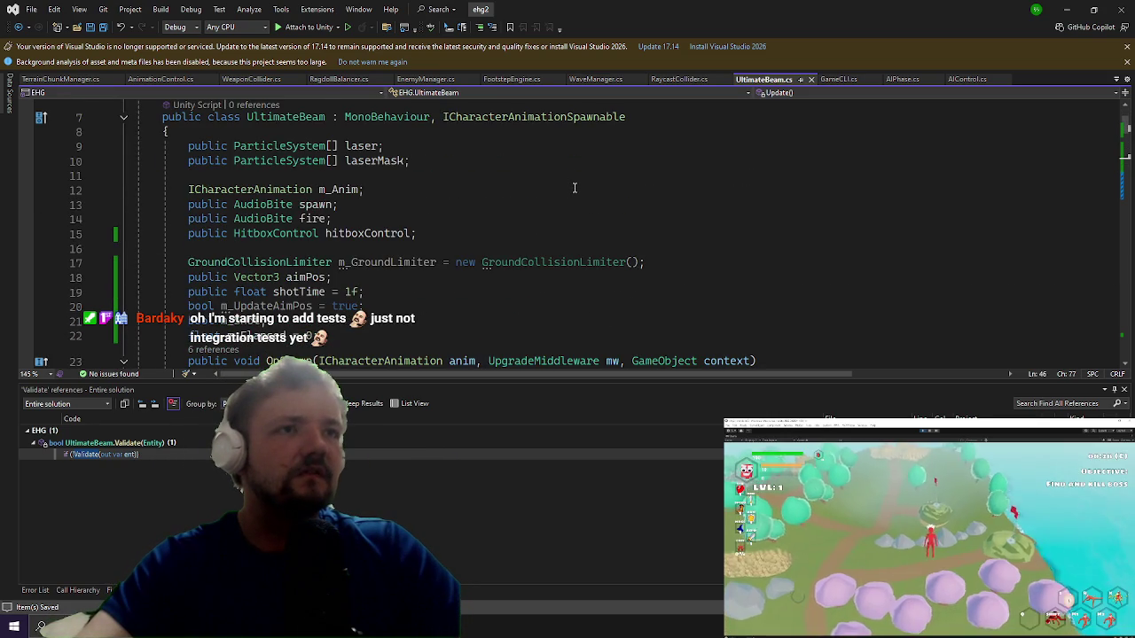
scroll(574, 188, "down", 6)
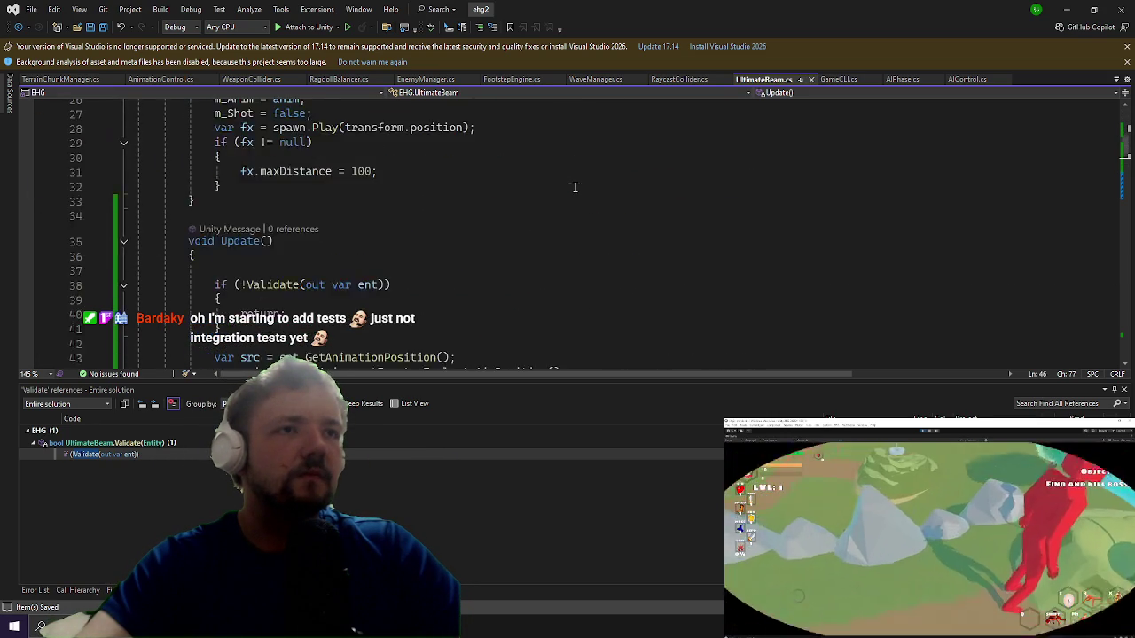
scroll(574, 188, "down", 6)
scroll(599, 160, "up", 1)
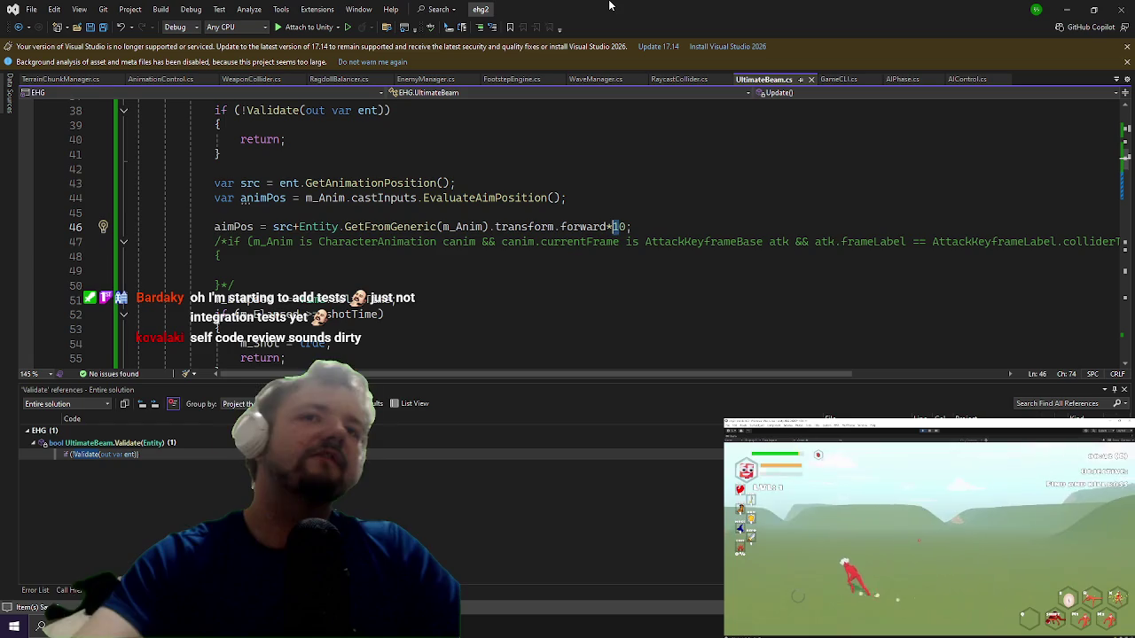
key("BackSpace")
type("5")
key("ctrl+s")
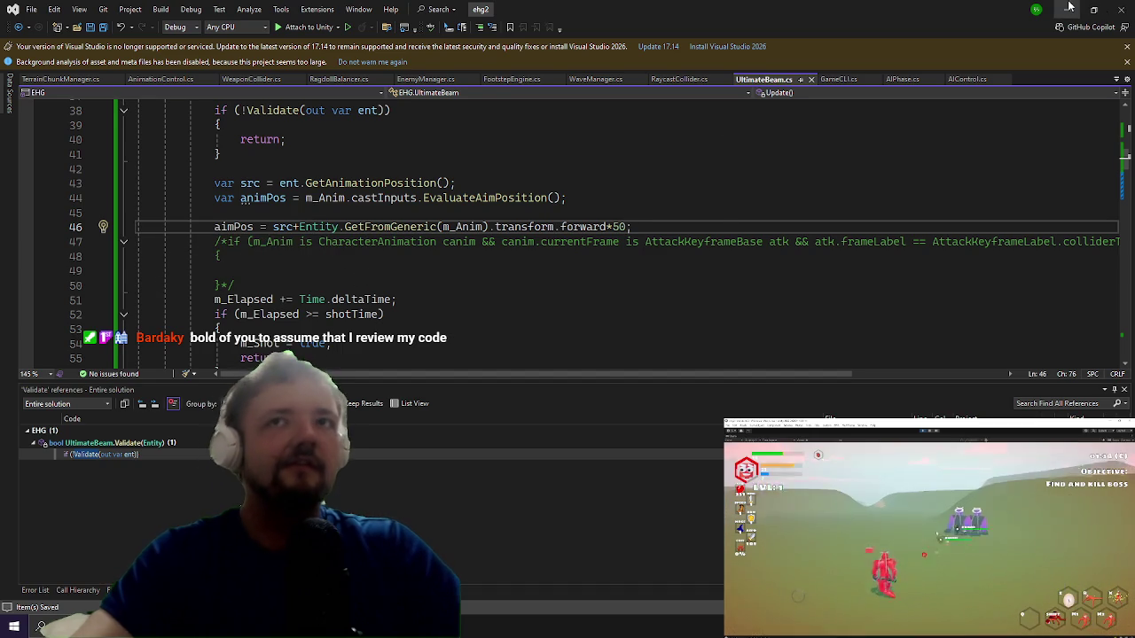
key("alt+Tab")
Step: Resume play, run across the field and fire the ultimate beam at the blue boss
key("Escape")
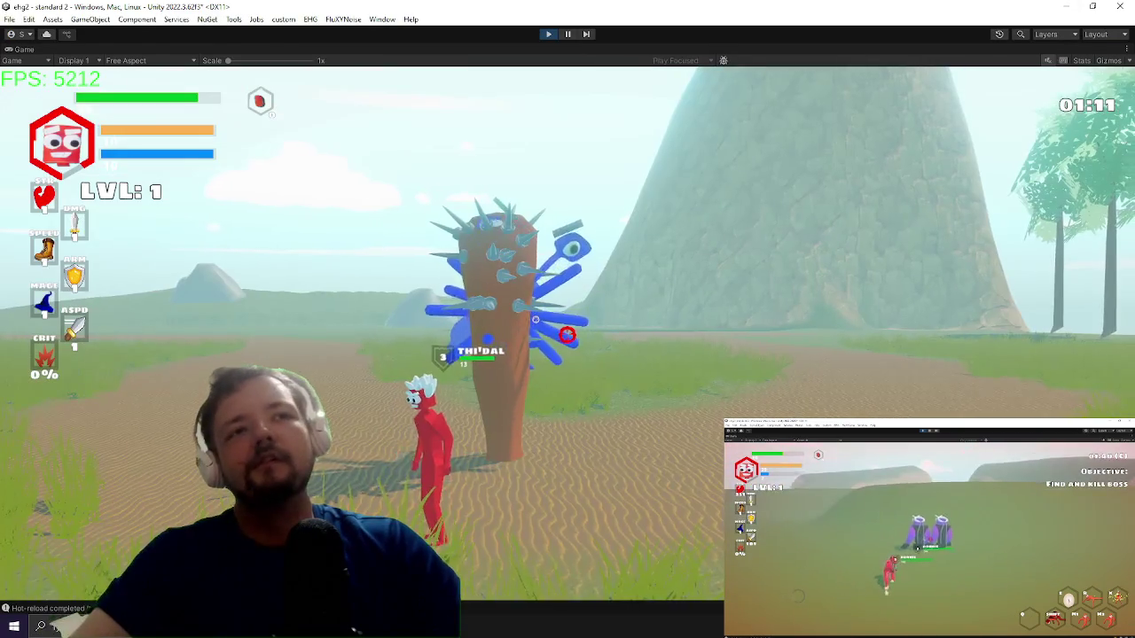
key("a")
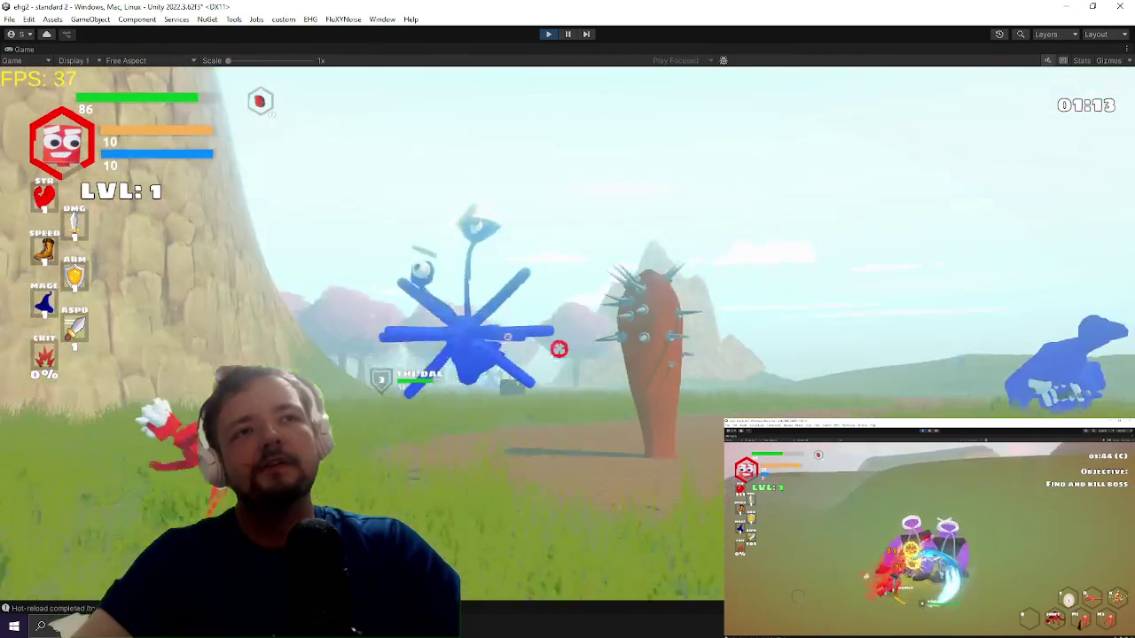
key("w")
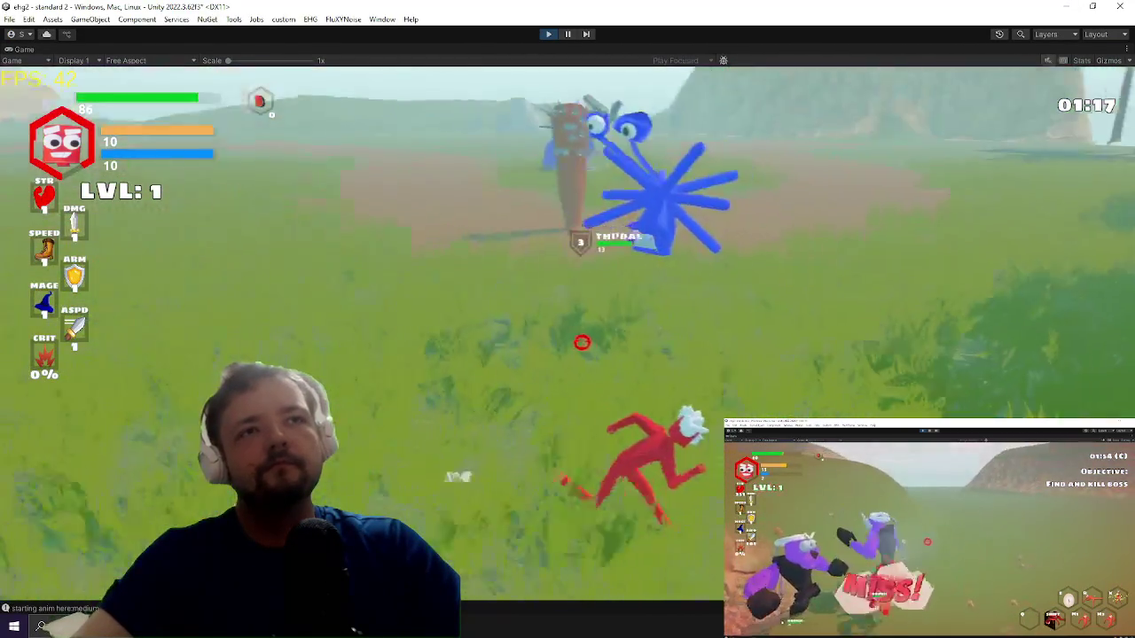
left_click(558, 334)
key("a")
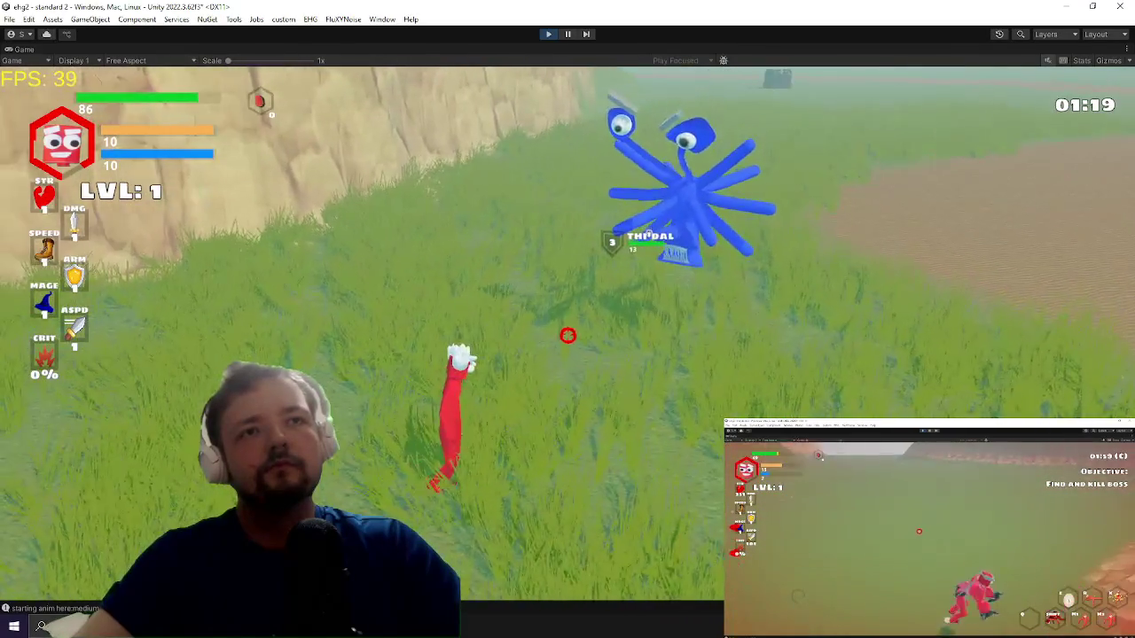
key("w")
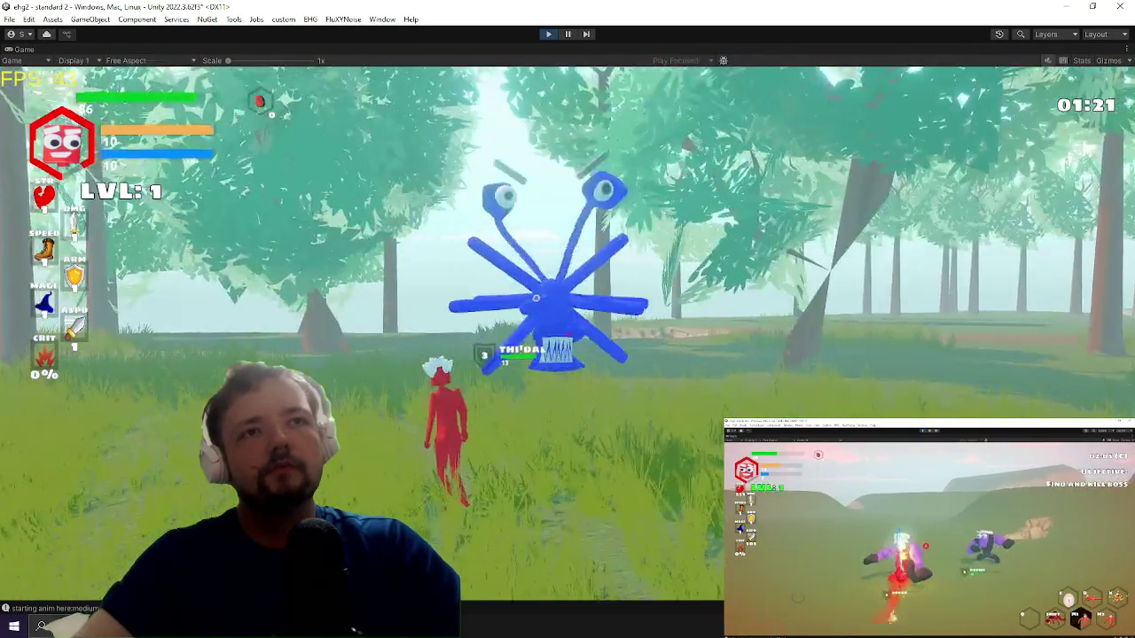
key("a")
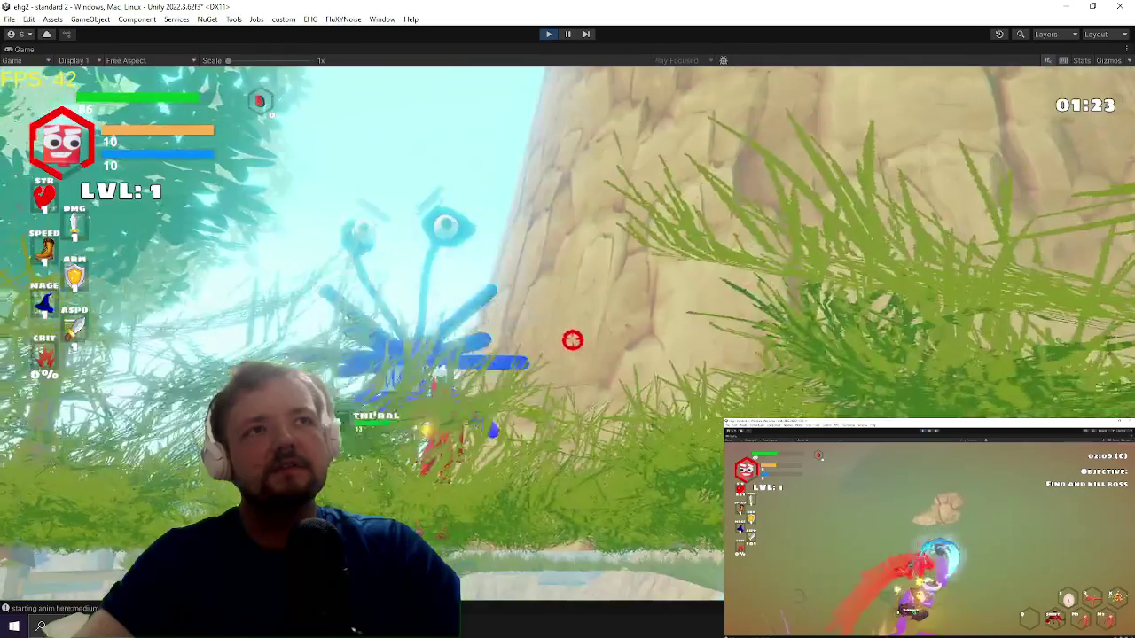
key("w")
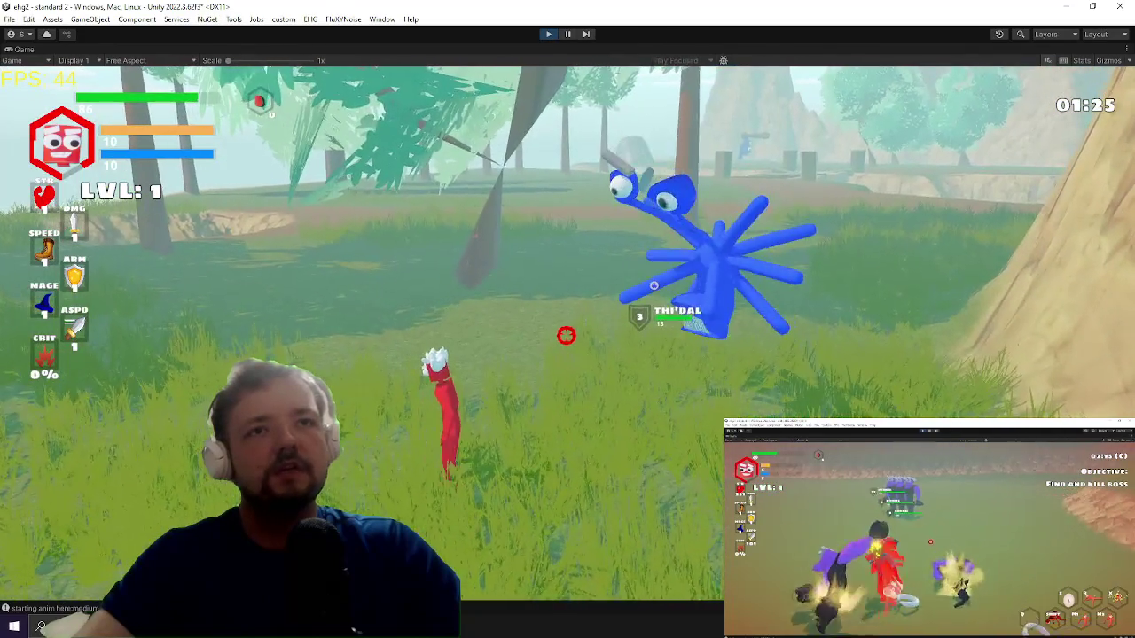
Step: Keep moving around the boss with WASD, then pause on the Settings screen
key("w")
key("a")
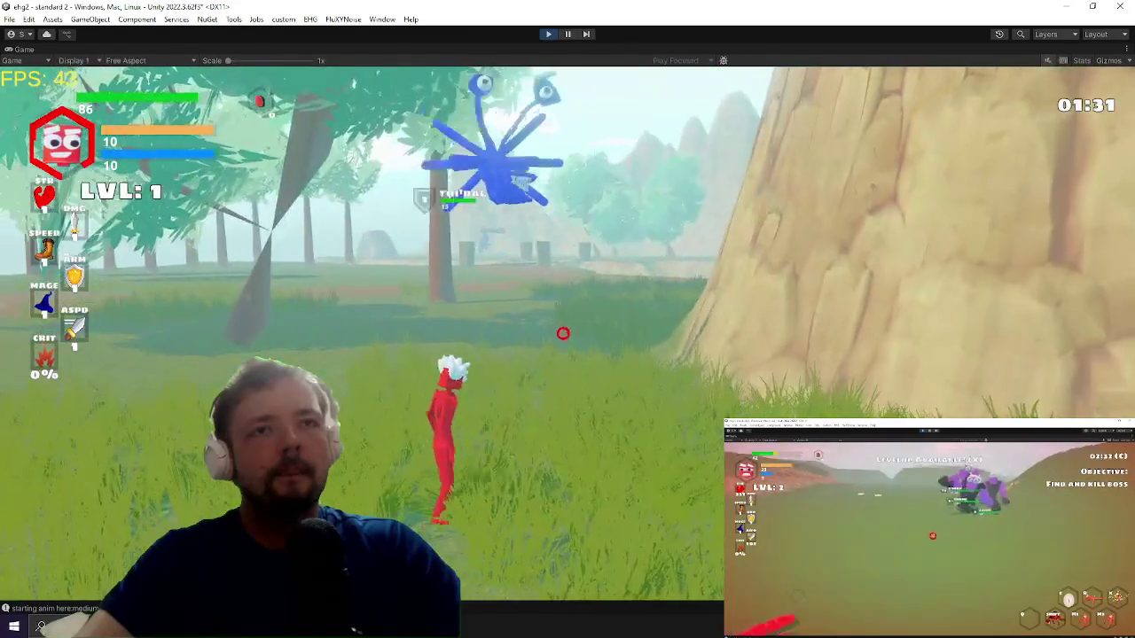
key("w")
key("w")
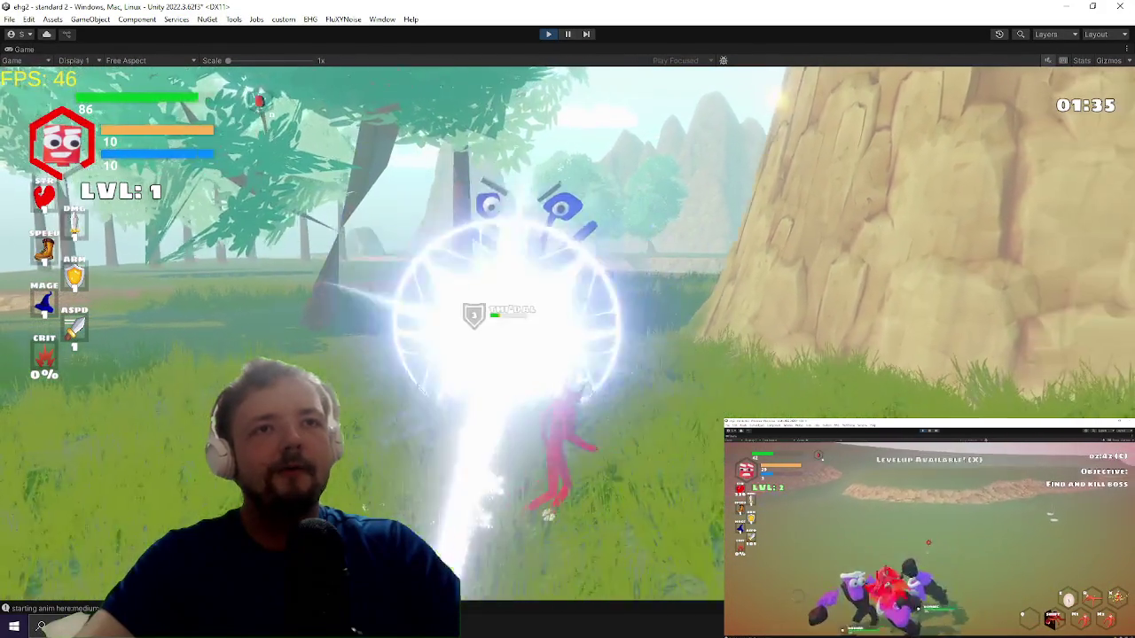
key("a")
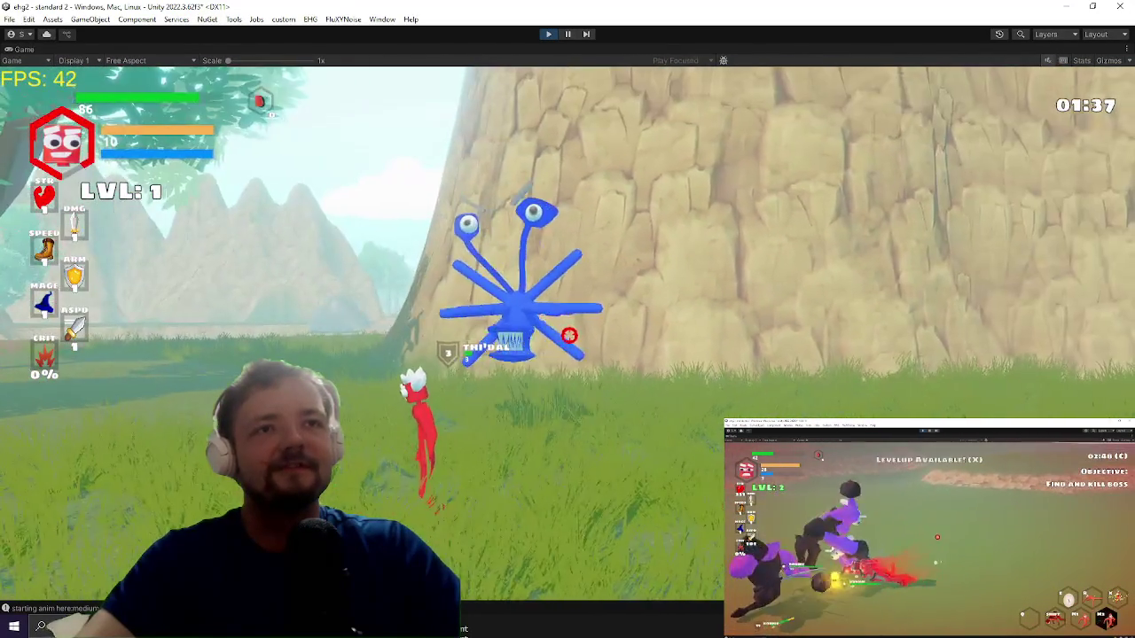
key("w")
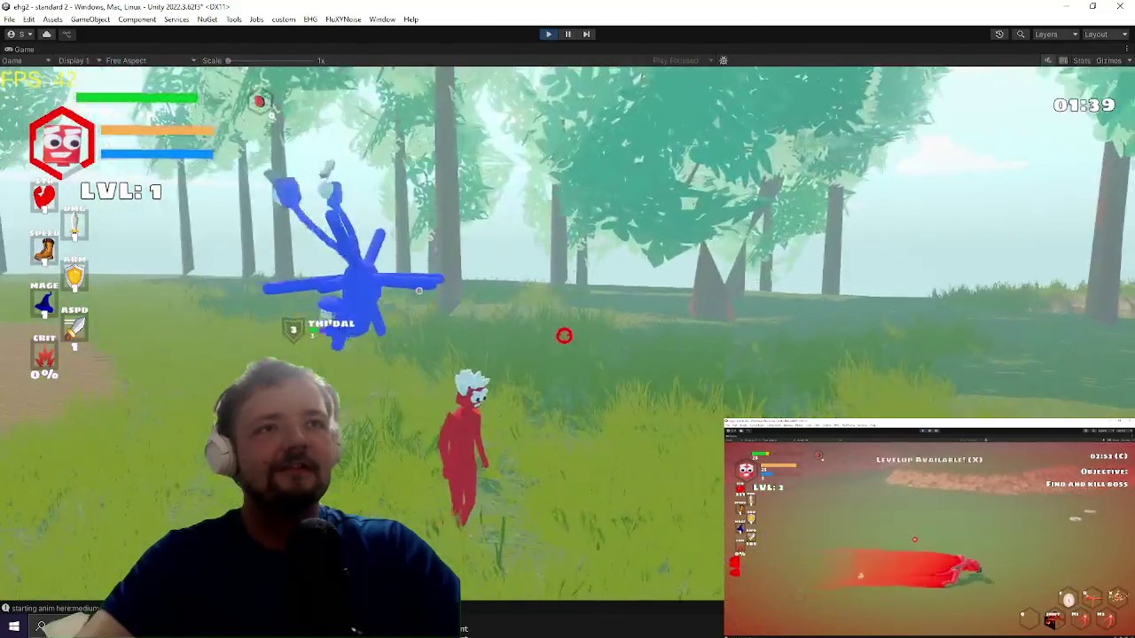
key("a")
key("a")
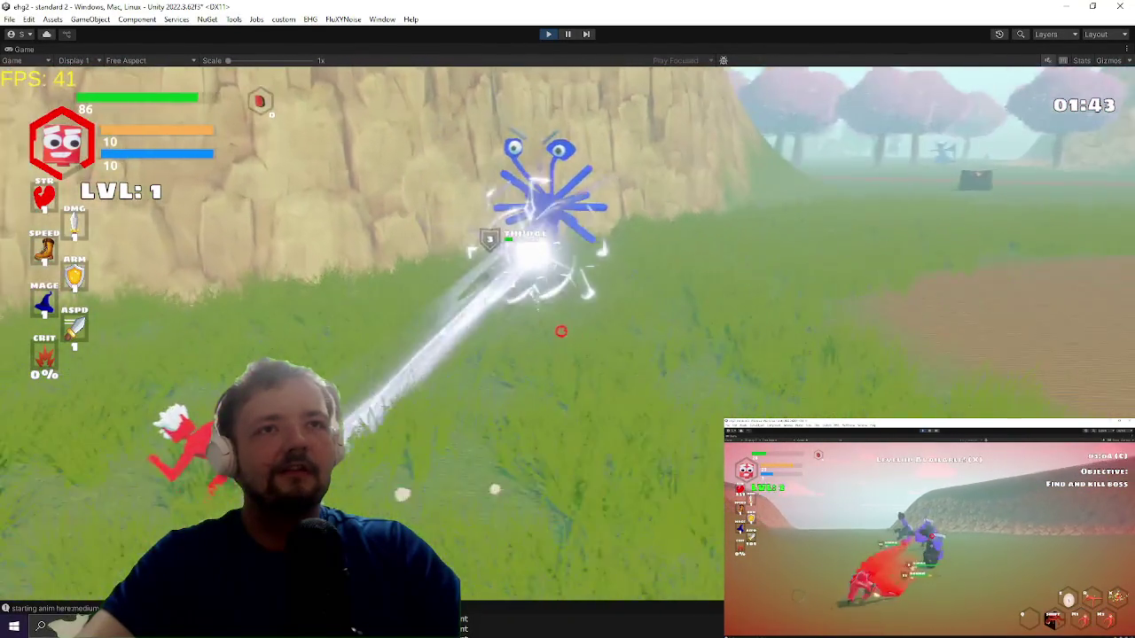
key("d")
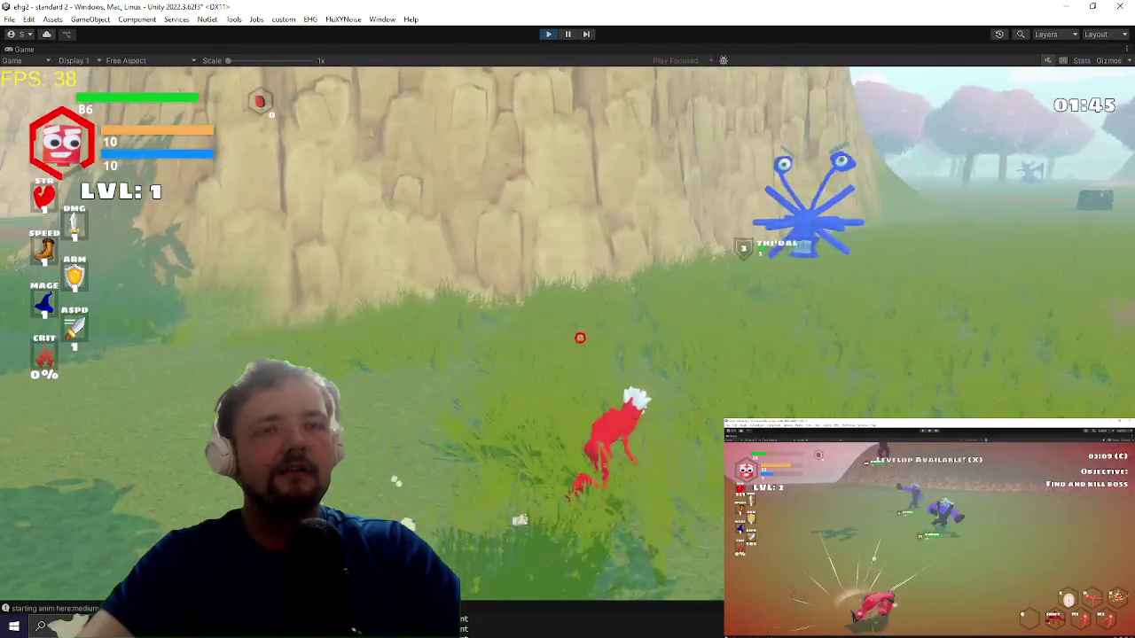
key("Escape")
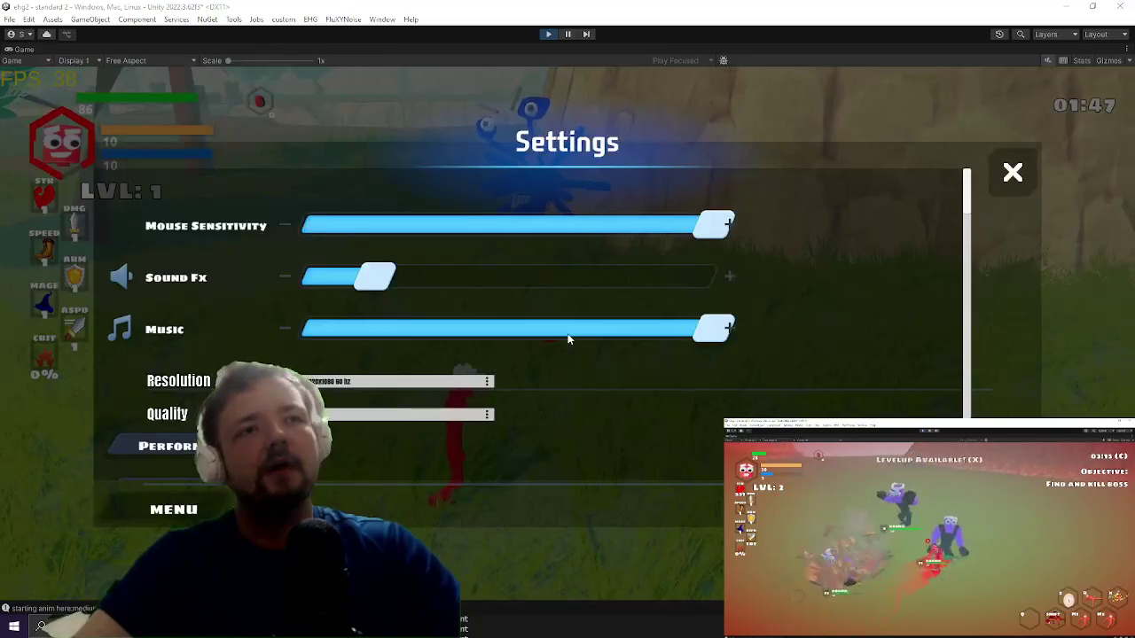
key("alt+Tab")
Step: Select the Physics.Raycast/DealDamagePipeline block on lines 148–158
scroll(496, 272, "down", 12)
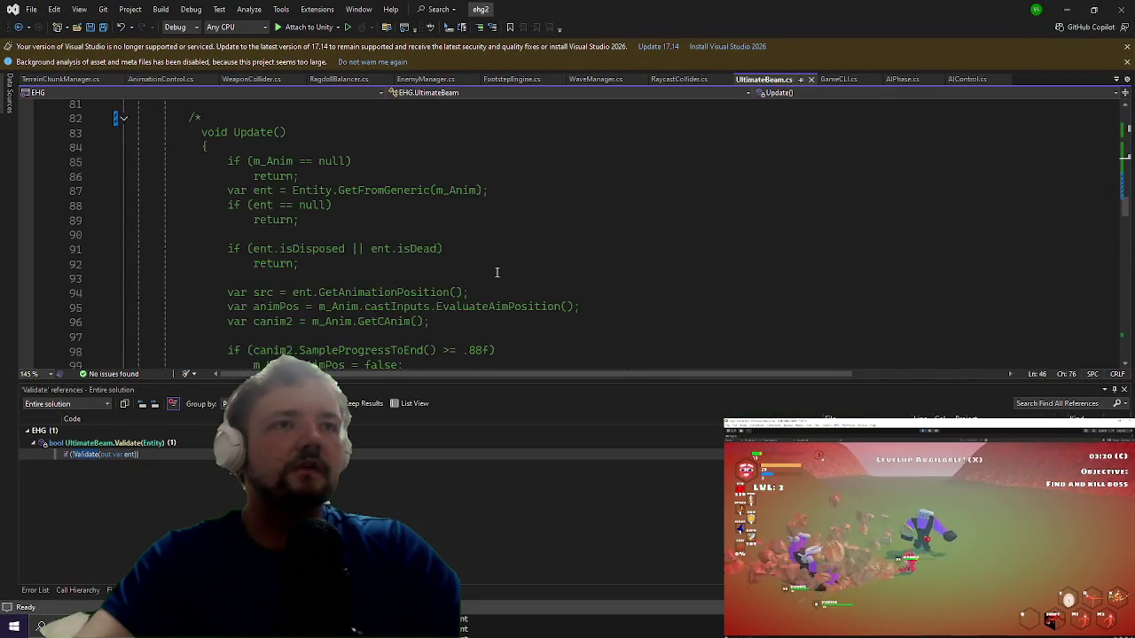
scroll(496, 272, "down", 8)
scroll(497, 273, "down", 5)
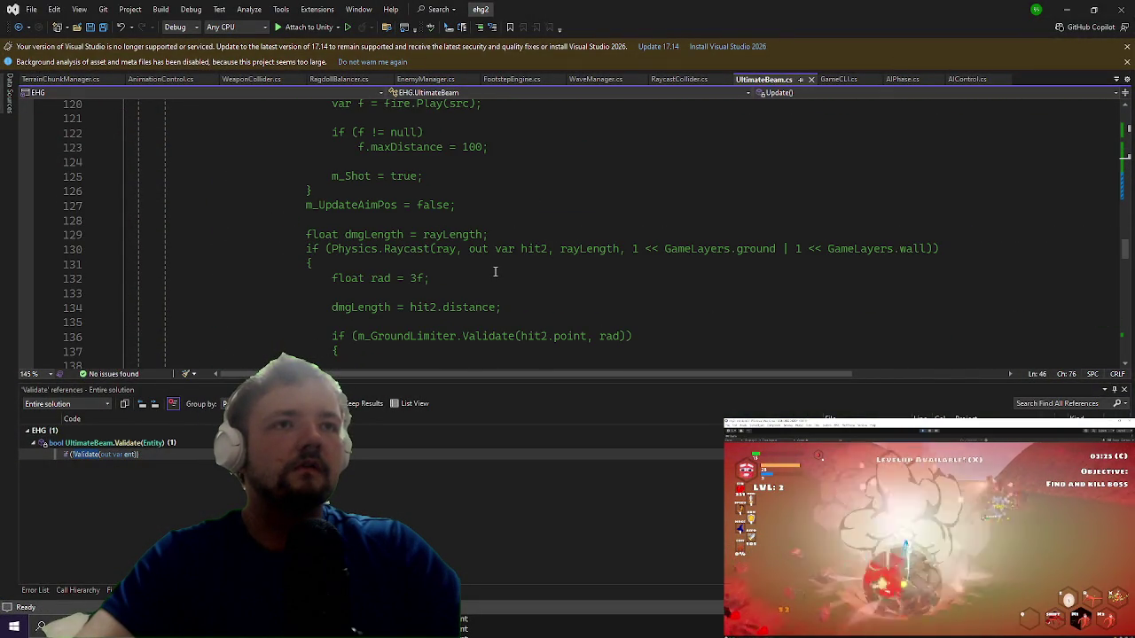
scroll(496, 272, "down", 2)
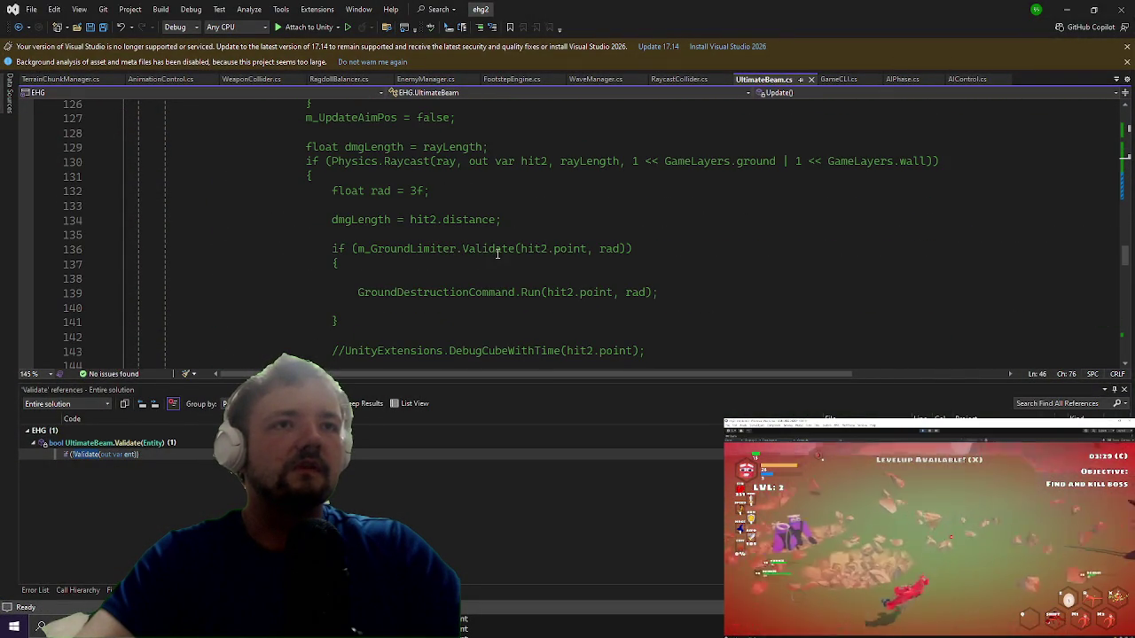
scroll(494, 245, "down", 1)
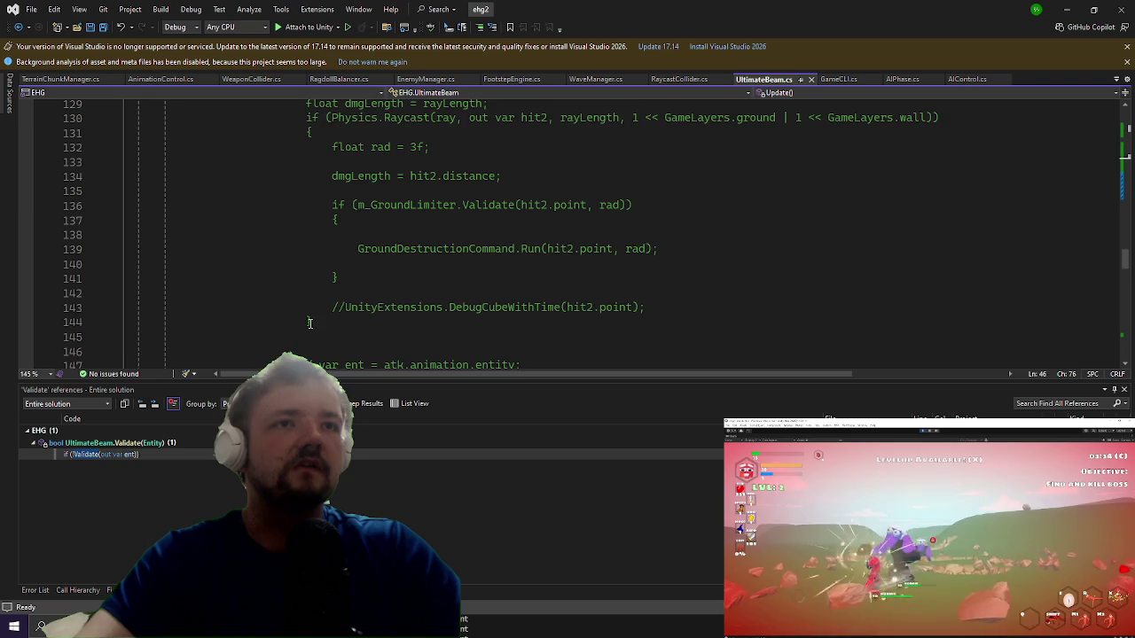
scroll(315, 321, "up", 3)
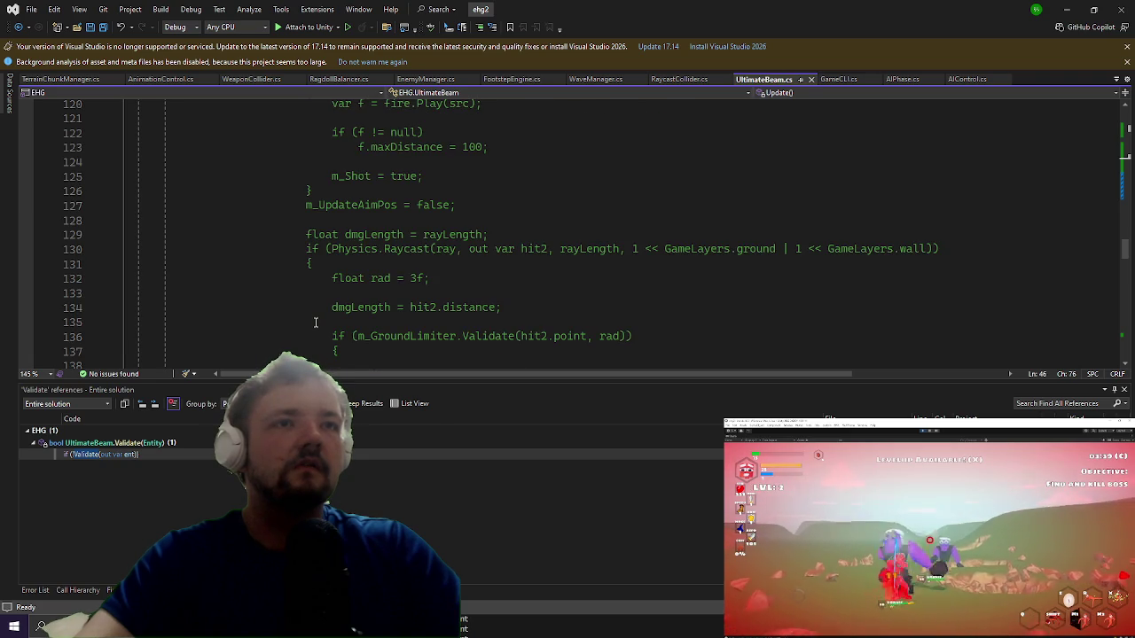
scroll(315, 321, "down", 2)
scroll(327, 341, "down", 1)
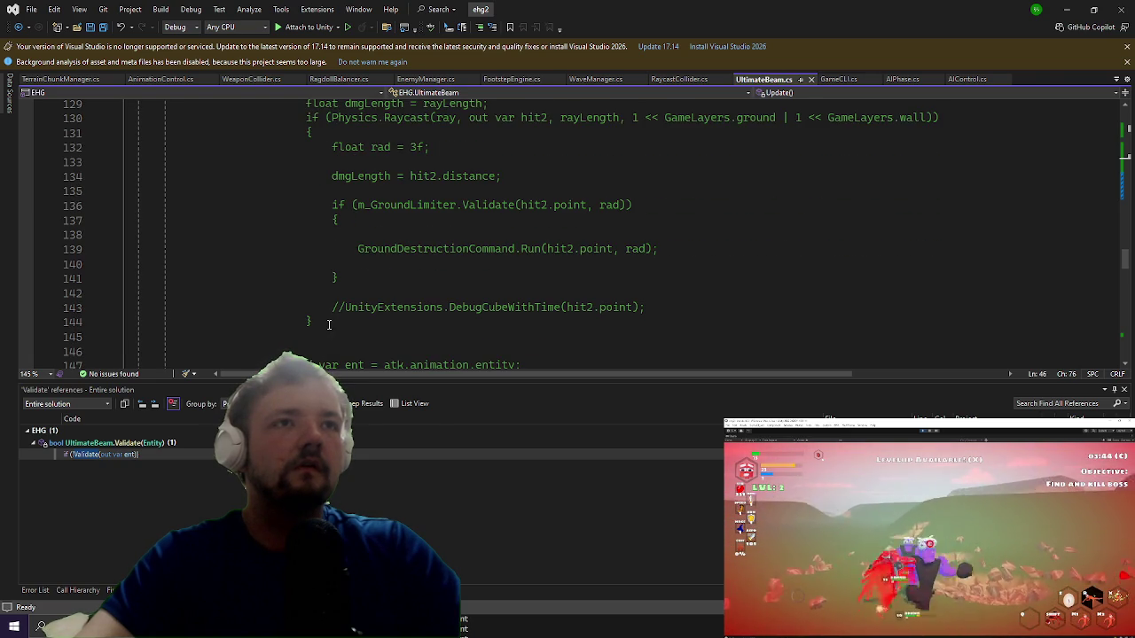
mouse_move(332, 336)
left_mouse_down()
mouse_move(168, 173)
mouse_move(168, 96)
mouse_move(290, 338)
mouse_move(295, 319)
left_mouse_up()
scroll(292, 332, "down", 2)
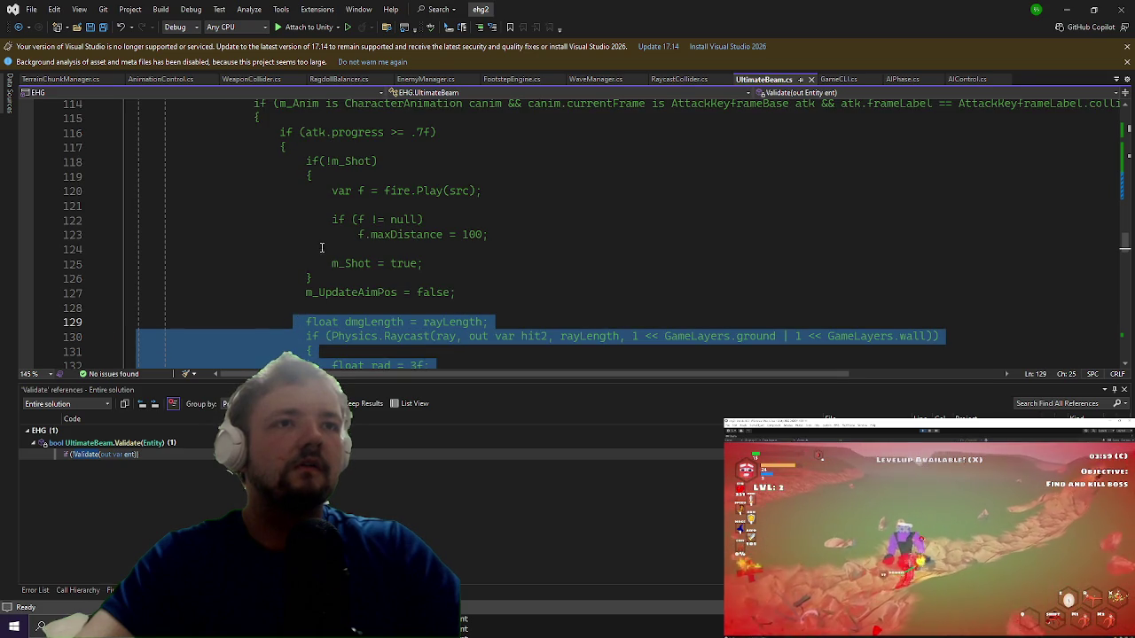
scroll(327, 255, "down", 4)
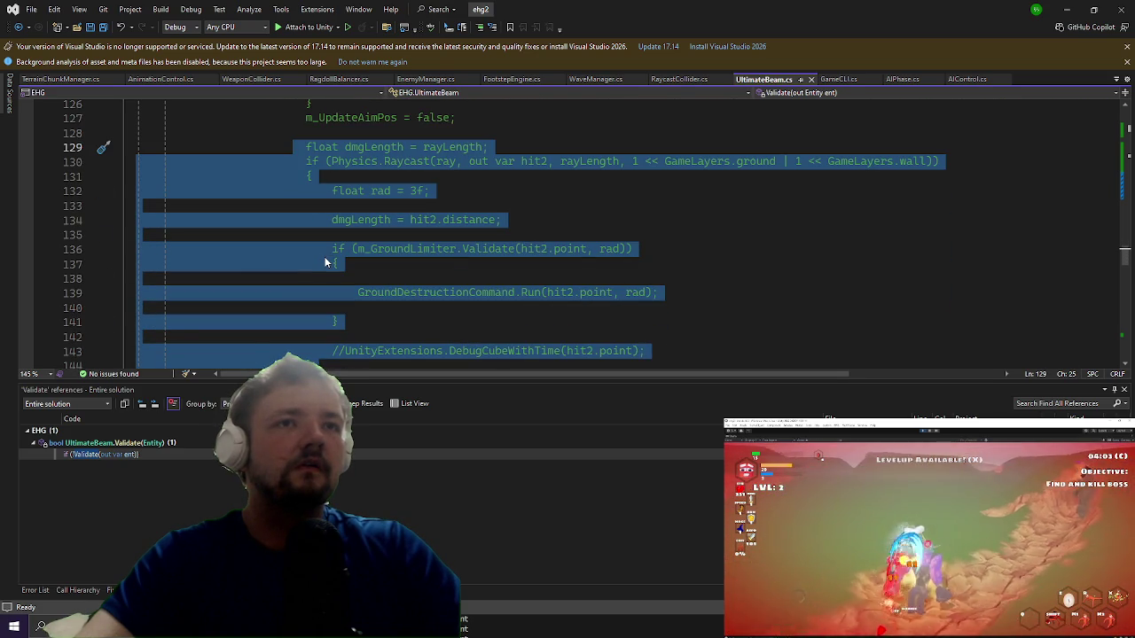
scroll(326, 260, "down", 4)
scroll(325, 257, "down", 2)
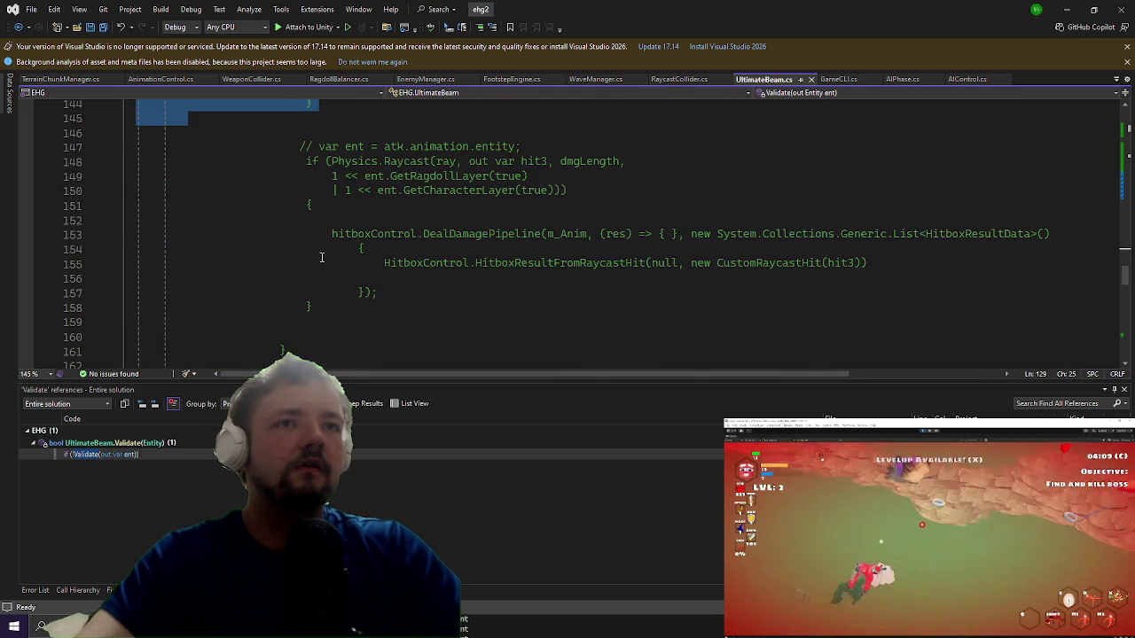
left_click_drag(316, 306, 289, 160)
key("ctrl+c")
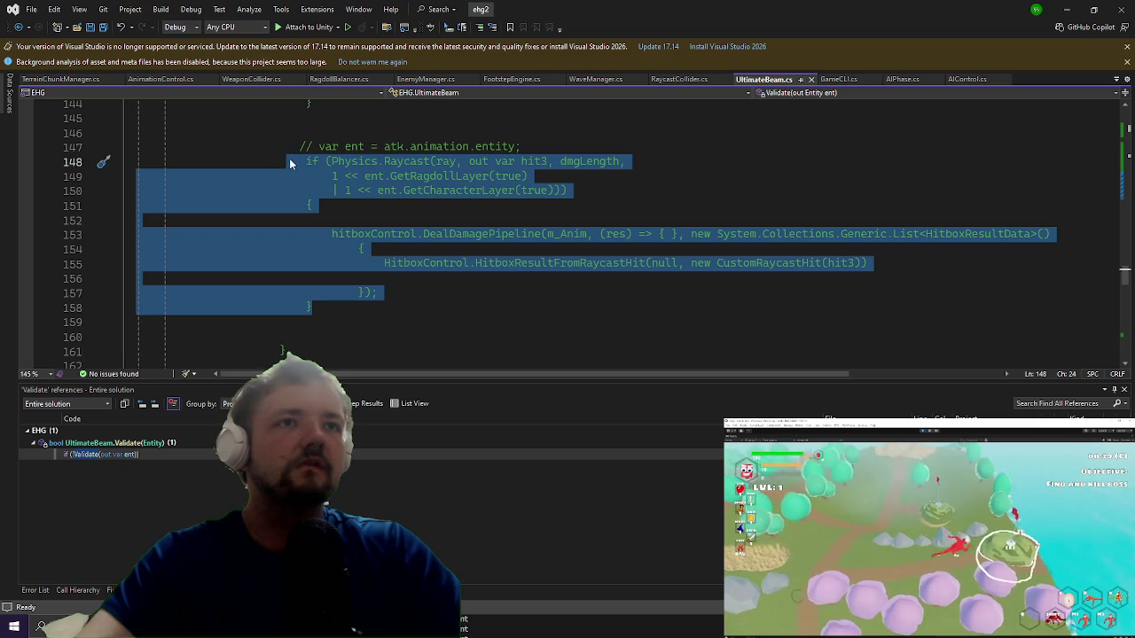
Step: Place the cursor on empty line 57 after the m_Elapsed/shotTime check
scroll(387, 260, "up", 4)
scroll(387, 260, "up", 20)
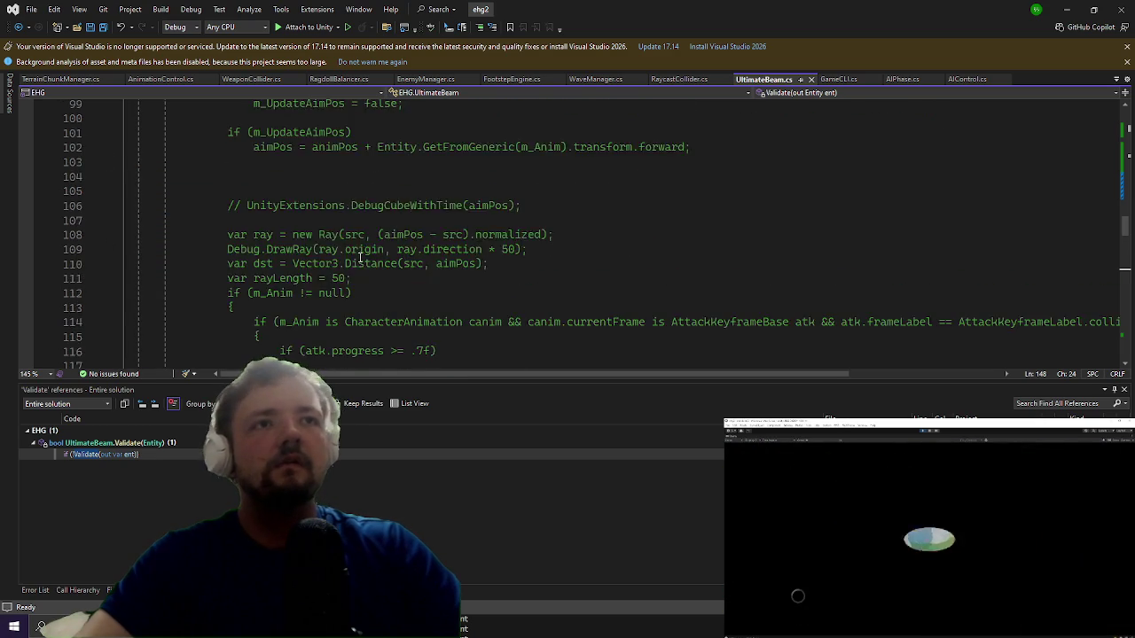
scroll(322, 284, "up", 5)
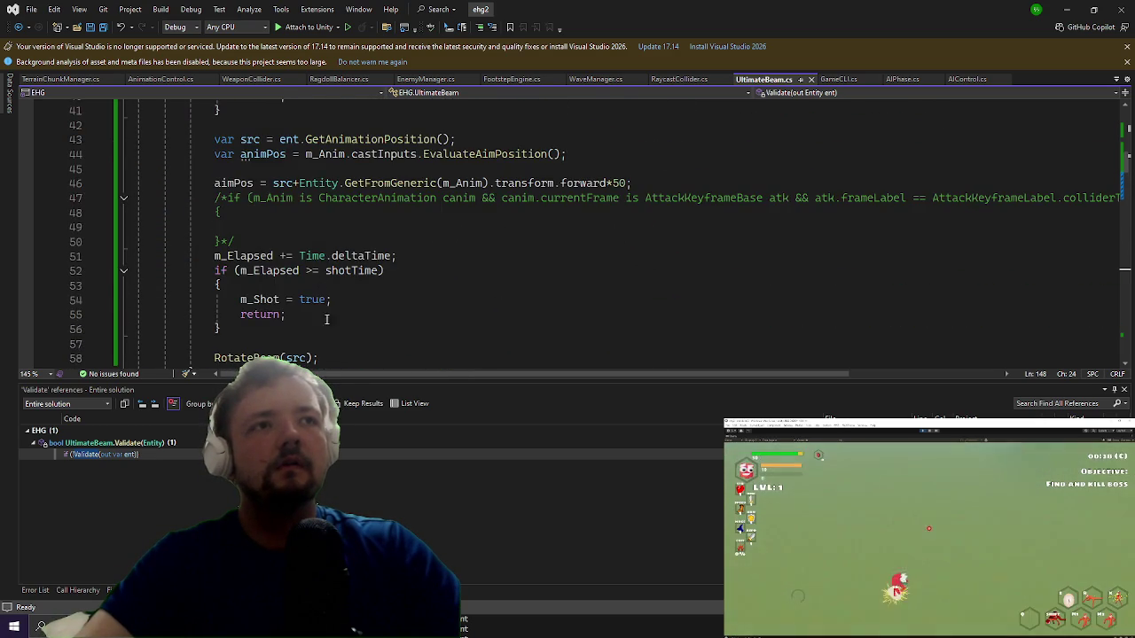
scroll(314, 334, "down", 1)
left_click(340, 300)
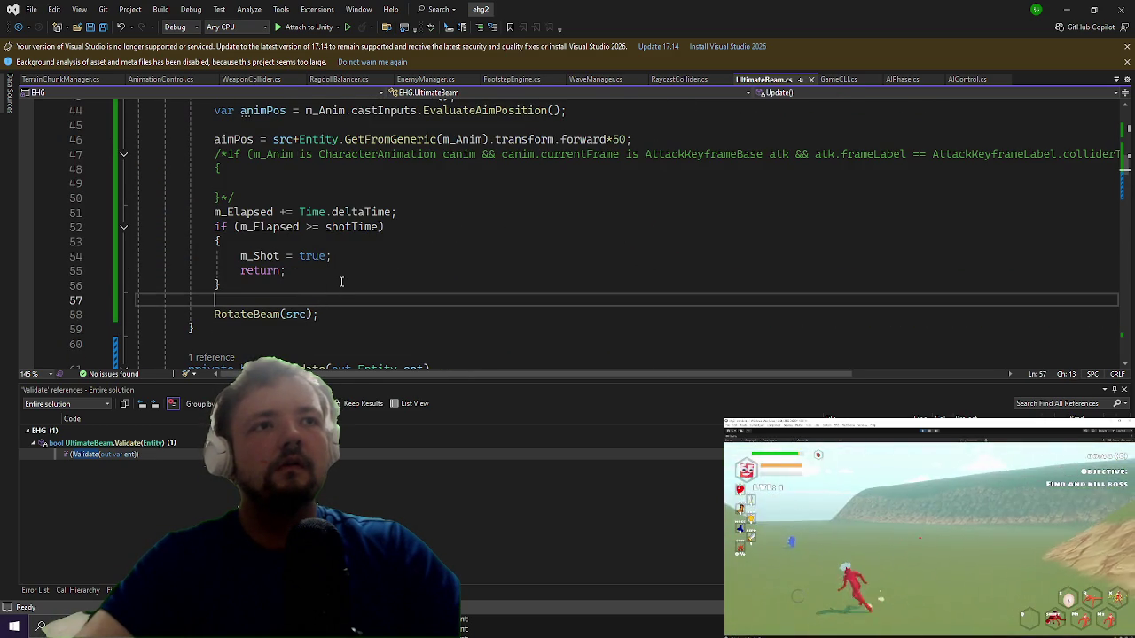
Step: Paste the Raycast damage block inside the shotTime if-block after RotateBeam(src)
key("Down")
key("End")
key("Return")
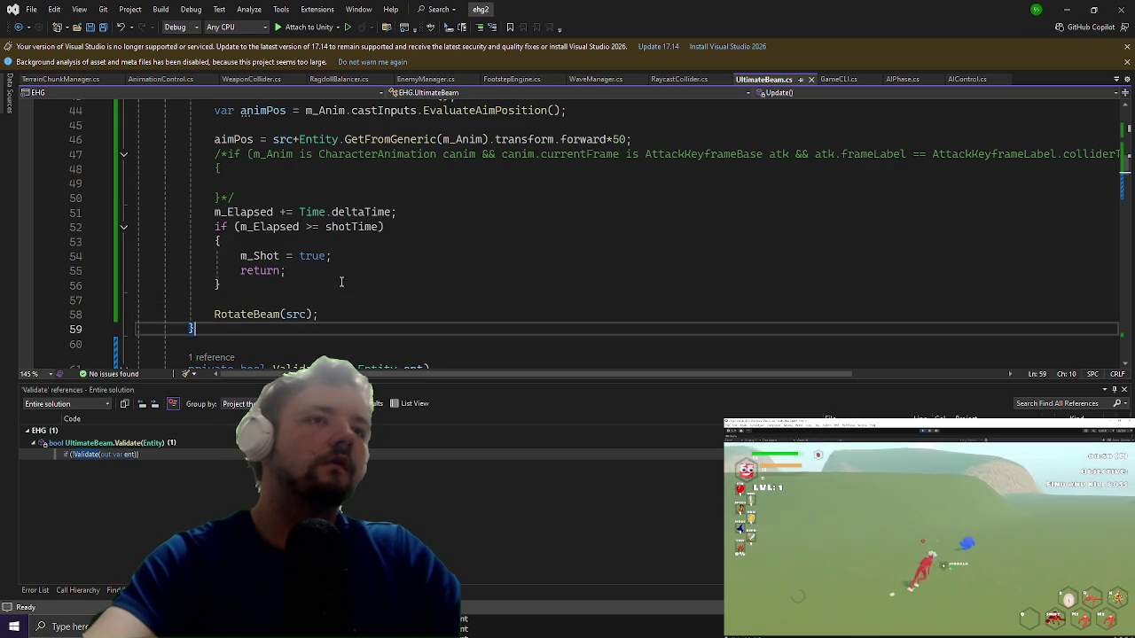
key("Up")
key("Up")
key("Up")
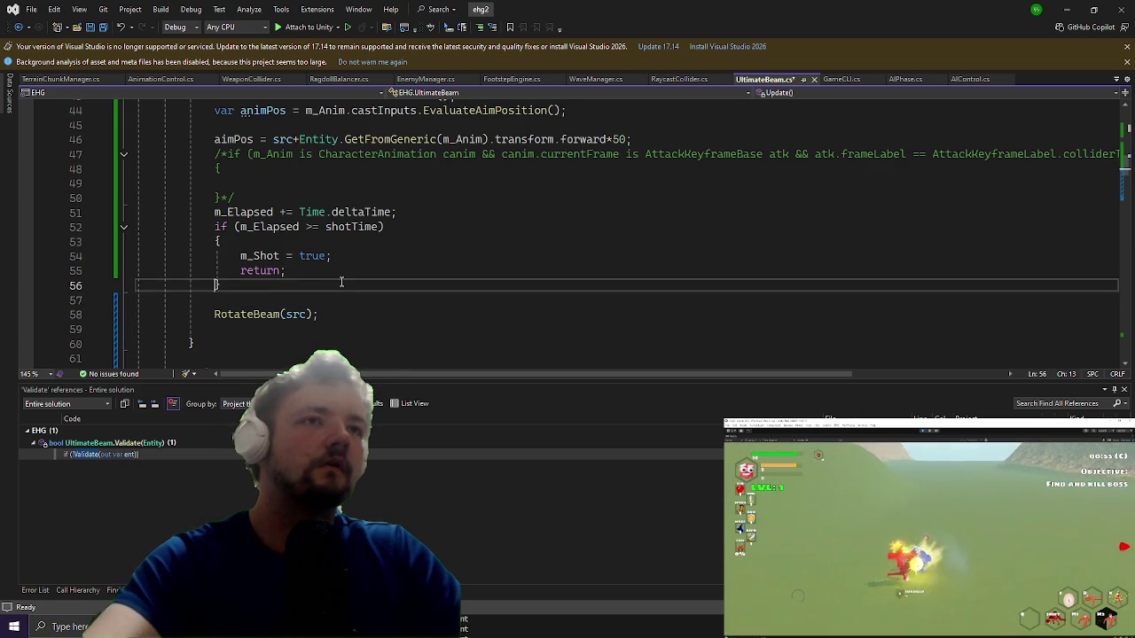
key("shift+Down")
key("shift+Down")
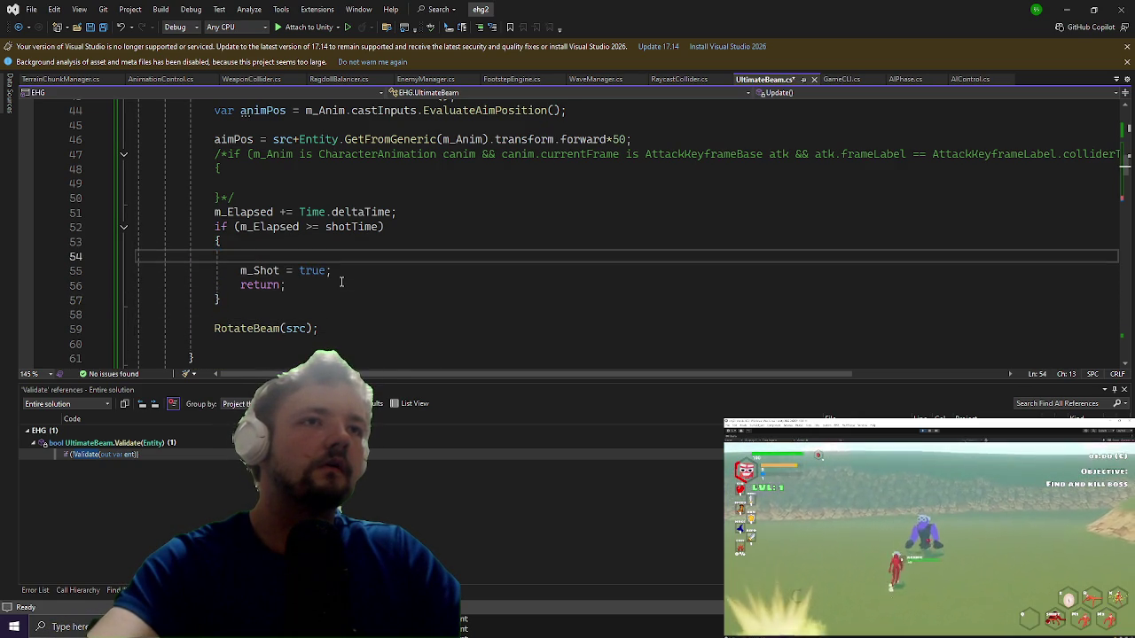
key("ctrl+v")
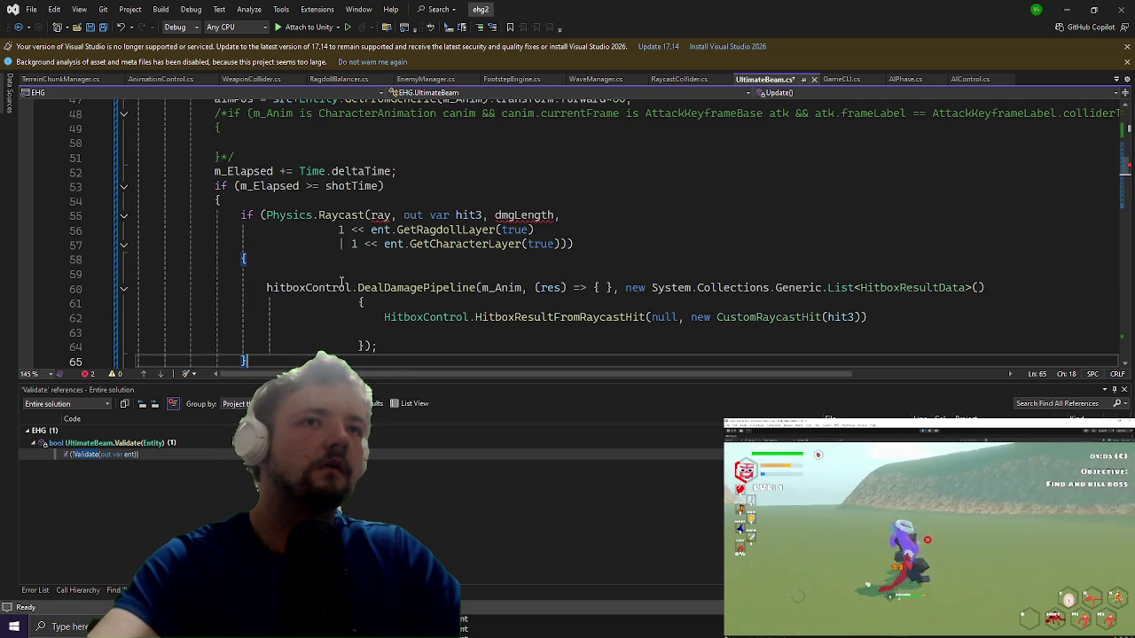
Step: Add a 'var ray' line above the pasted block and select the Entity…forward expression on line 47
left_click(407, 200)
scroll(408, 202, "up", 2)
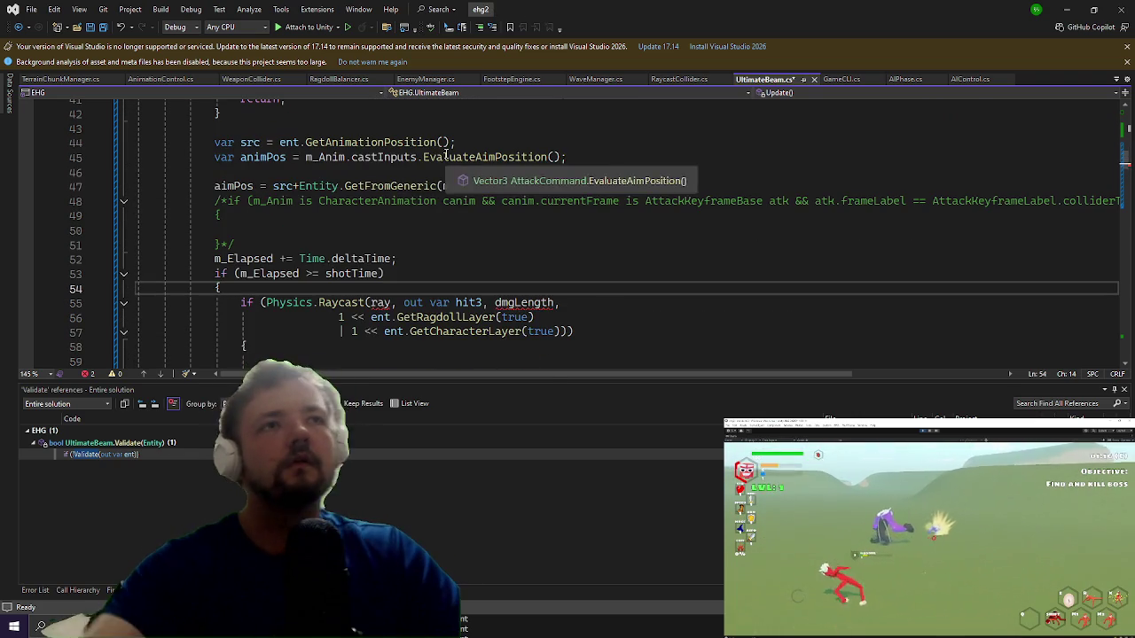
key("Return")
type("var ray =")
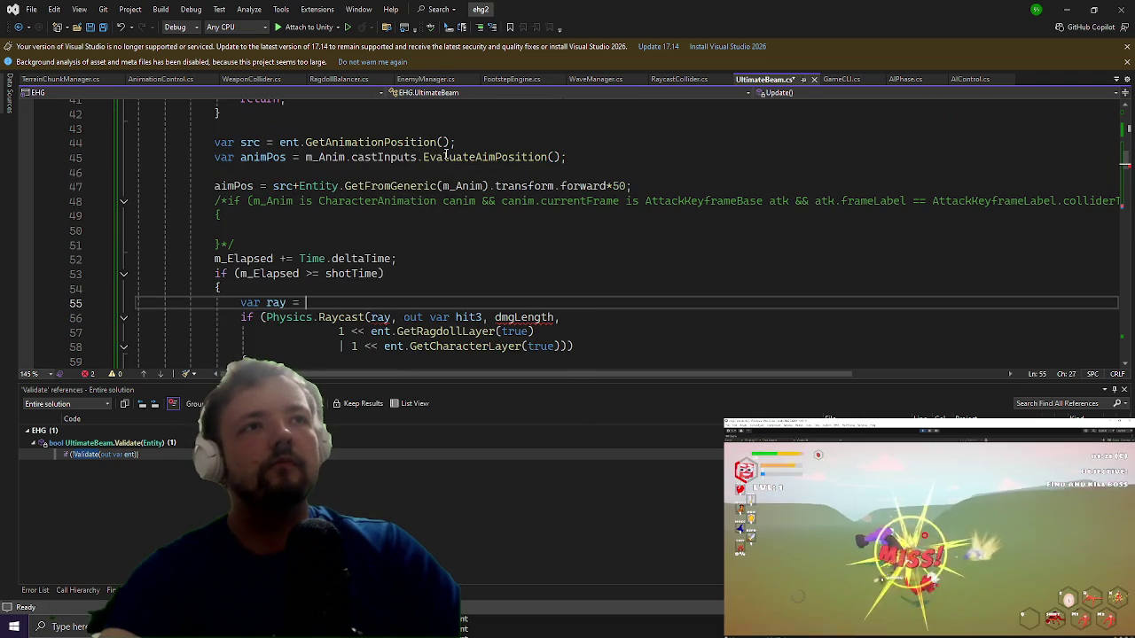
key("Up")
key("Up")
key("Up")
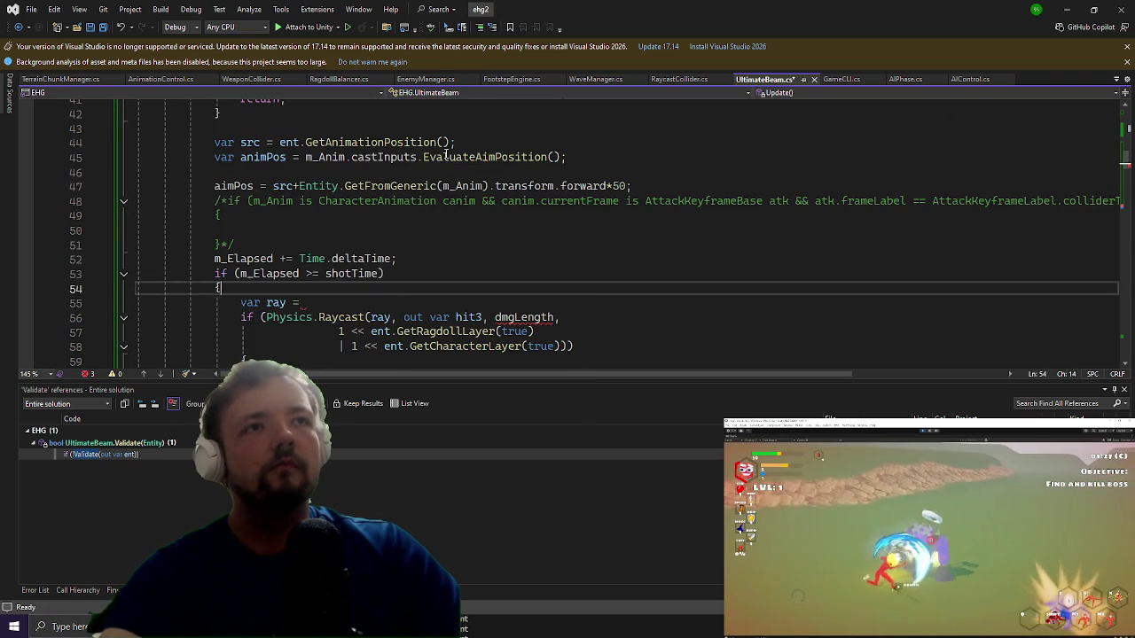
key("Up")
key("Up")
key("Up")
key("ctrl+shift+Right")
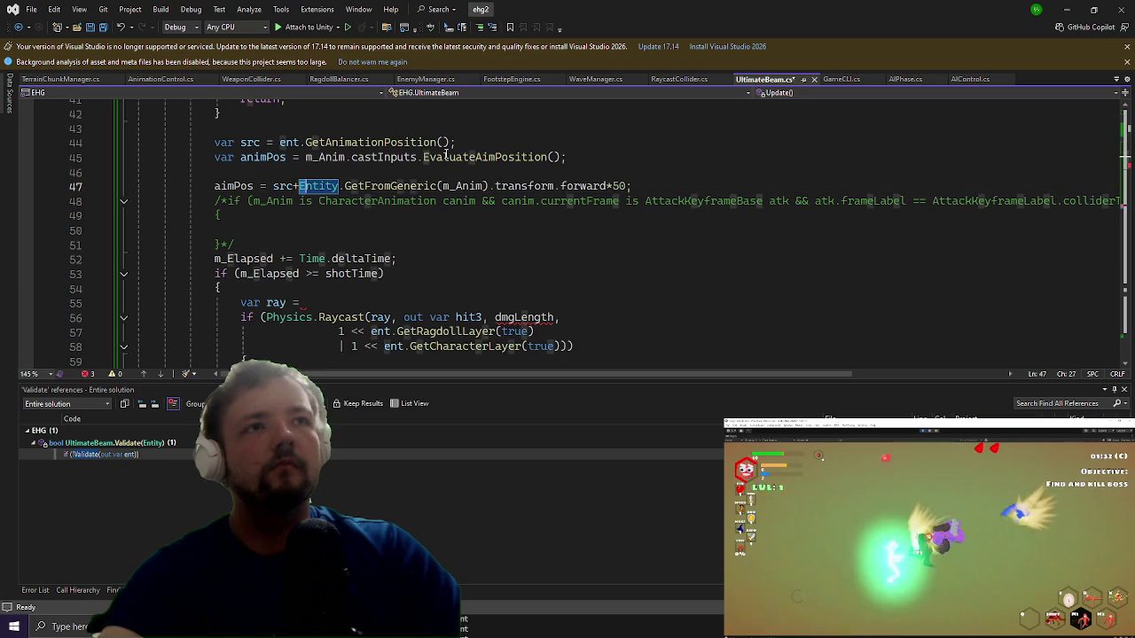
key("ctrl+shift+Right")
key("ctrl+shift+Right")
key("ctrl+shift+Right")
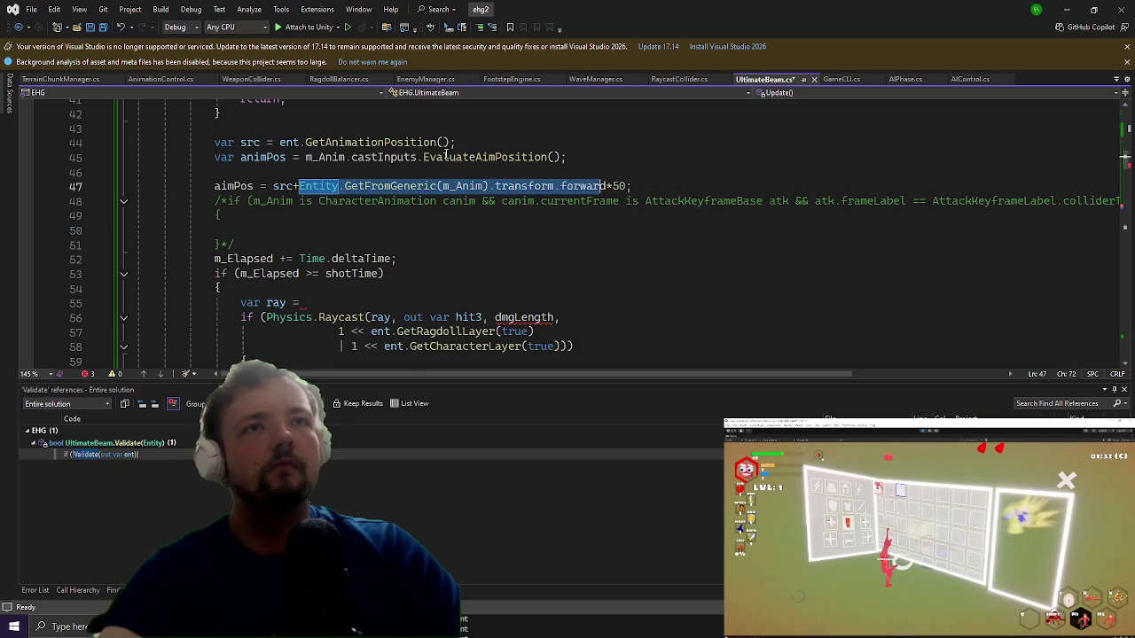
Step: Move the forward expression into a new 'var dir =' line and use dir in aimPos
key("ctrl+x")
type("dir")
key("Escape")
key("Up")
type("var dir =")
key("ctrl+v")
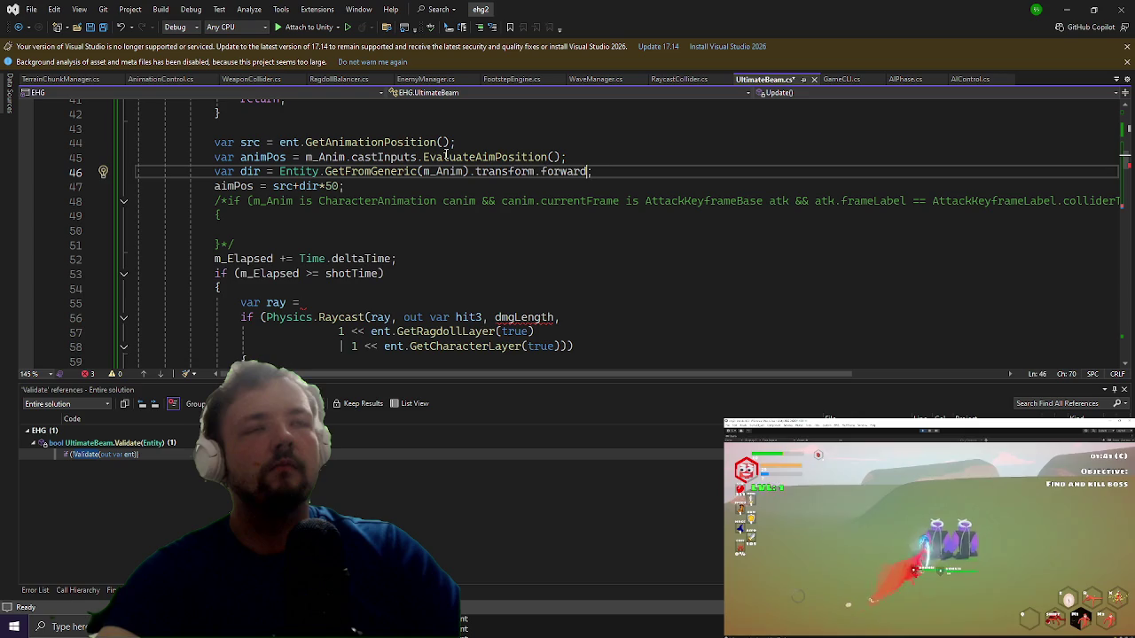
Step: Complete the ray declaration as 'var ray = new Ray(src, dir);'
key("Down")
key("Down")
key("Down")
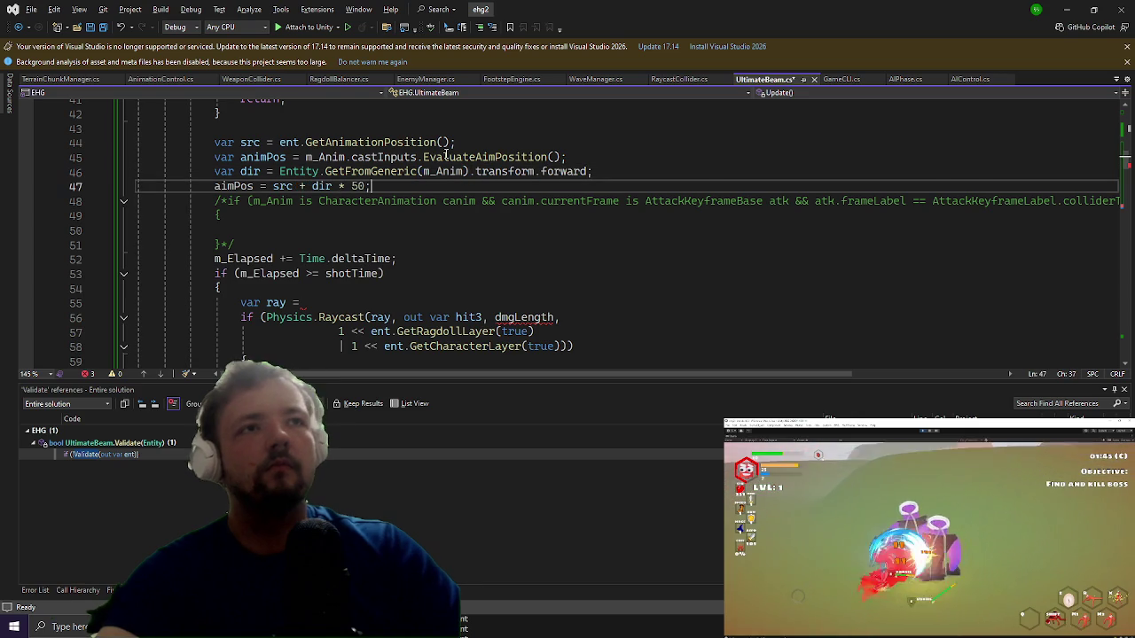
type("new Ray")
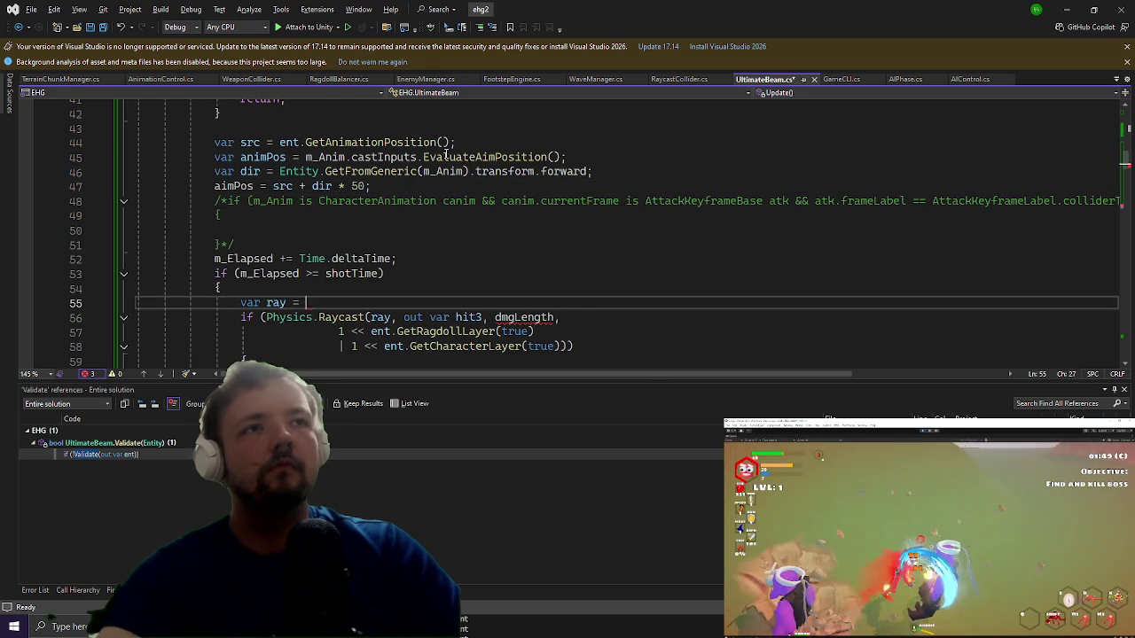
type("(sr")
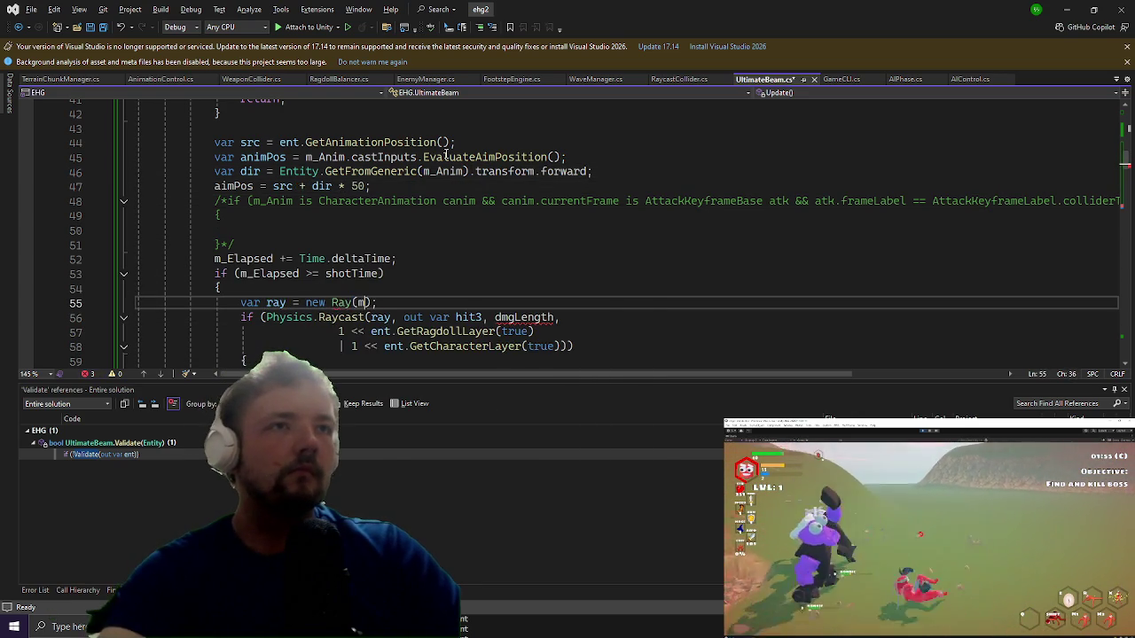
type("c, dir)")
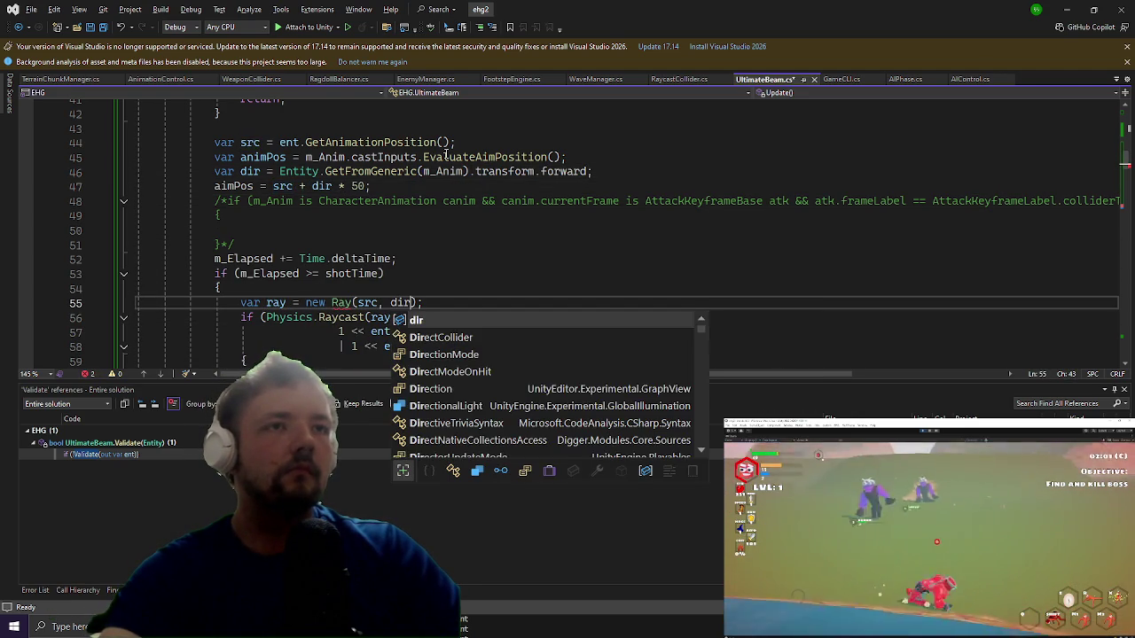
key("Up")
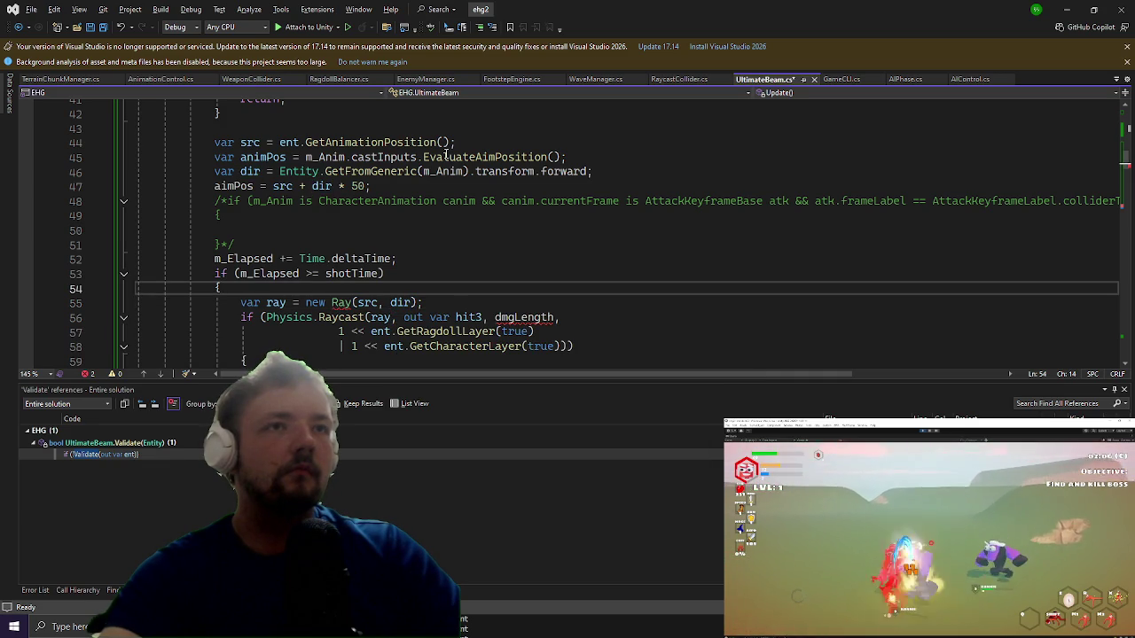
key("Down")
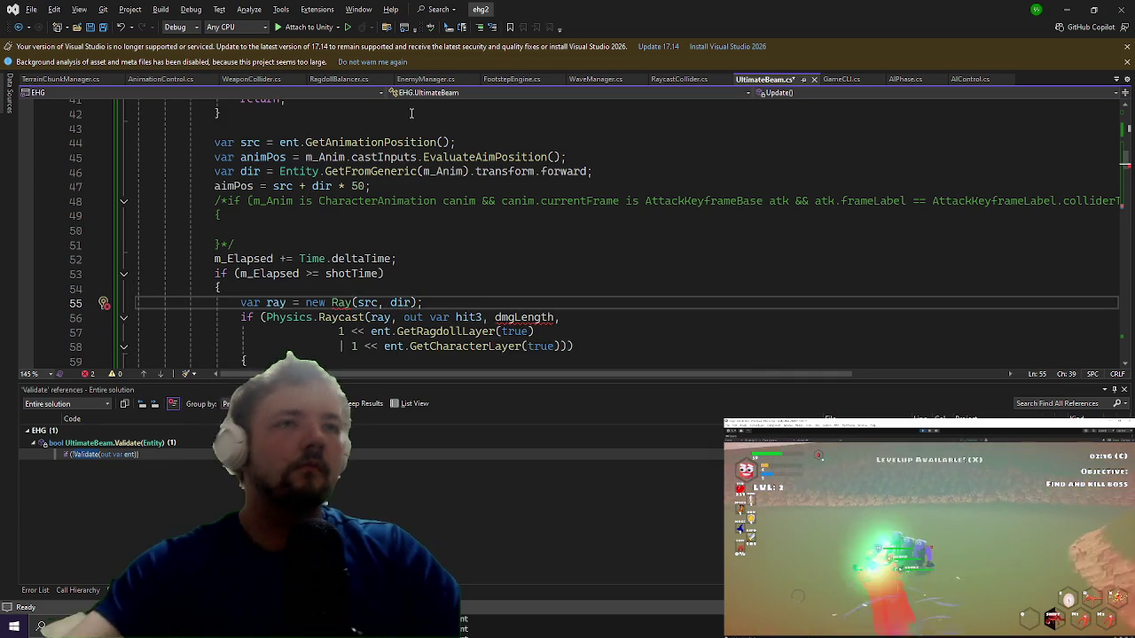
mouse_move(347, 307)
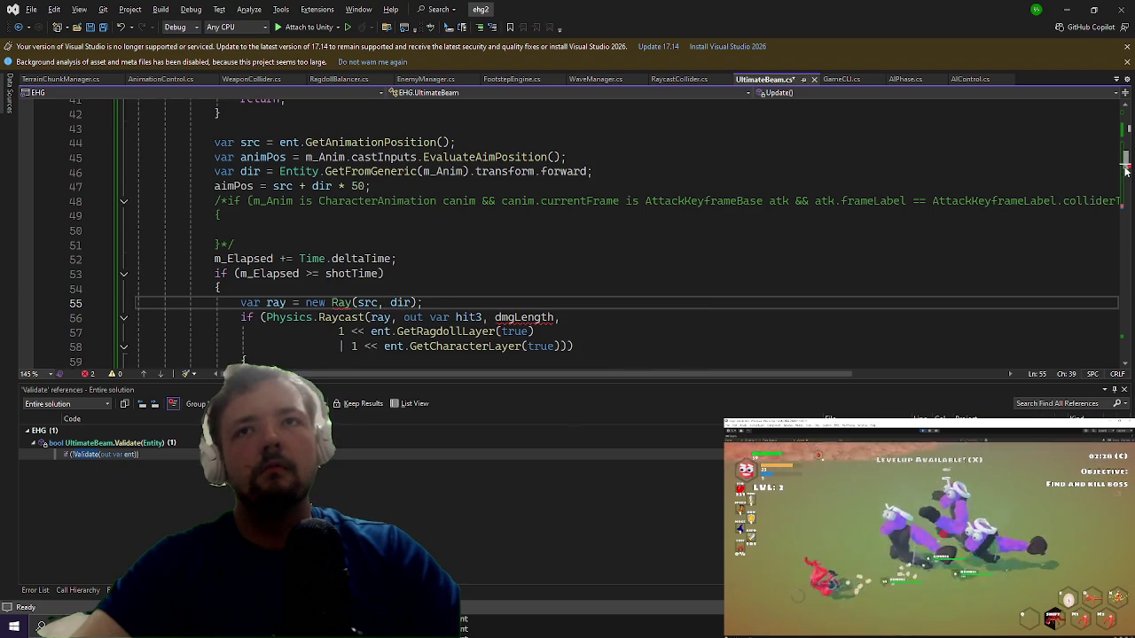
left_click_drag(1124, 170, 1124, 105)
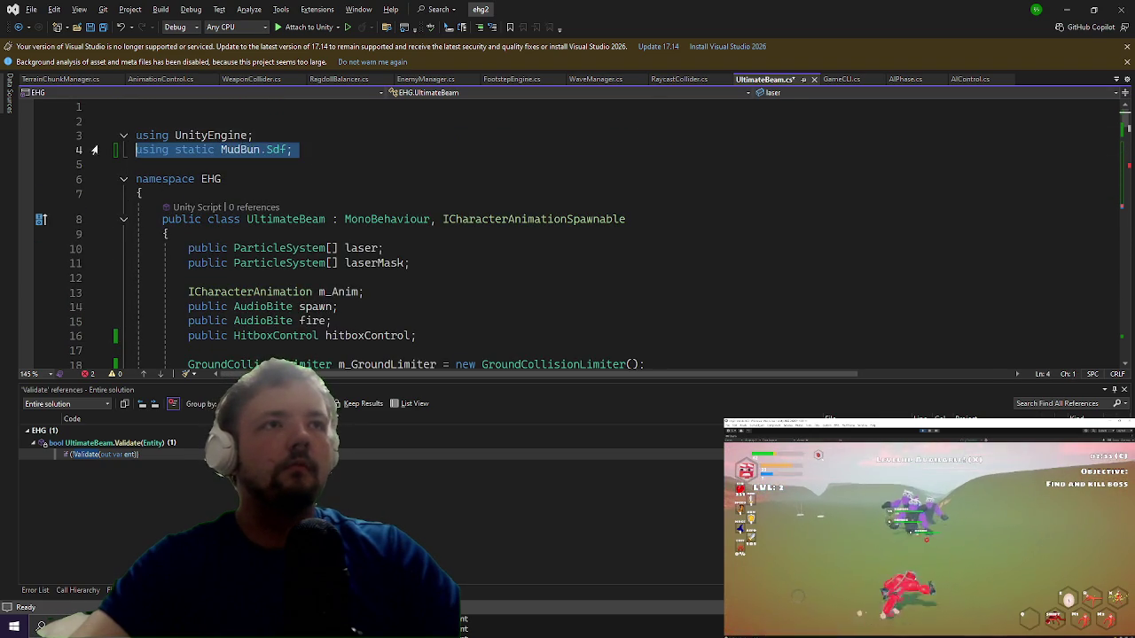
Step: Delete the 'using static MudBun.Sdf;' directive
key("Delete")
scroll(383, 270, "down", 12)
scroll(383, 270, "down", 3)
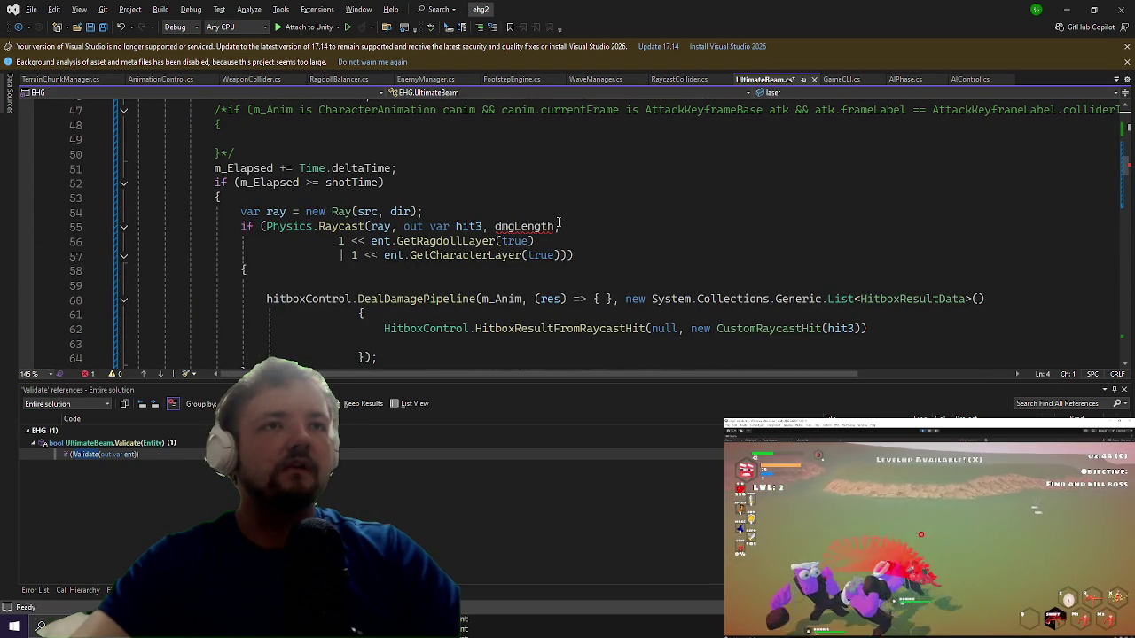
Step: Replace dmgLength with 50 in Physics.Raycast, save, and resume the game in Unity
mouse_move(557, 225)
left_click_drag(556, 226, 493, 228)
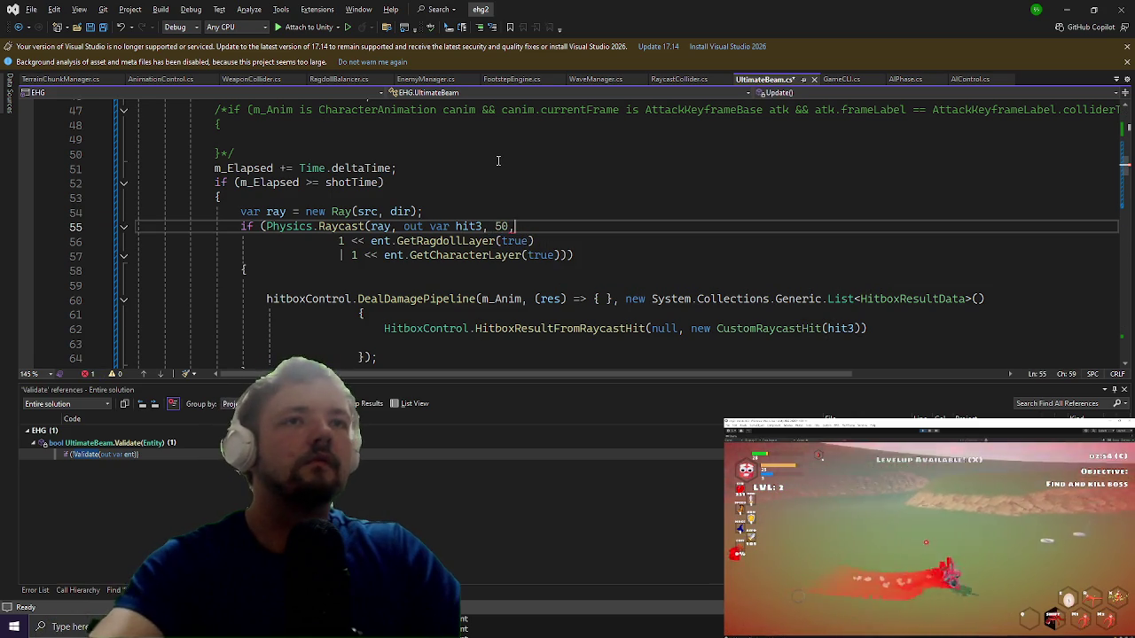
scroll(804, 235, "down", 1)
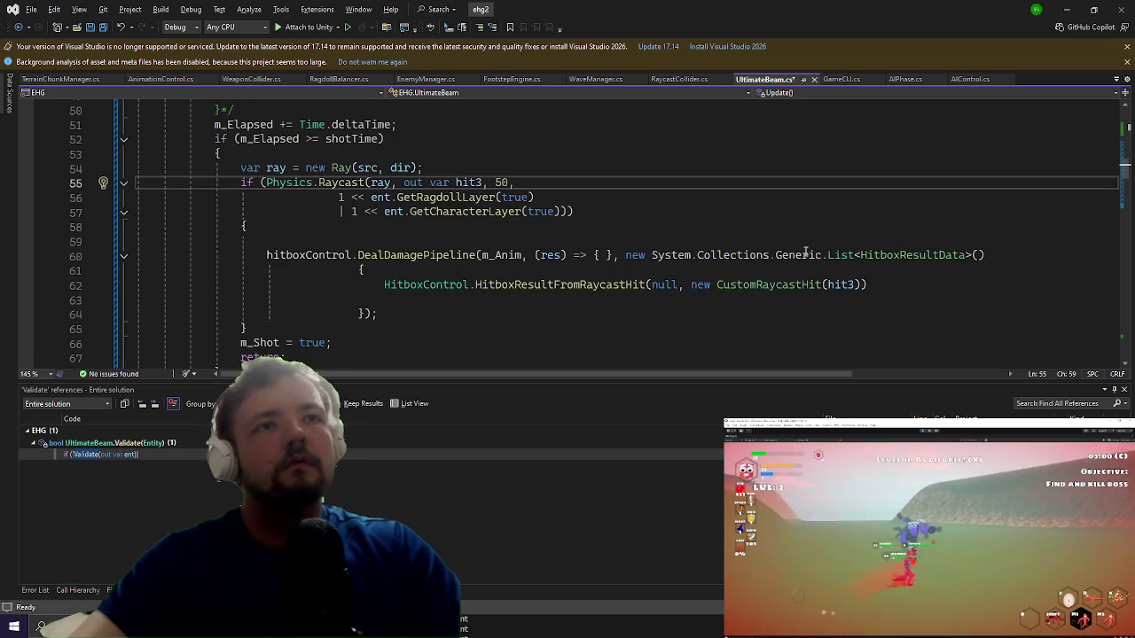
key("ctrl+s")
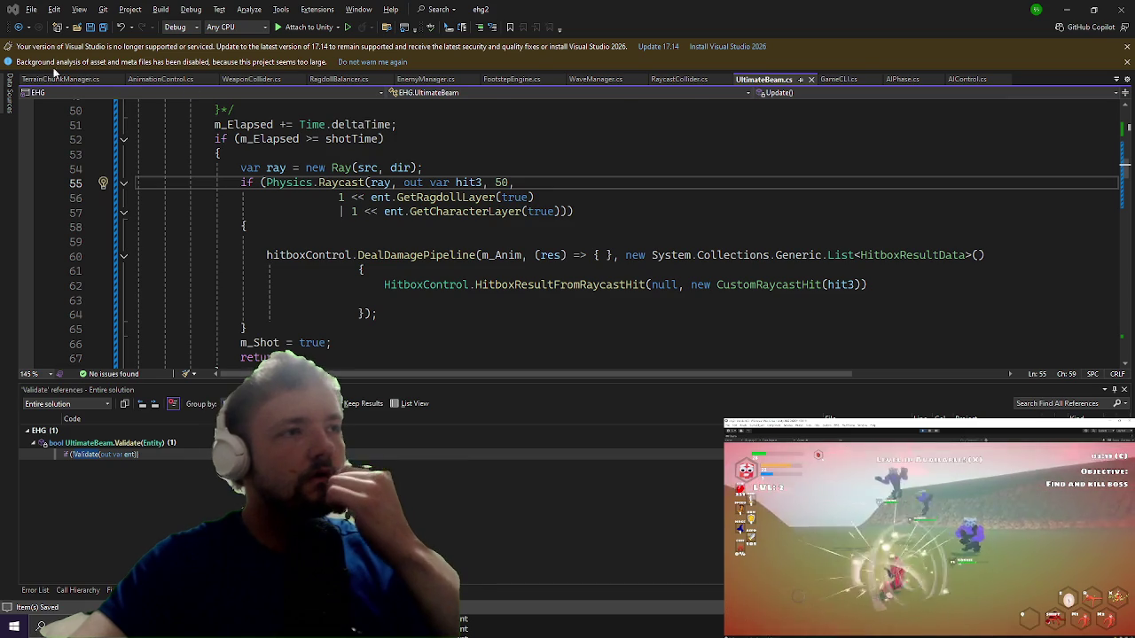
key("alt+Tab")
key("Escape")
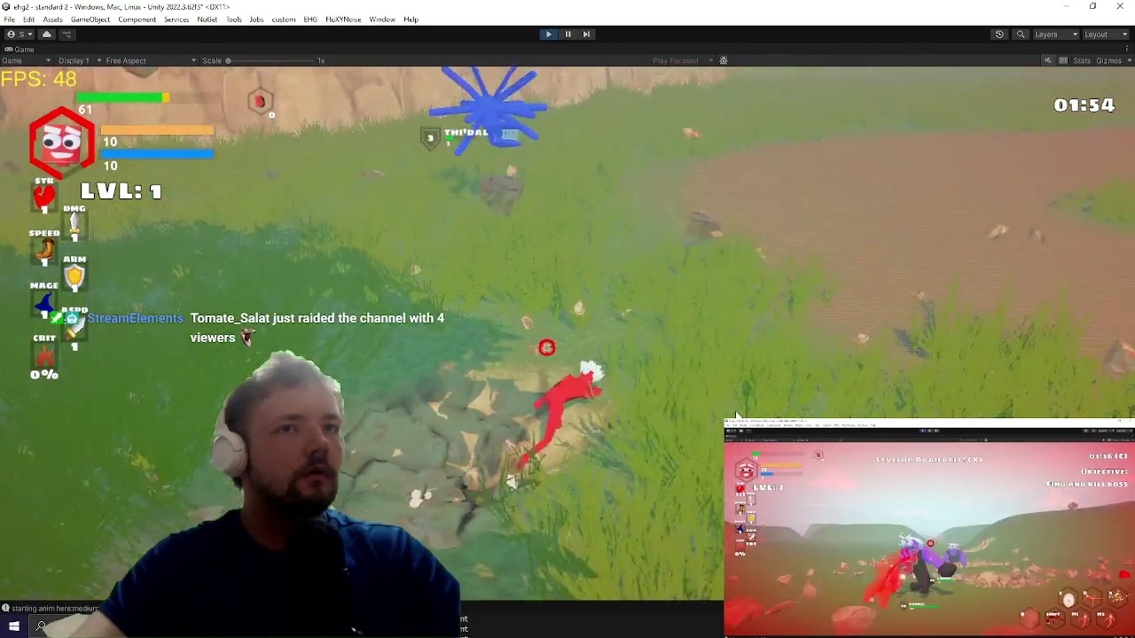
key("Escape")
key("alt+Tab")
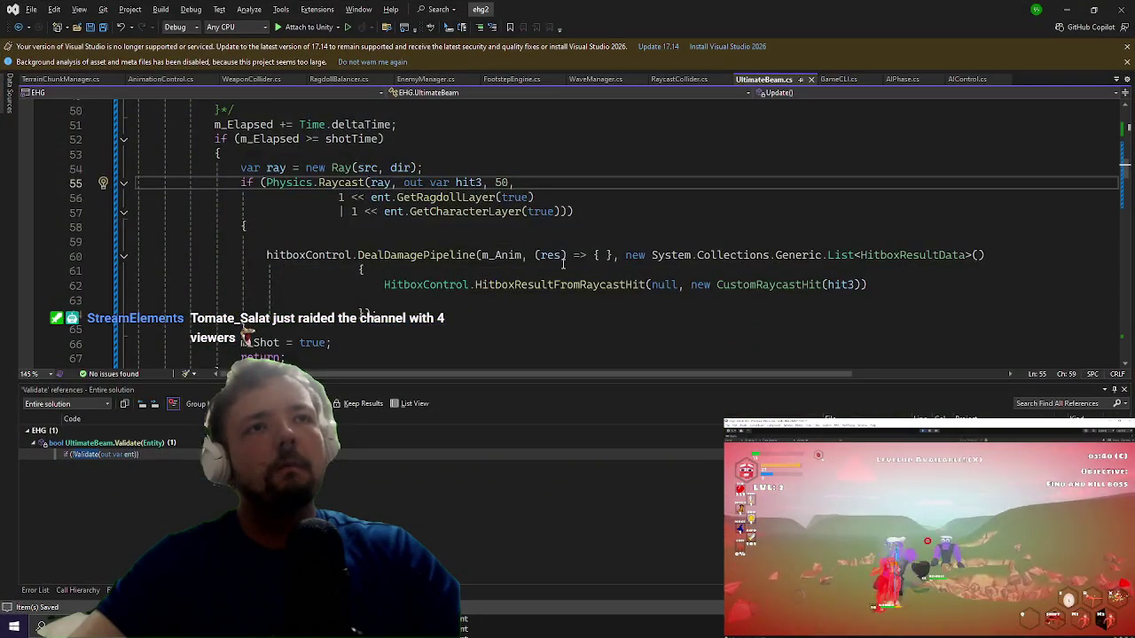
scroll(549, 271, "up", 2)
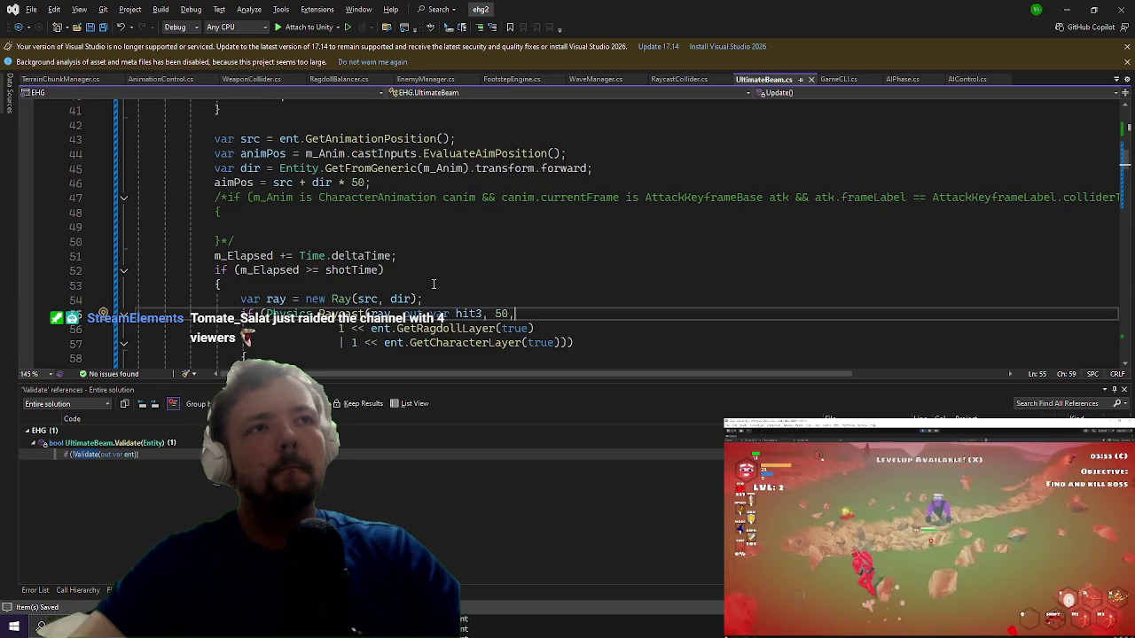
scroll(433, 284, "down", 3)
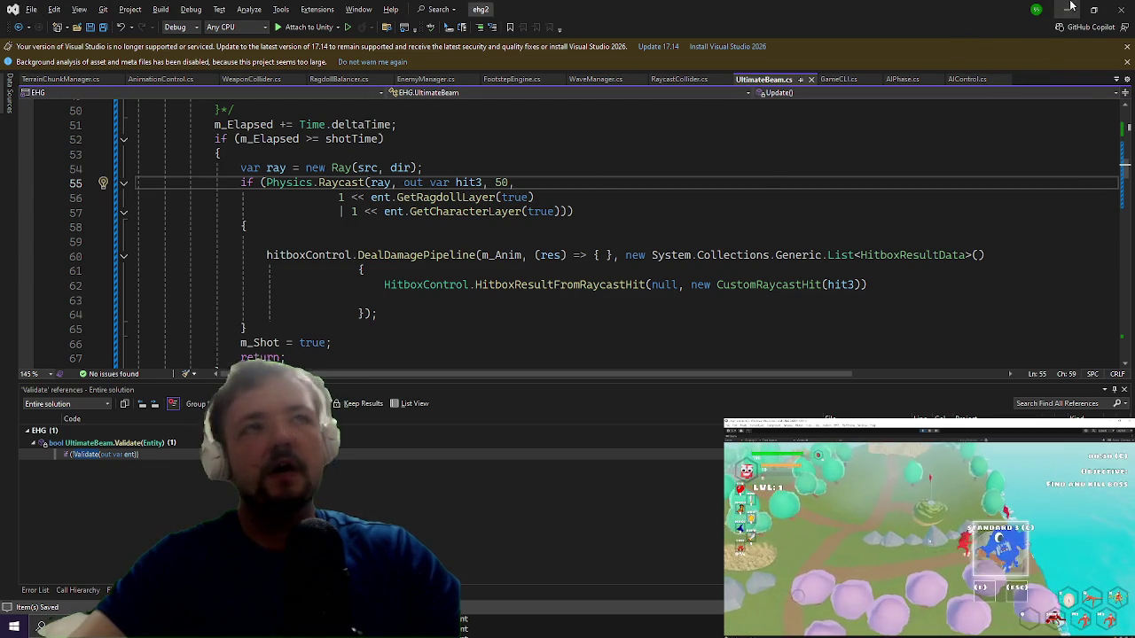
key("alt+Tab")
key("Escape")
key("w")
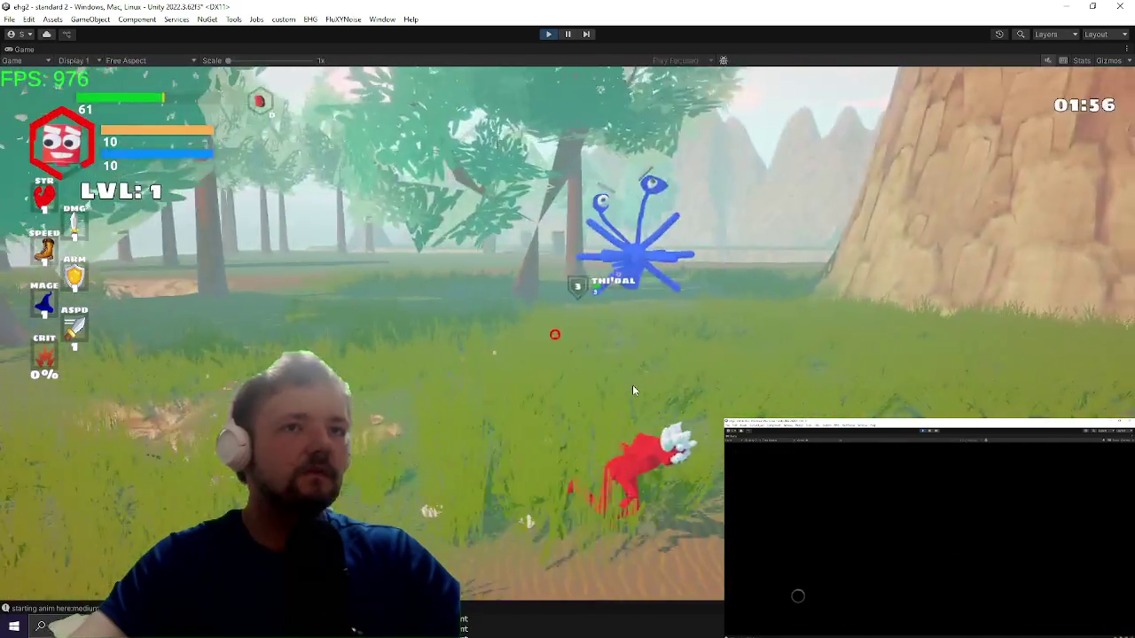
Step: Run at the blue monster, fire the beam and ground-slam, then pause and resume from Settings
key("d")
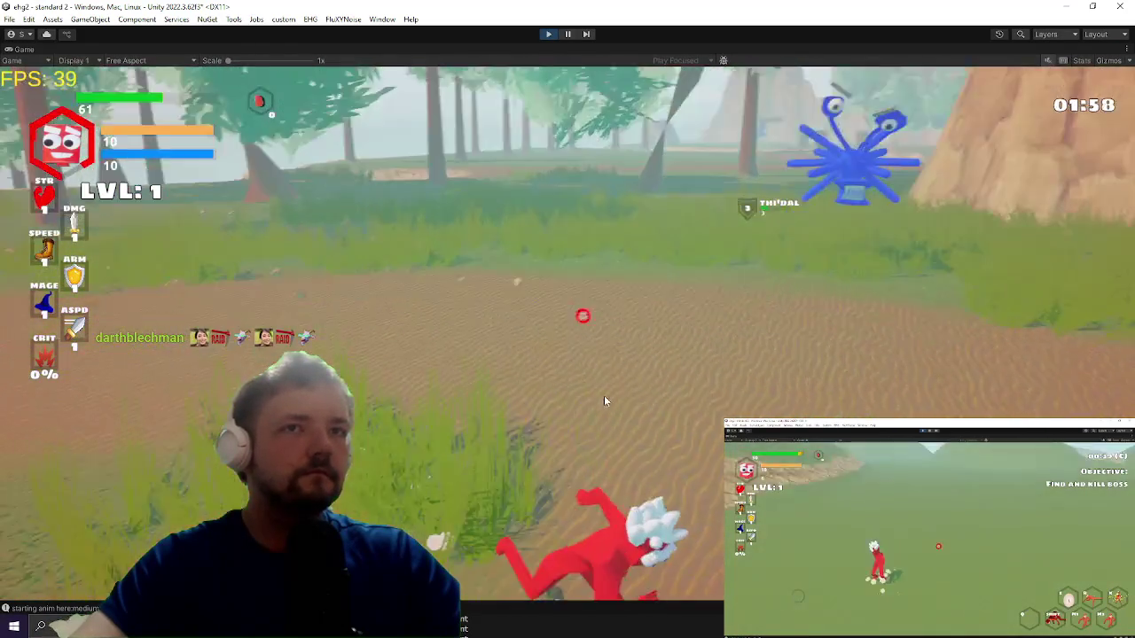
key("a")
left_click(590, 400)
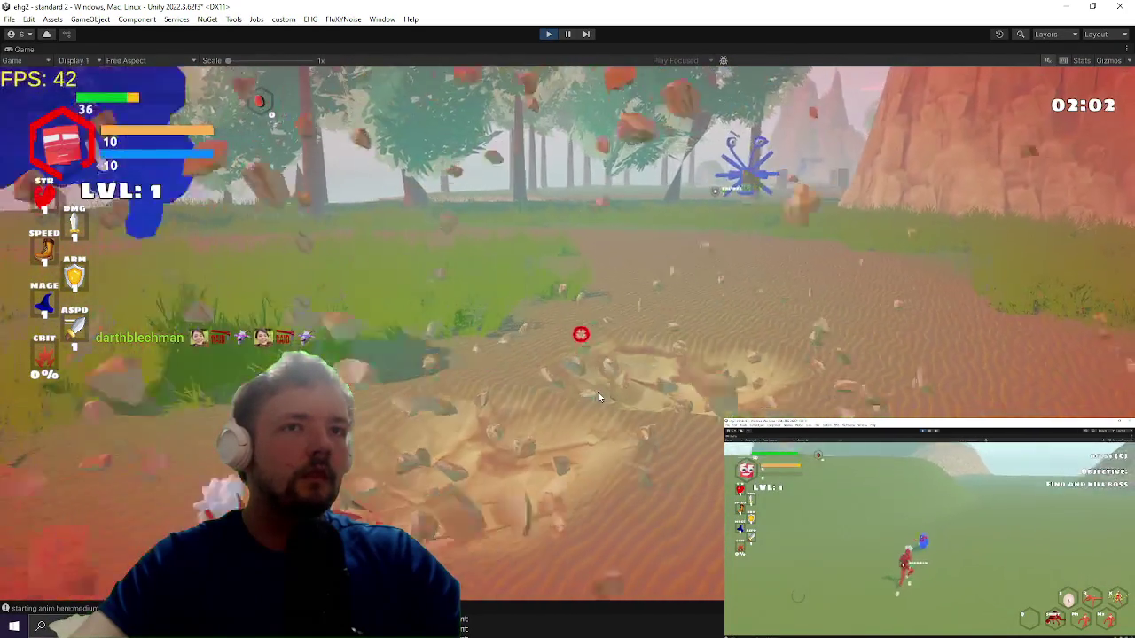
key("Escape")
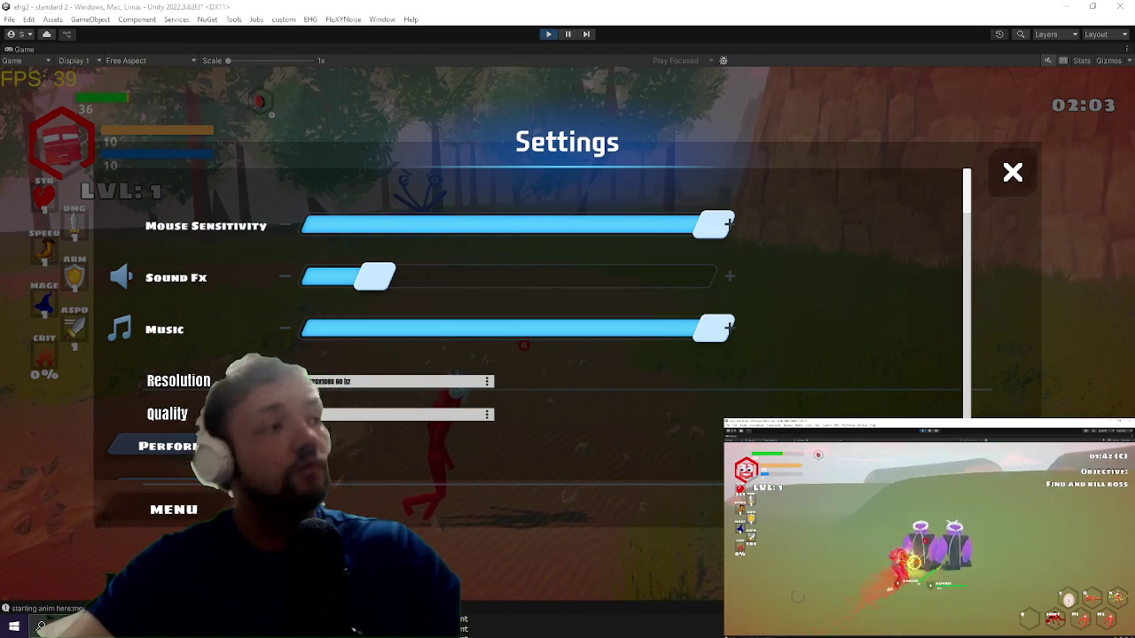
key("Escape")
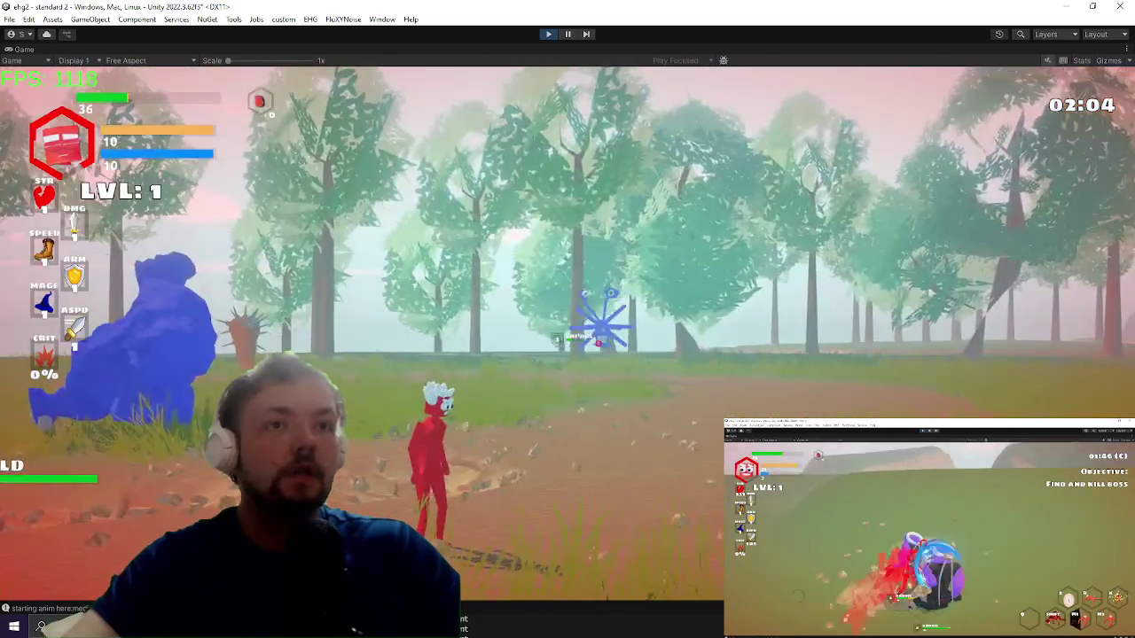
Step: Cast the beam at the blue enemy, submit the dmg console command, and return to Visual Studio
key("w")
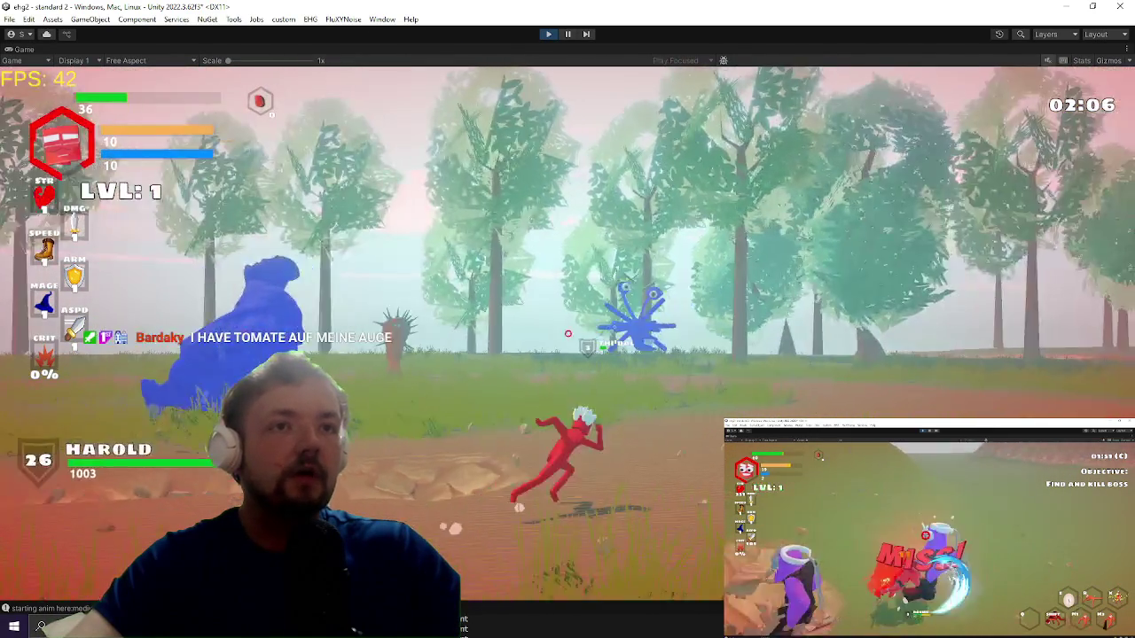
left_click(564, 329)
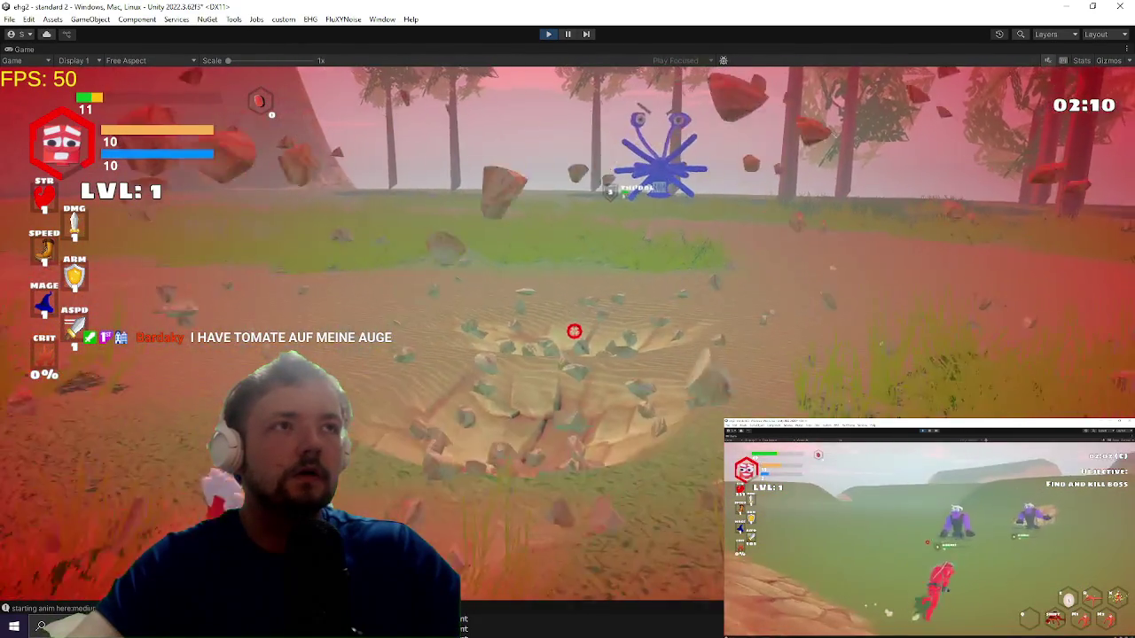
type("dmg")
key("Return")
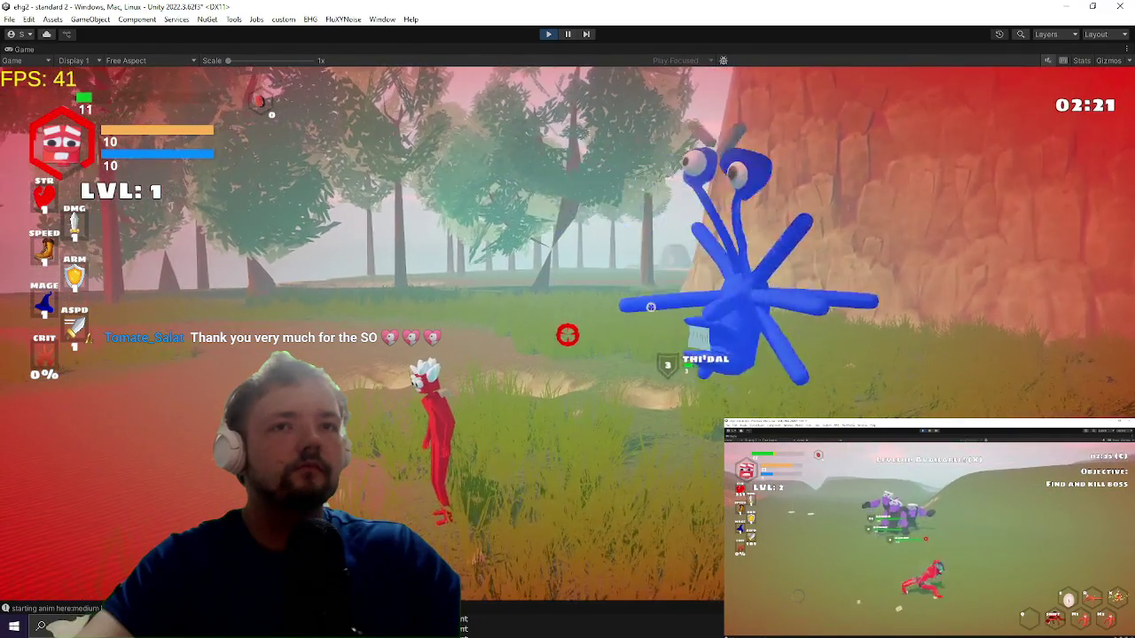
key("alt+Tab")
key("Tab")
key("Tab")
key("Tab")
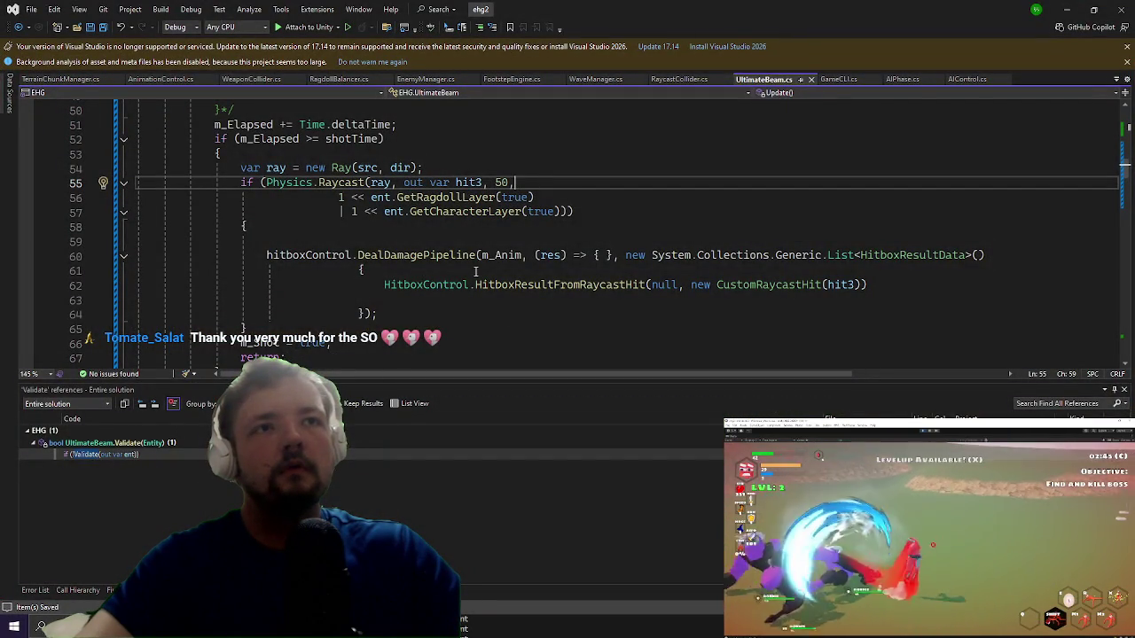
Step: Cut the raycast's inline layer expression into a new 'var mask = …;' declaration
left_click(559, 211)
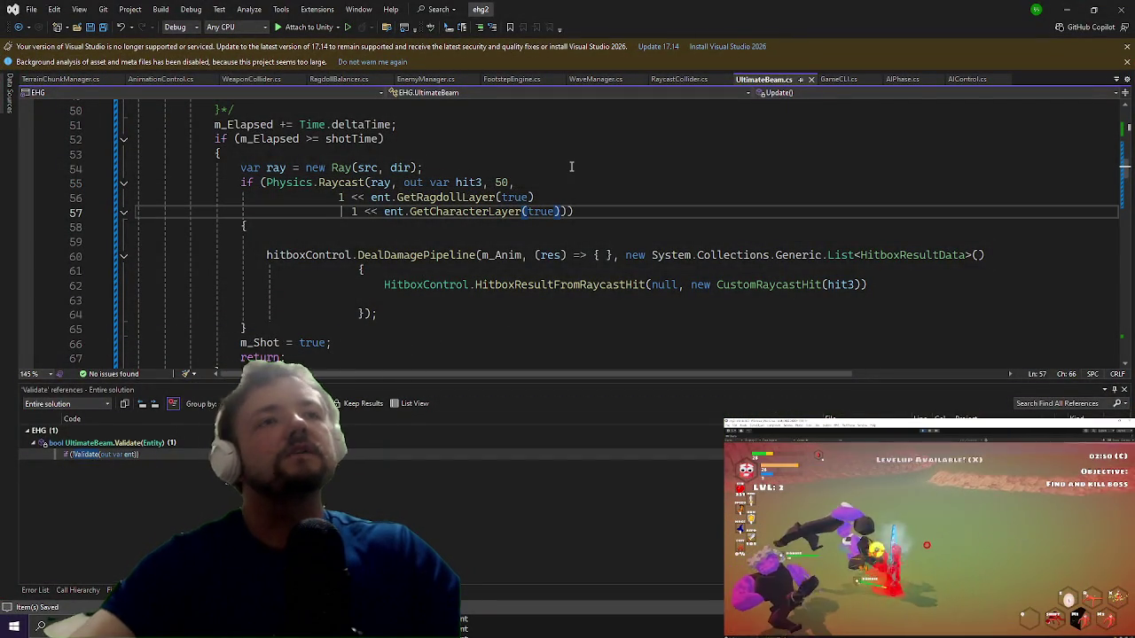
key("shift+Up")
key("shift+Home")
key("ctrl+c")
key("Delete")
key("Up")
key("Up")
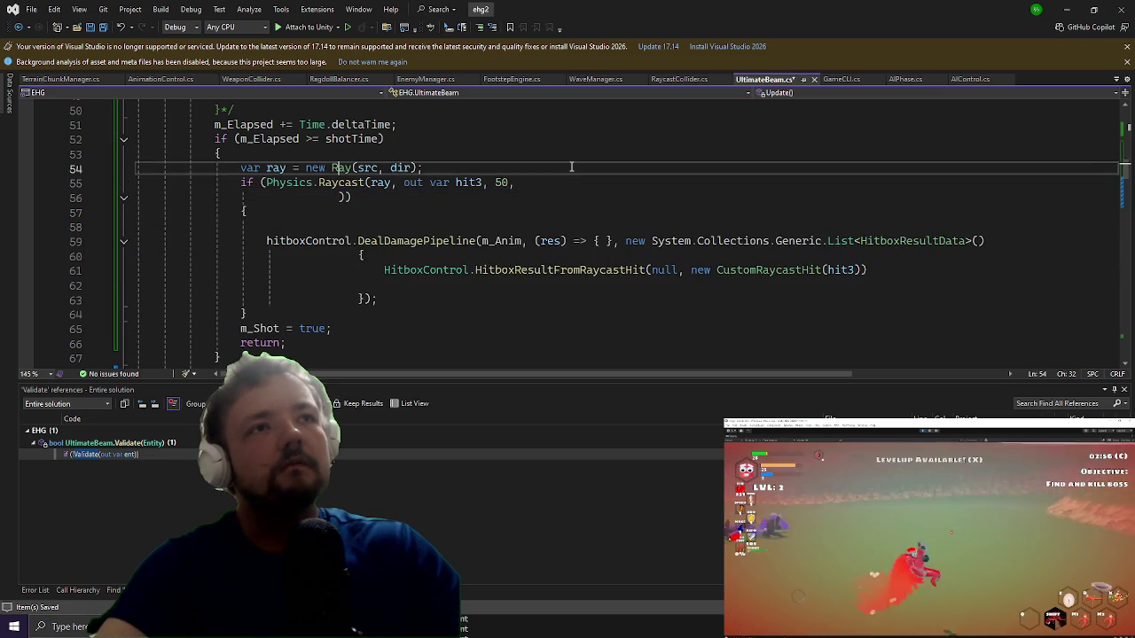
key("ctrl+Return")
type("var mask =")
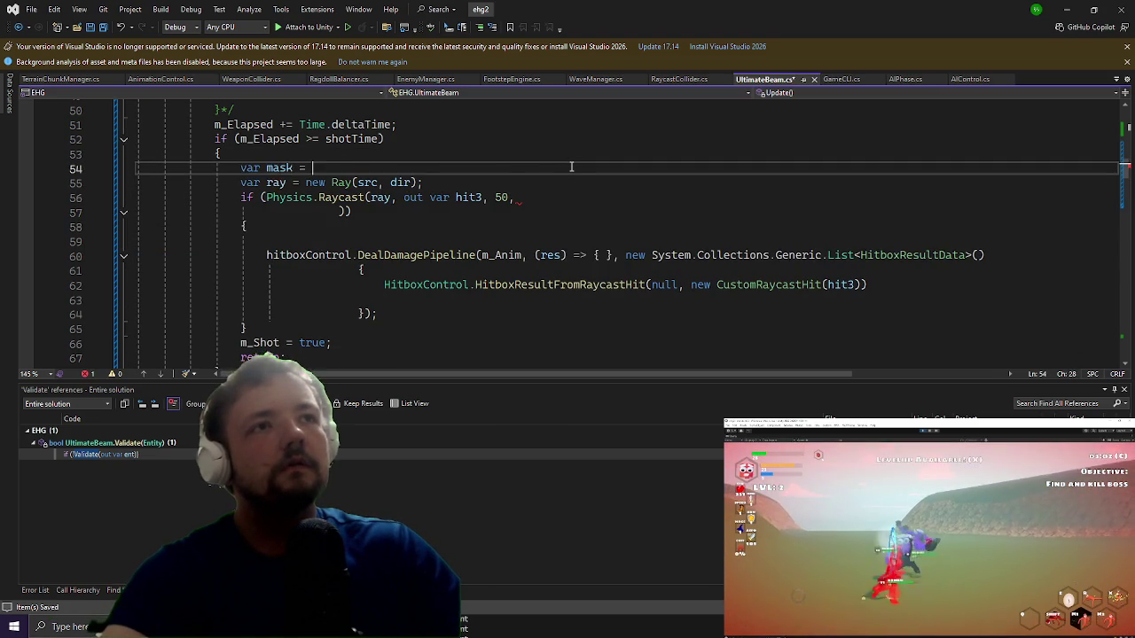
key("ctrl+v")
key("Up")
key("Up")
key("Up")
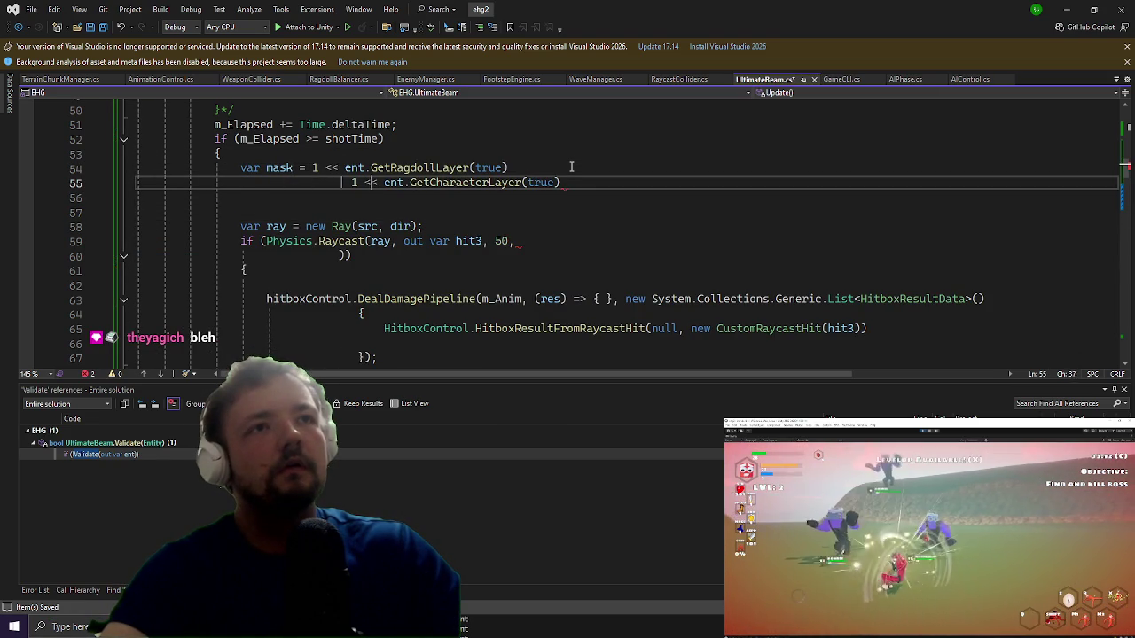
key("End")
type(";")
Step: Pass mask as the layer argument of Physics.Raycast
key("Down")
key("Down")
key("Down")
key("Down")
key("Down")
key("Left")
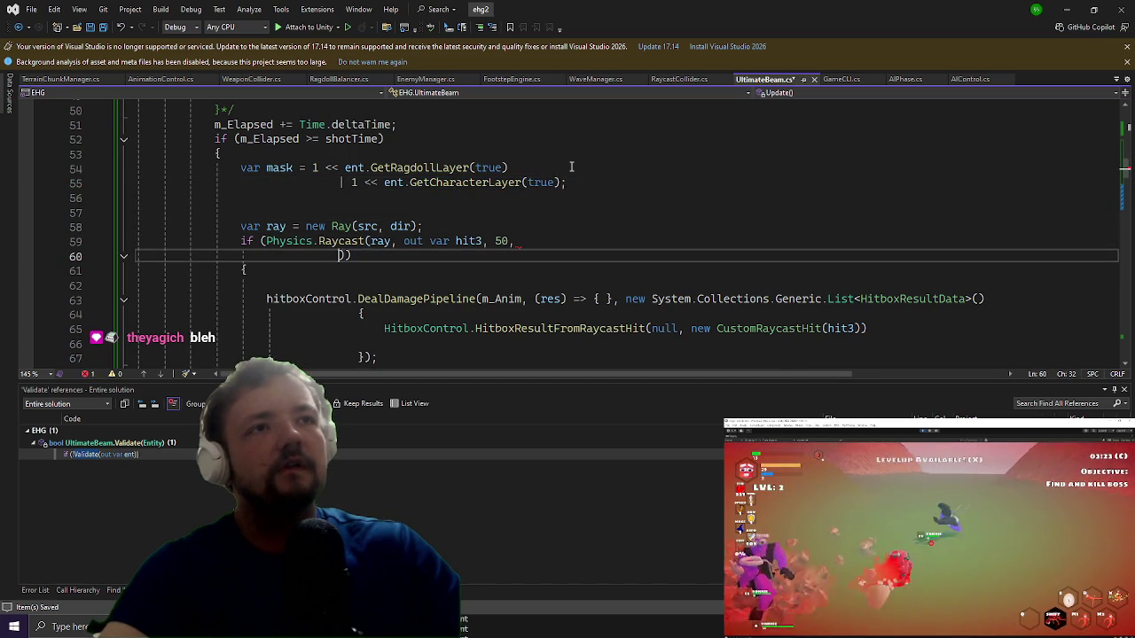
key("shift+Up")
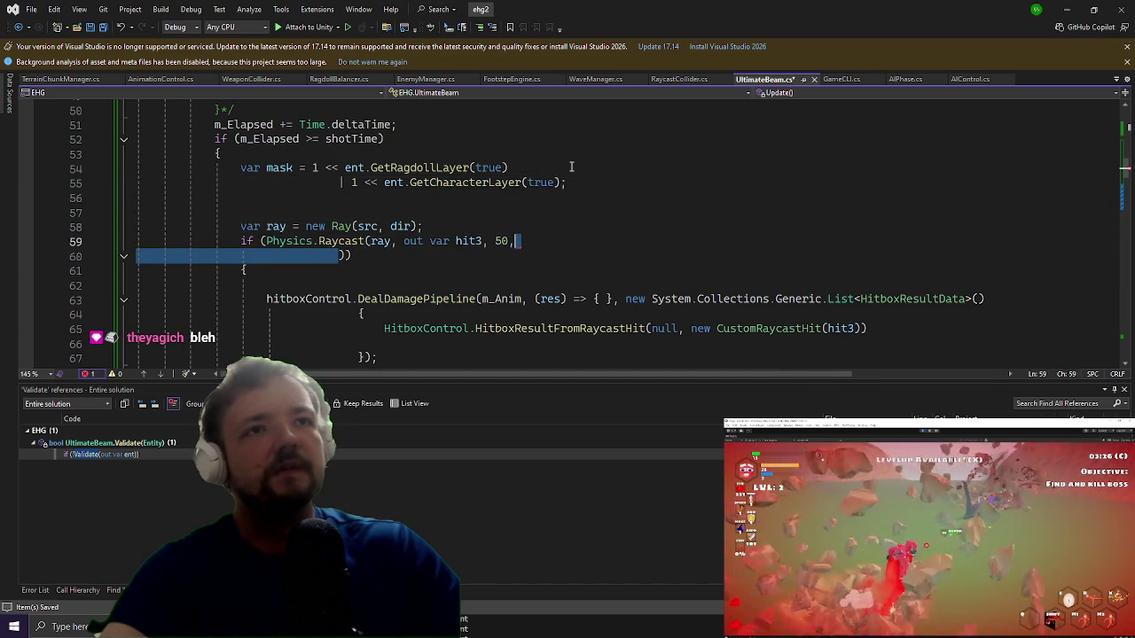
key("BackSpace")
type("mask")
key("Escape")
Step: Fix the mask line indentation and add a '| 1 << GameLayers.ground' term
key("Up")
key("Up")
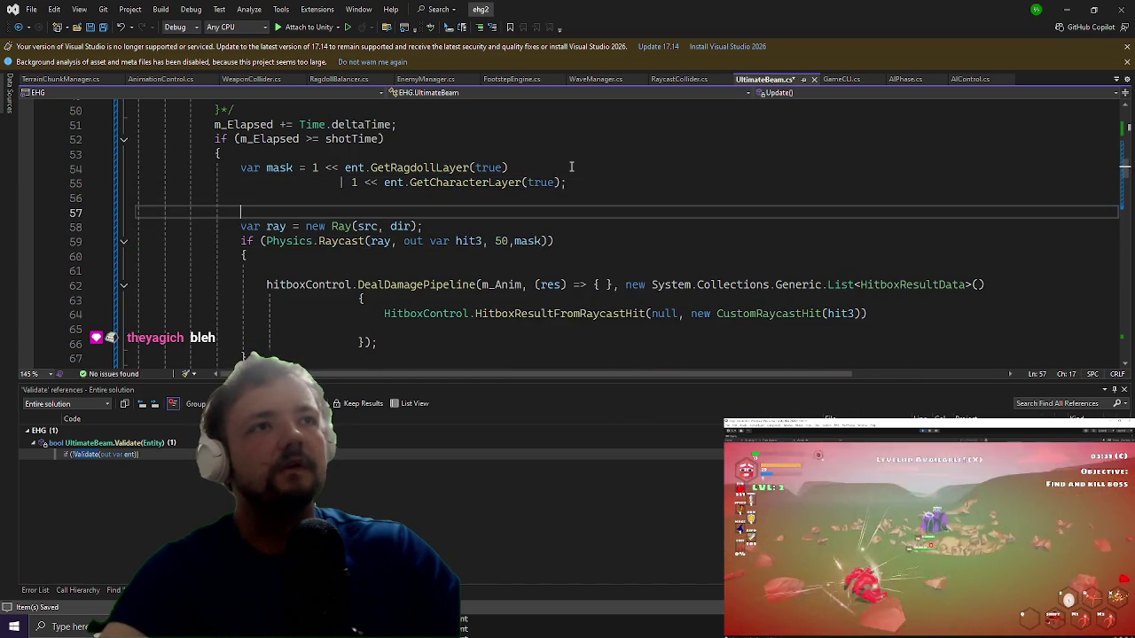
key("Up")
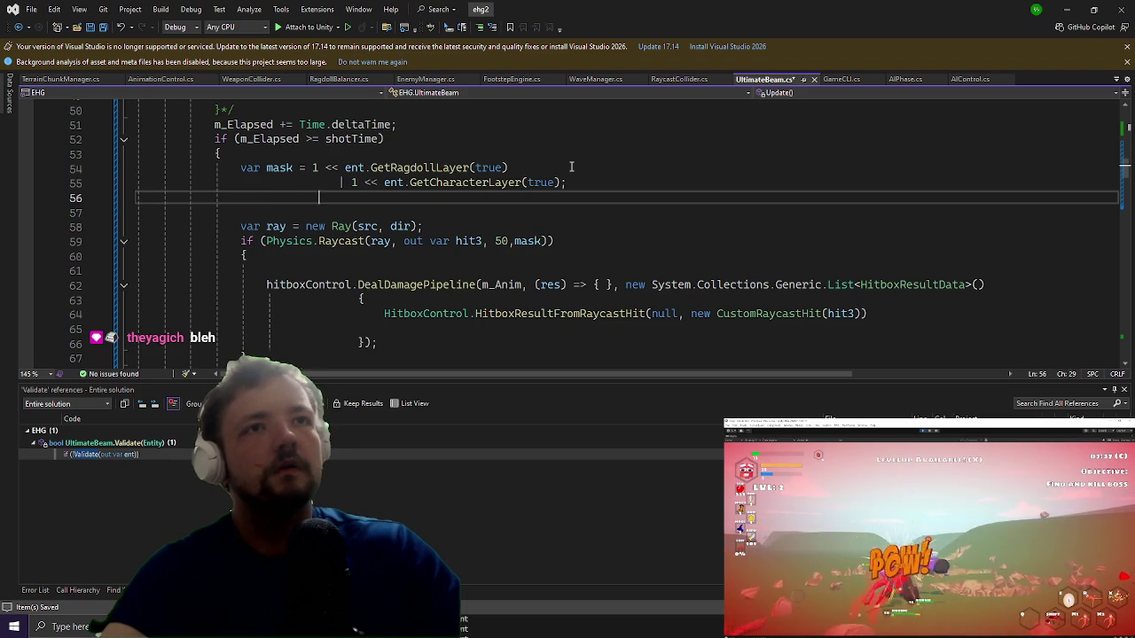
key("Up")
key("Left")
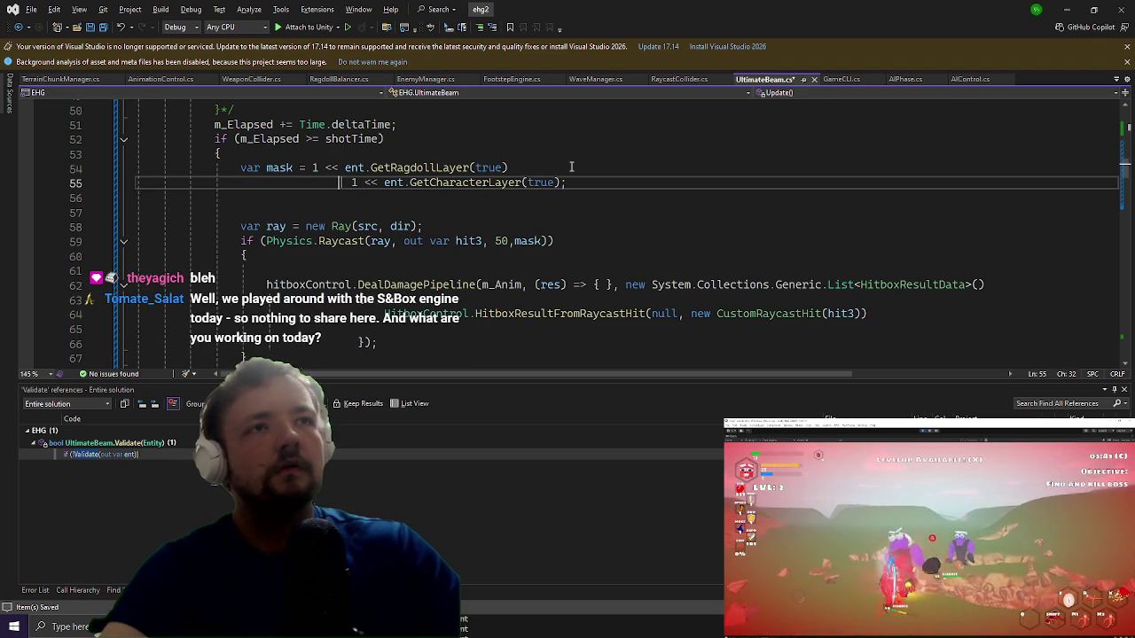
key("shift+Left")
key("shift+Left")
key("BackSpace")
key("Down")
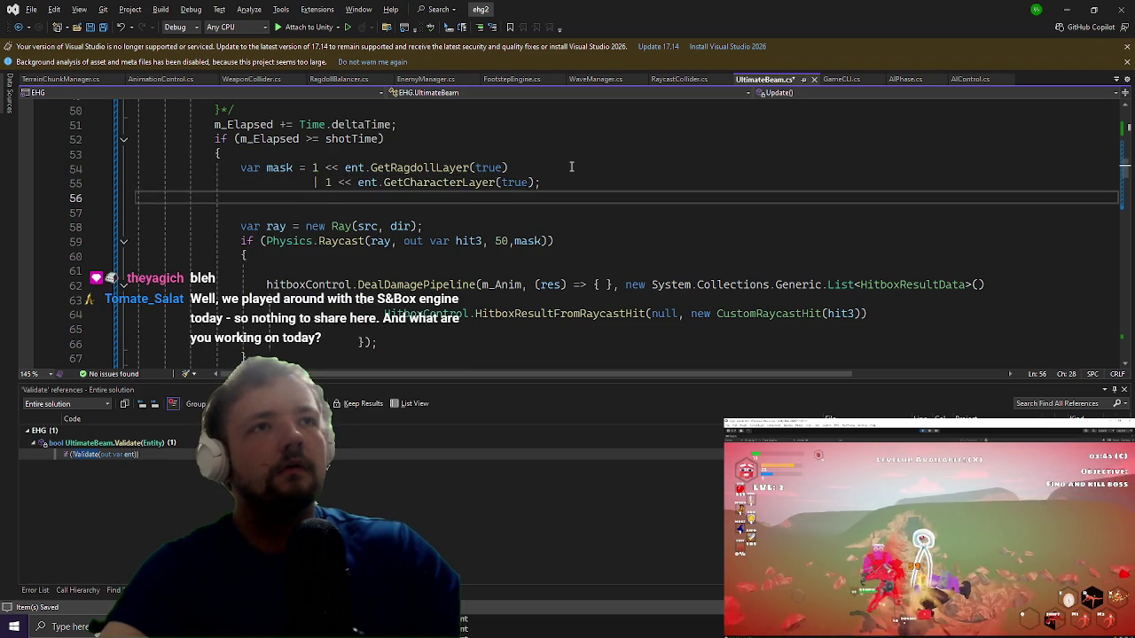
type("aml")
key("Tab")
type(".")
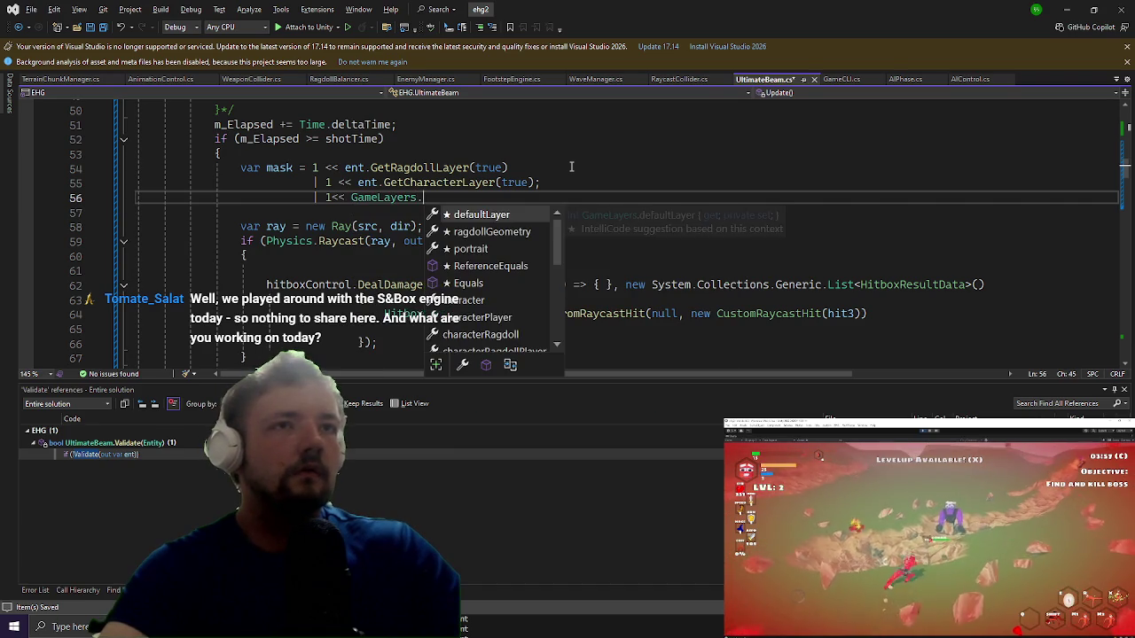
type("gro")
key("Tab")
Step: Remove the stray semicolon and finish the mask with '| 1 << GameLayers.wall;'
key("Up")
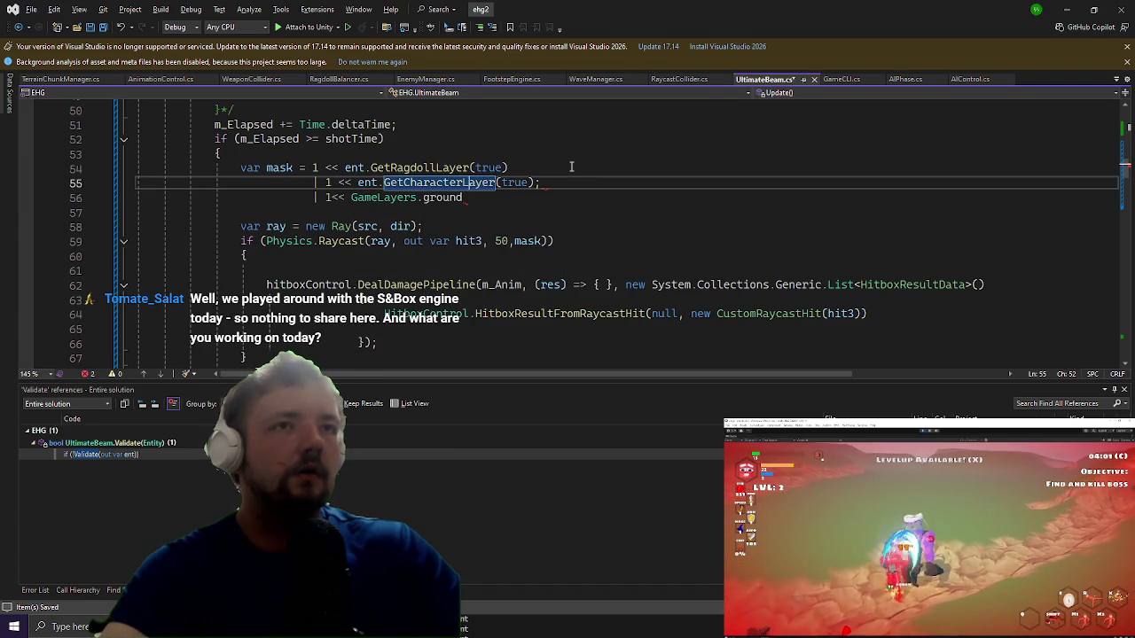
key("ctrl+Right")
key("ctrl+Right")
key("ctrl+Right")
key("BackSpace")
key("Down")
key("Return")
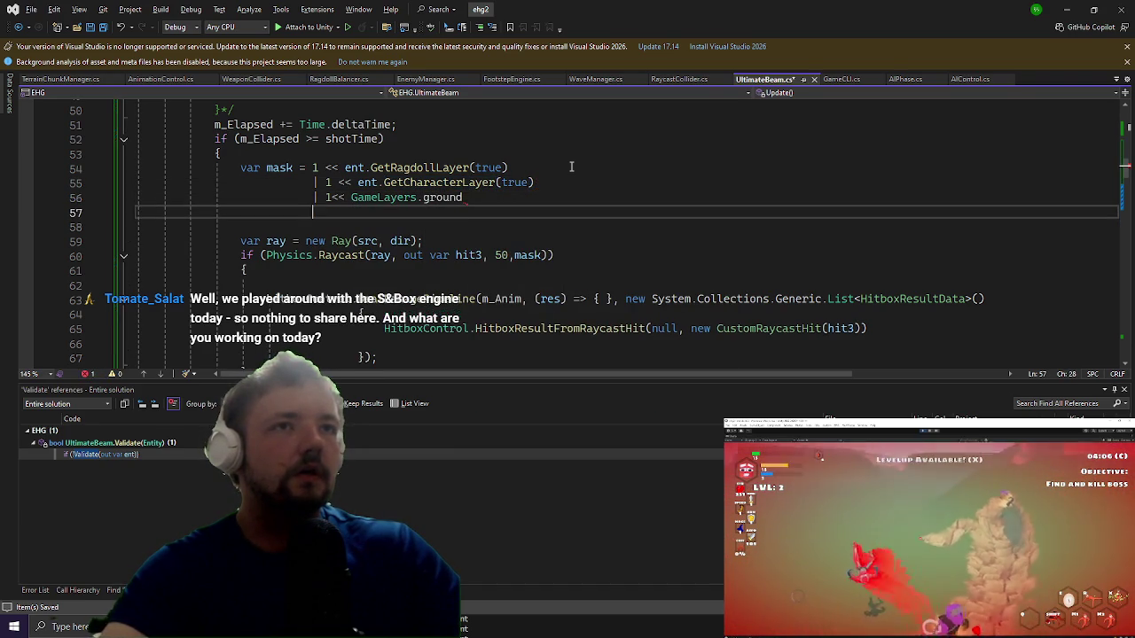
type("| 1 << GameLayers.wall")
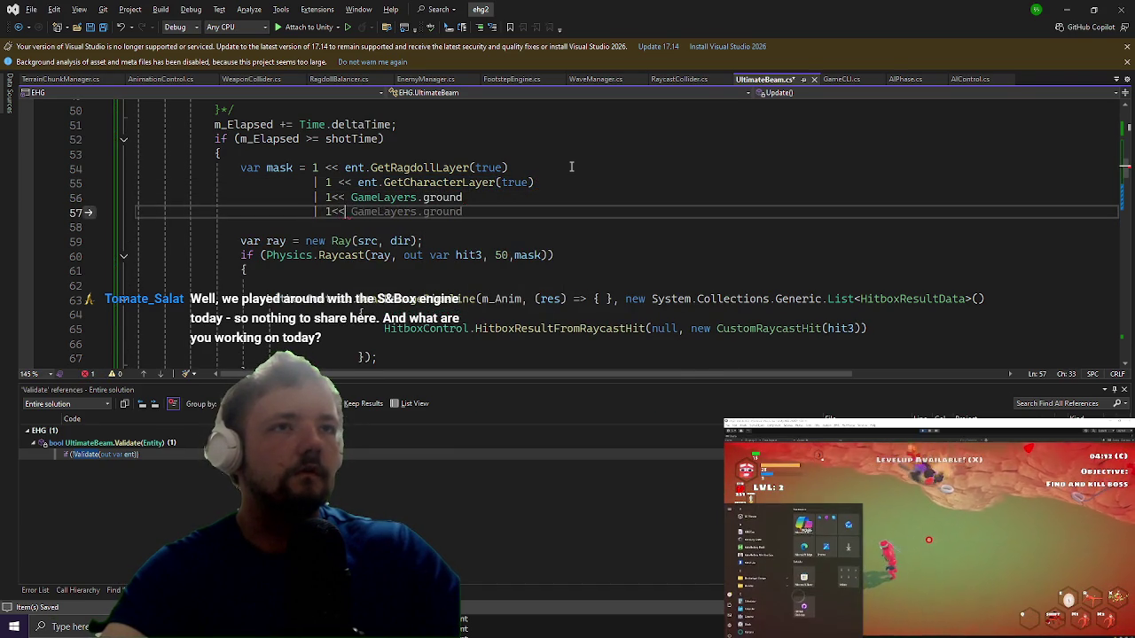
type(";")
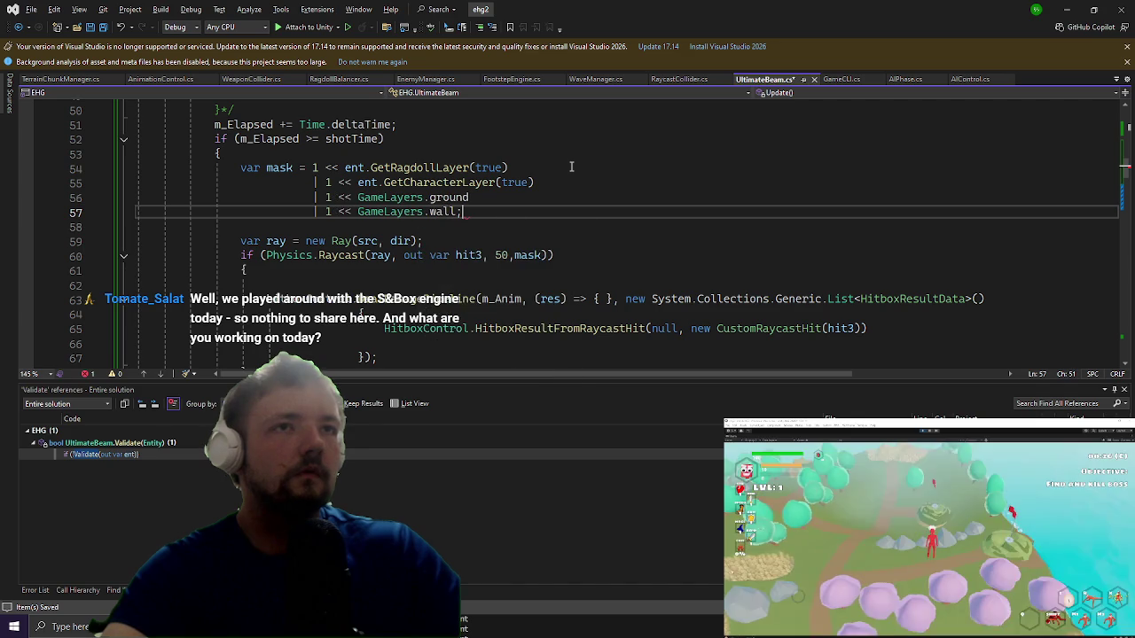
key("alt+Tab")
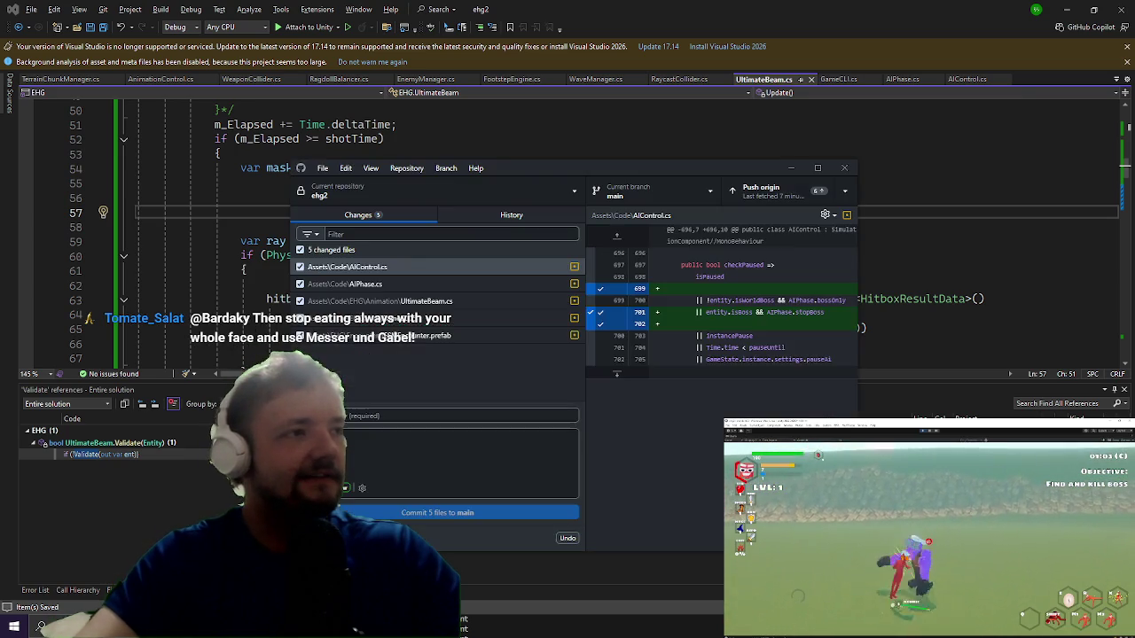
Step: Commit the five changed files to main with the summary 'bleh'
key("alt+Tab")
type("bleh")
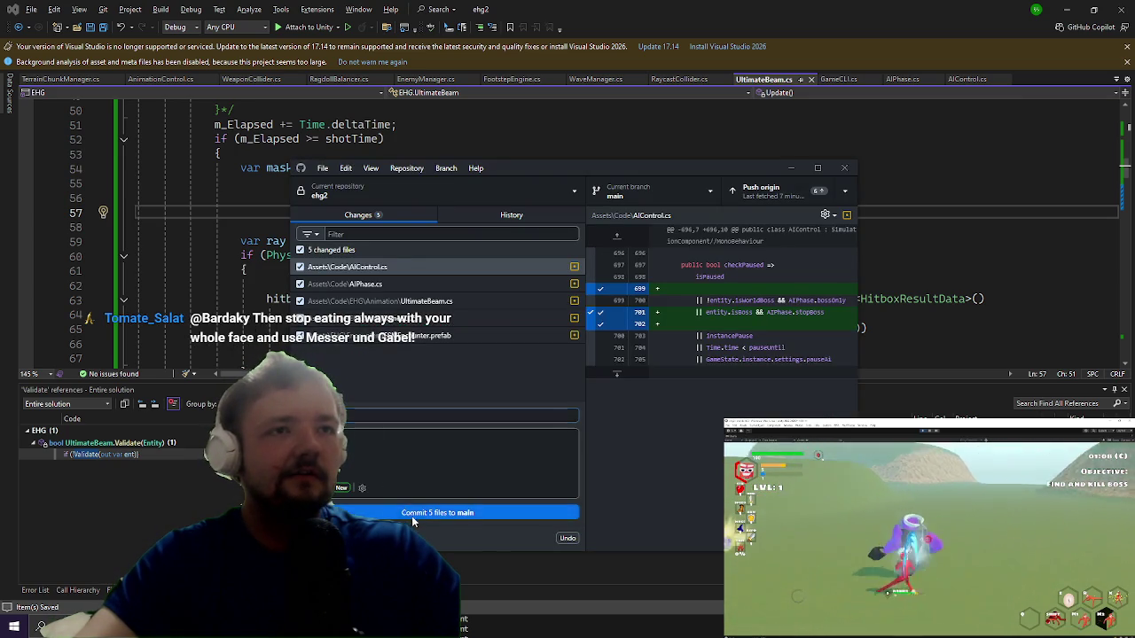
left_click(410, 516)
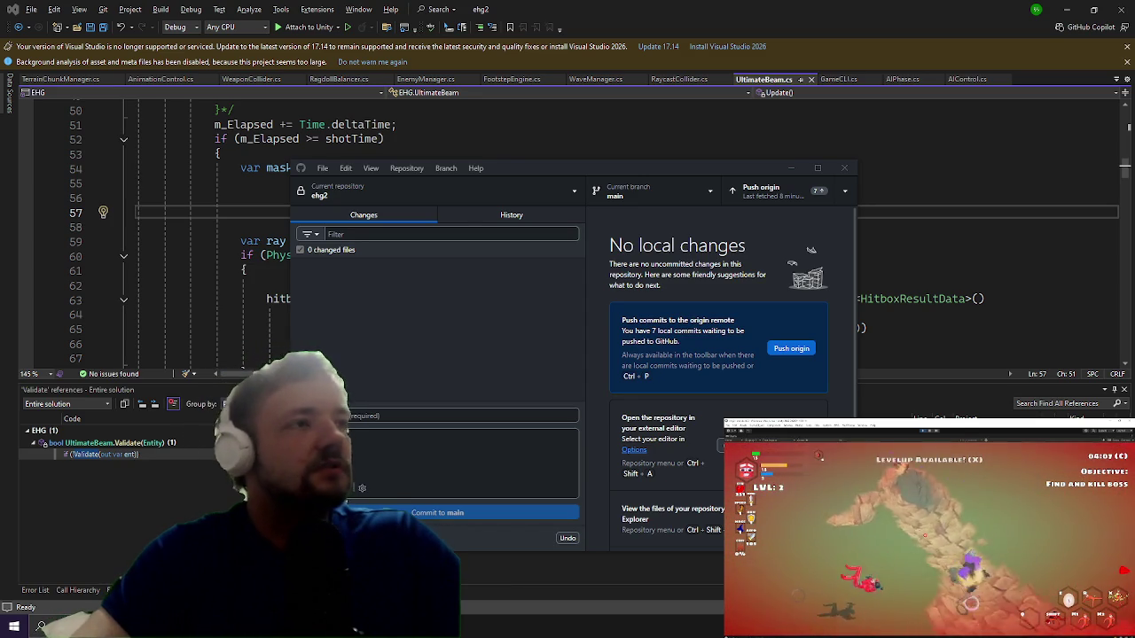
Step: Return to UltimateBeam.cs in Visual Studio
key("super")
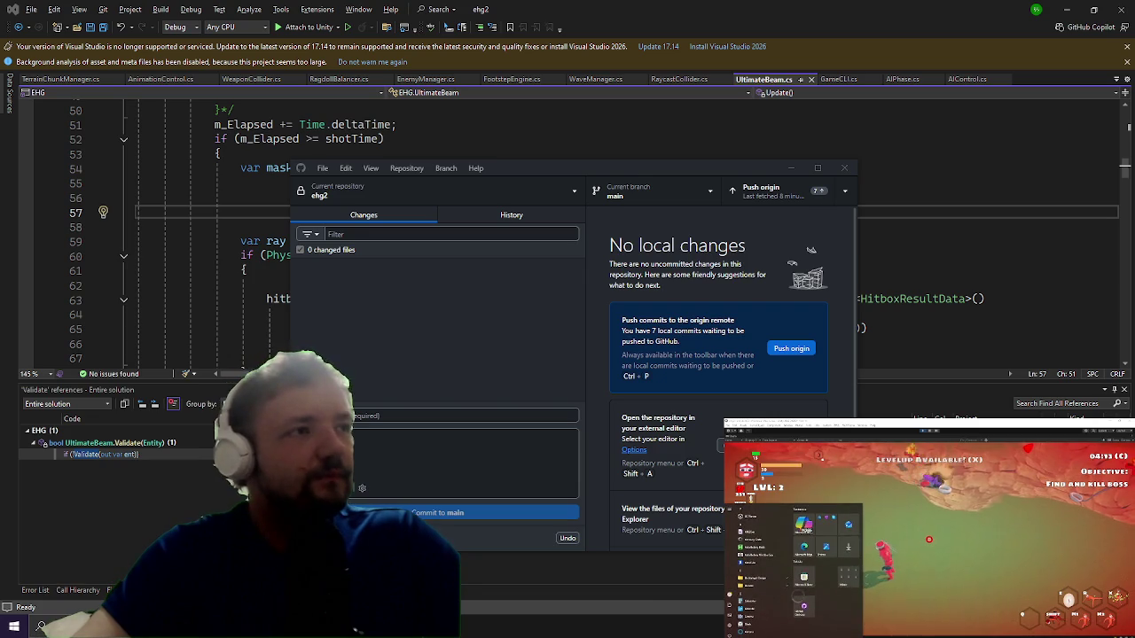
key("Escape")
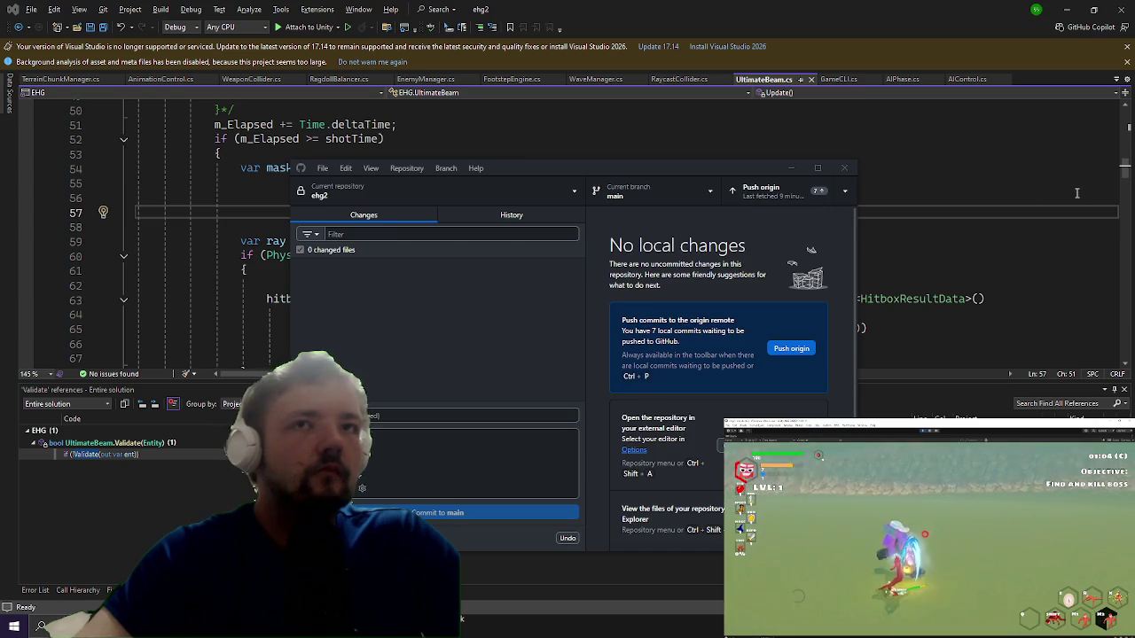
key("alt+Tab")
scroll(1089, 199, "down", 2)
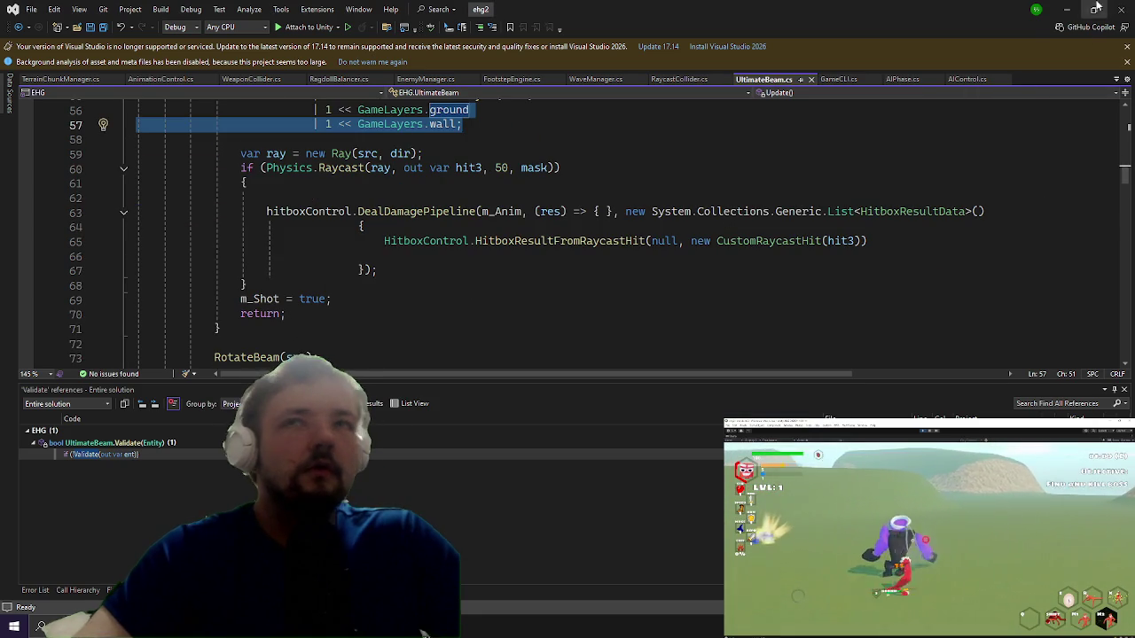
Step: Bring the running Unity game to the front and resume play to test the beam
left_click(1114, 7)
left_click(572, 340)
key("w")
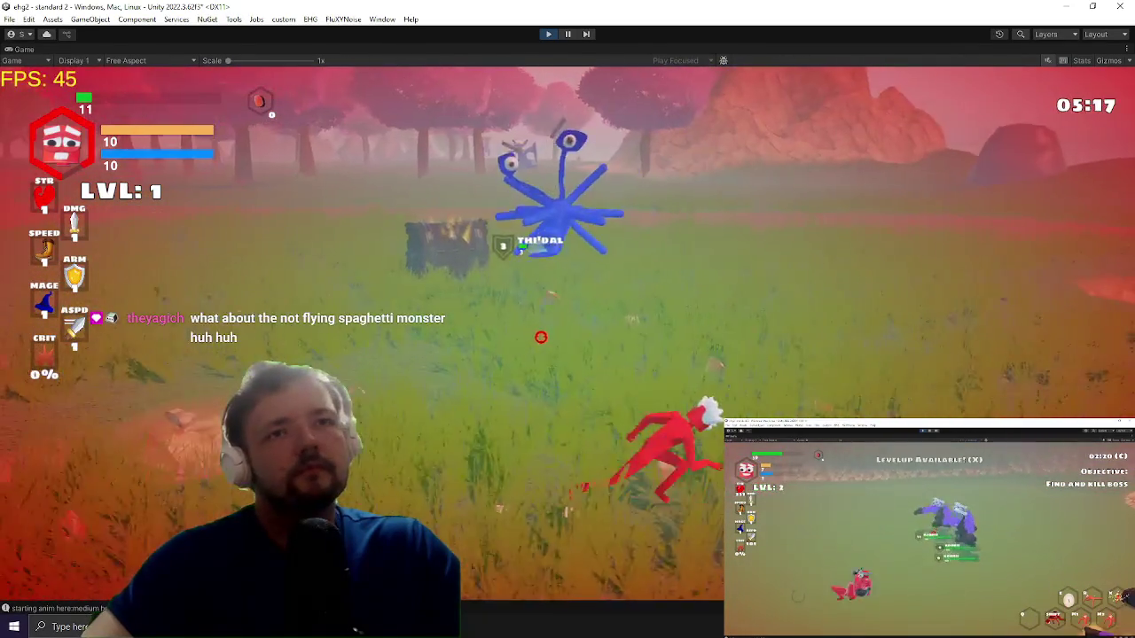
Step: Add Debug.DrawRay(ray.origin, dir); on line 60 of UltimateBeam.cs and save
key("alt+Tab")
key("alt+Tab")
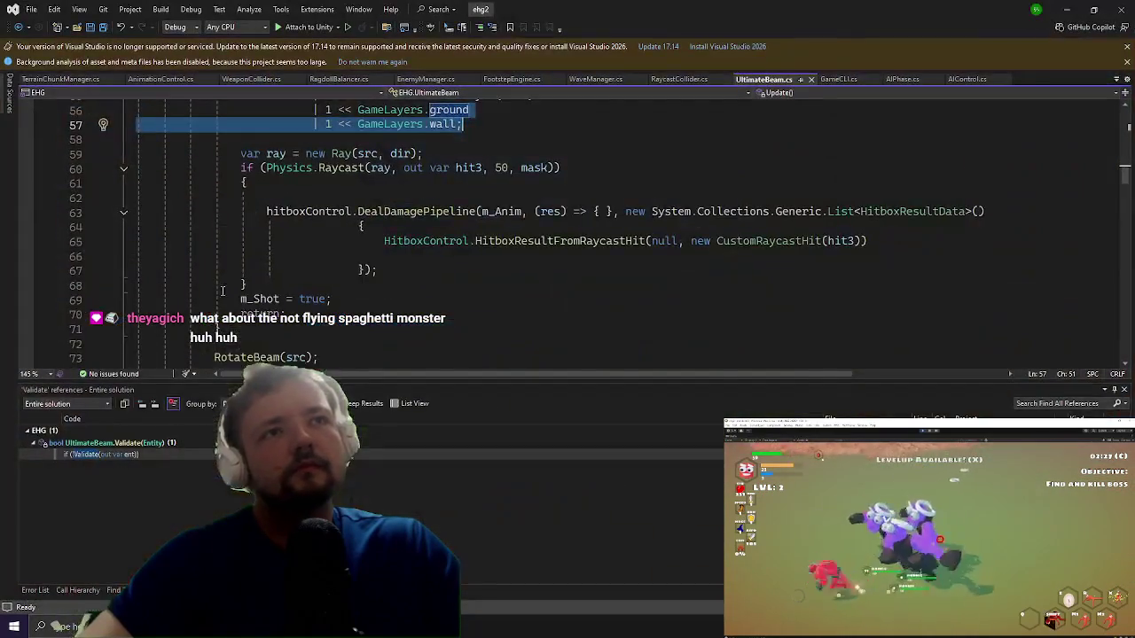
scroll(331, 227, "up", 4)
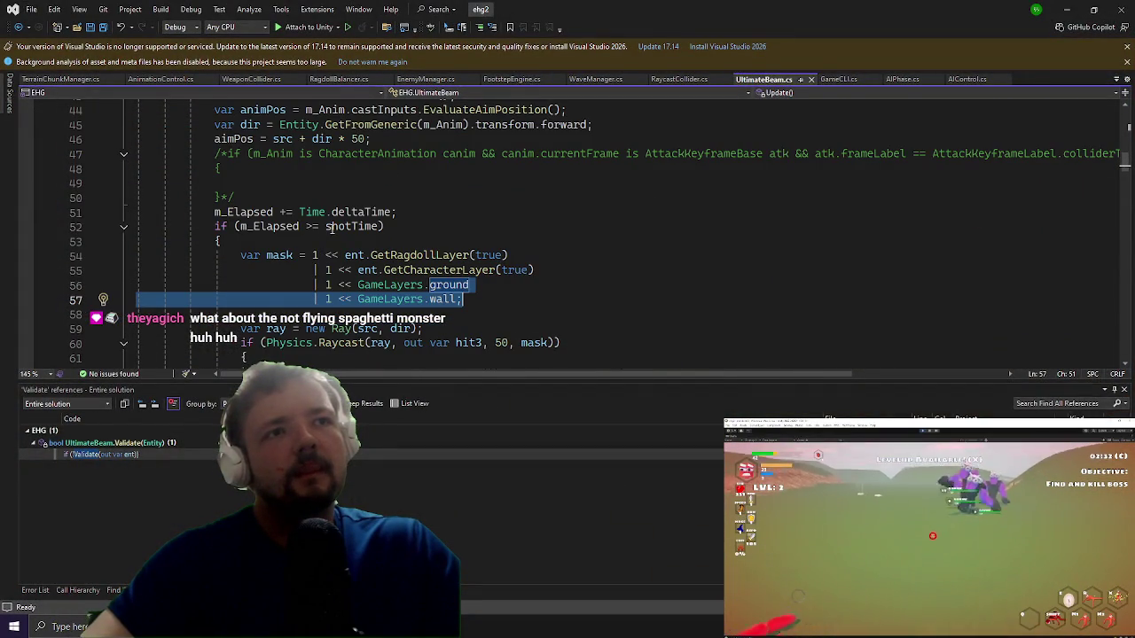
left_click(266, 315)
type("Debug.DrawRay(")
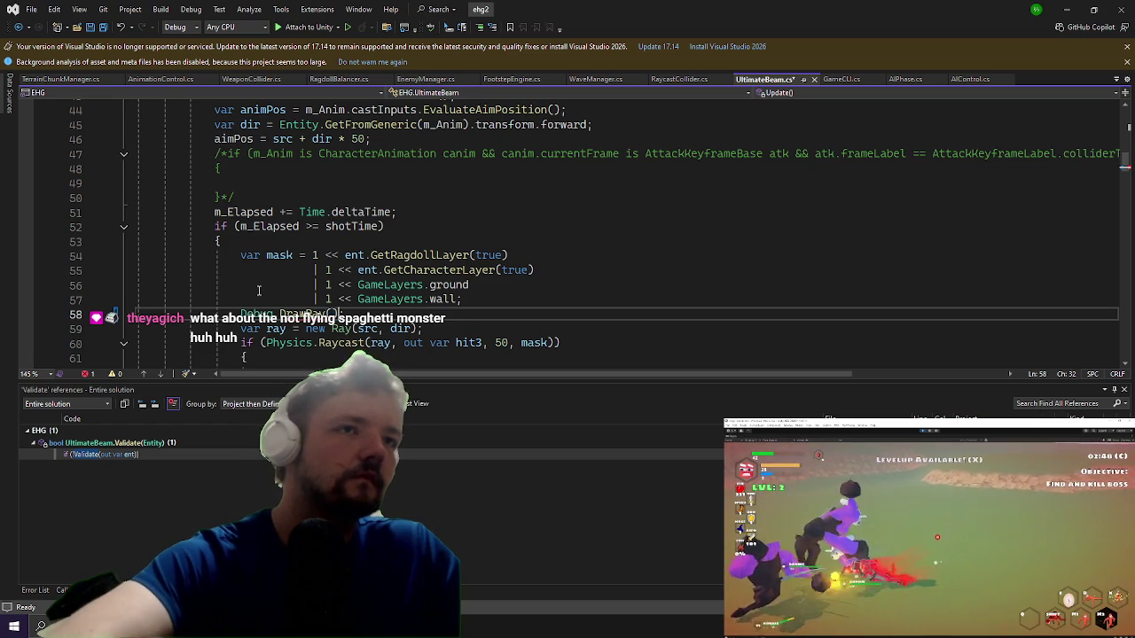
key("Return")
key("Up")
key("ctrl+x")
key("Down")
key("Down")
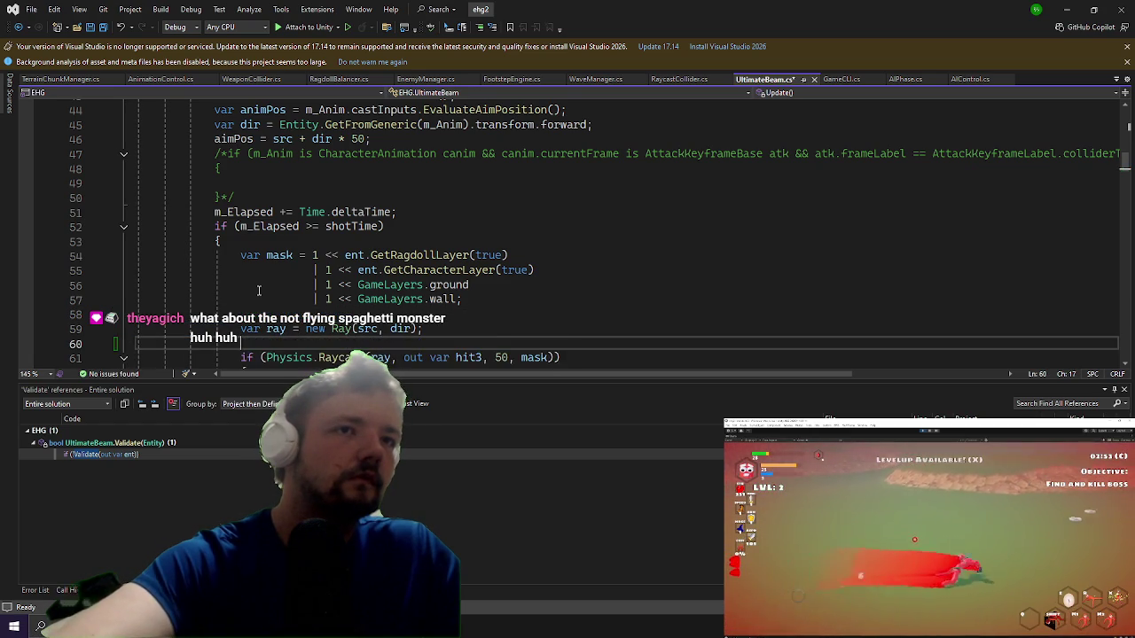
key("ctrl+v")
type("ray.GetPoint, ")
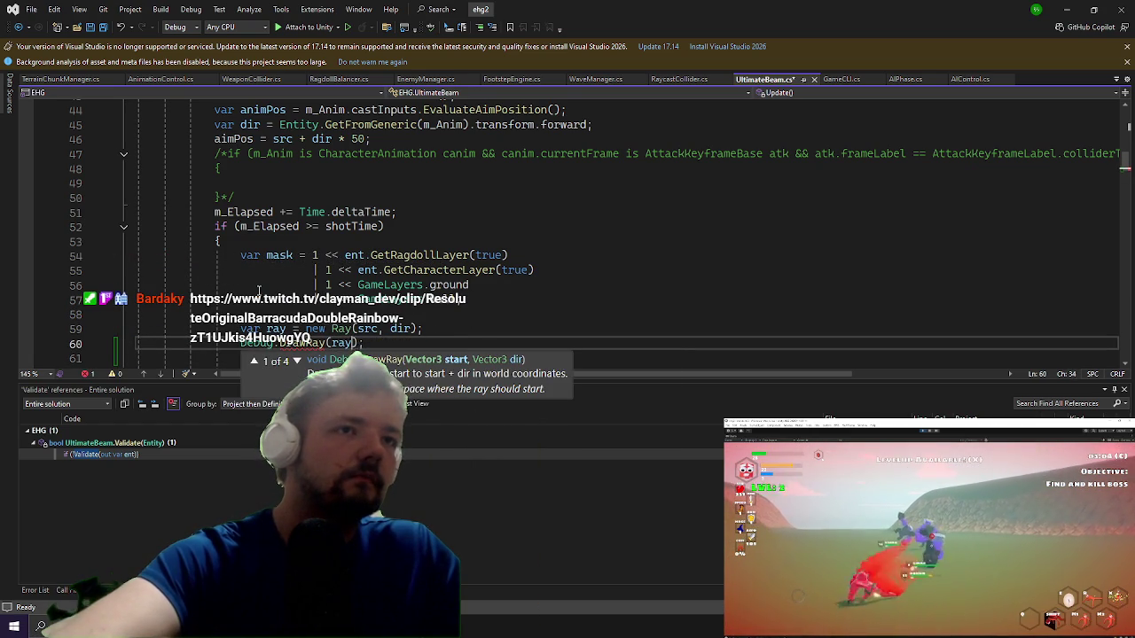
type("or")
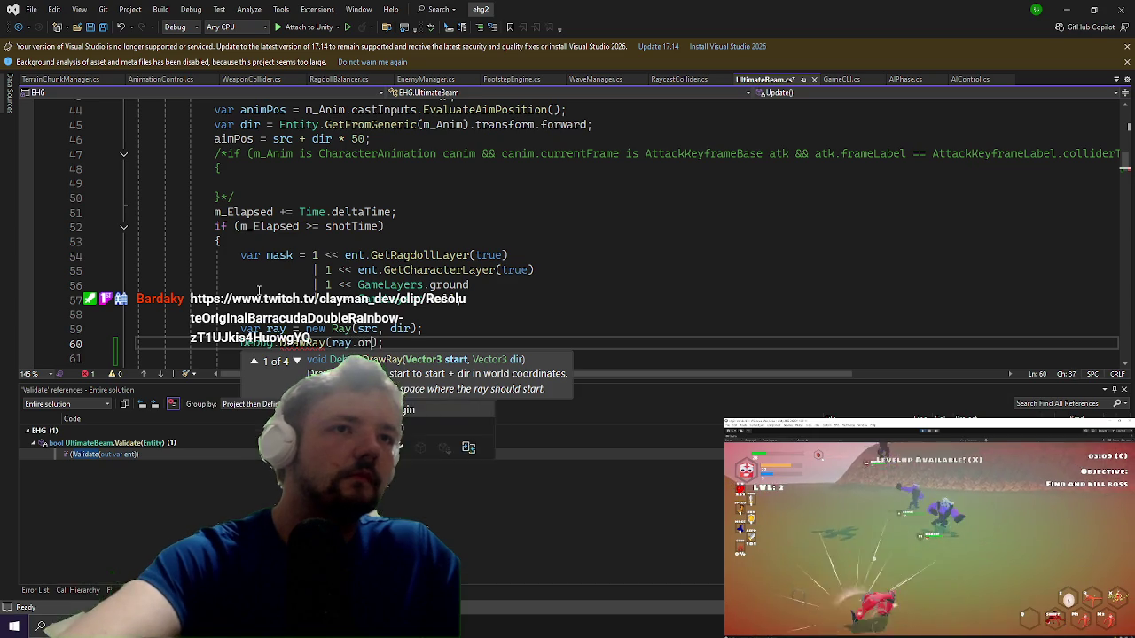
key("BackSpace")
key("BackSpace")
type("dir)")
key("ctrl+s")
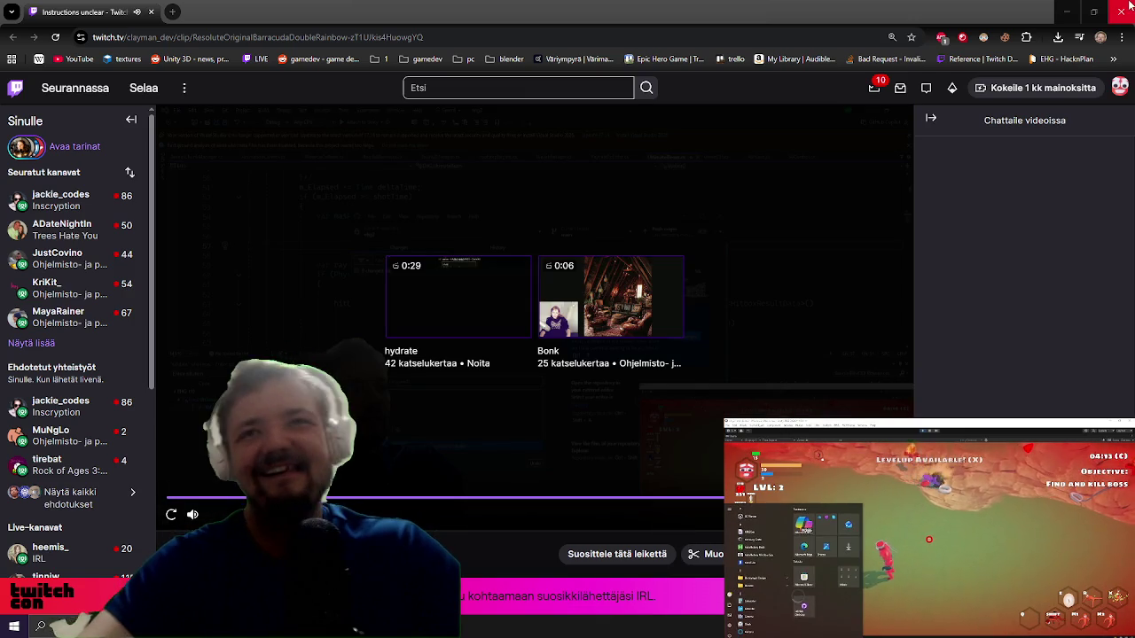
left_click(1121, 12)
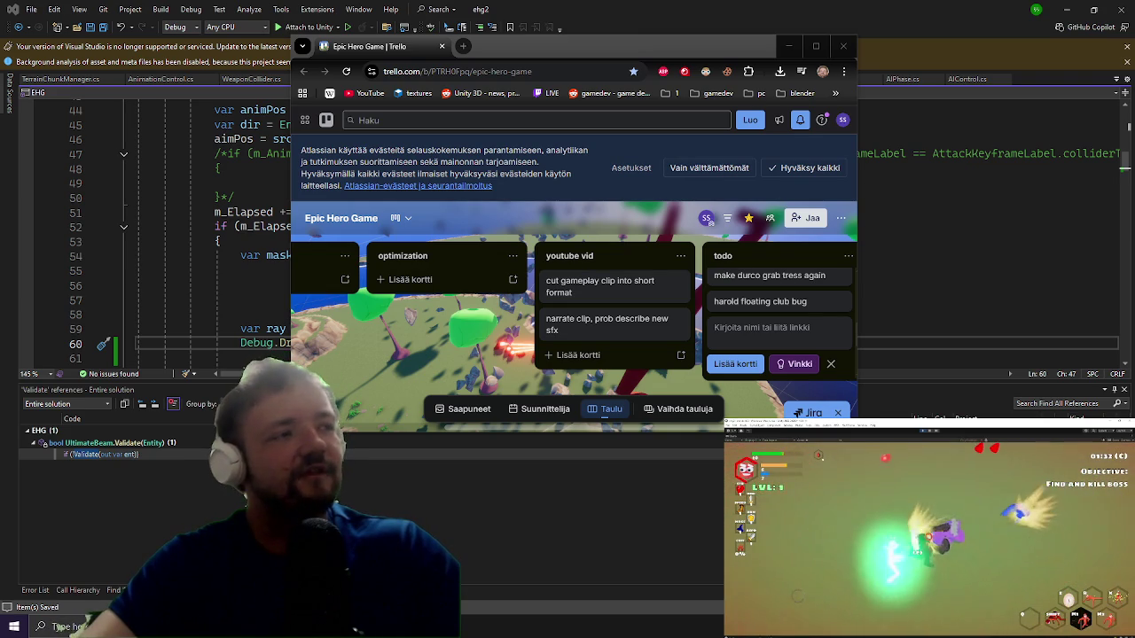
left_click(963, 269)
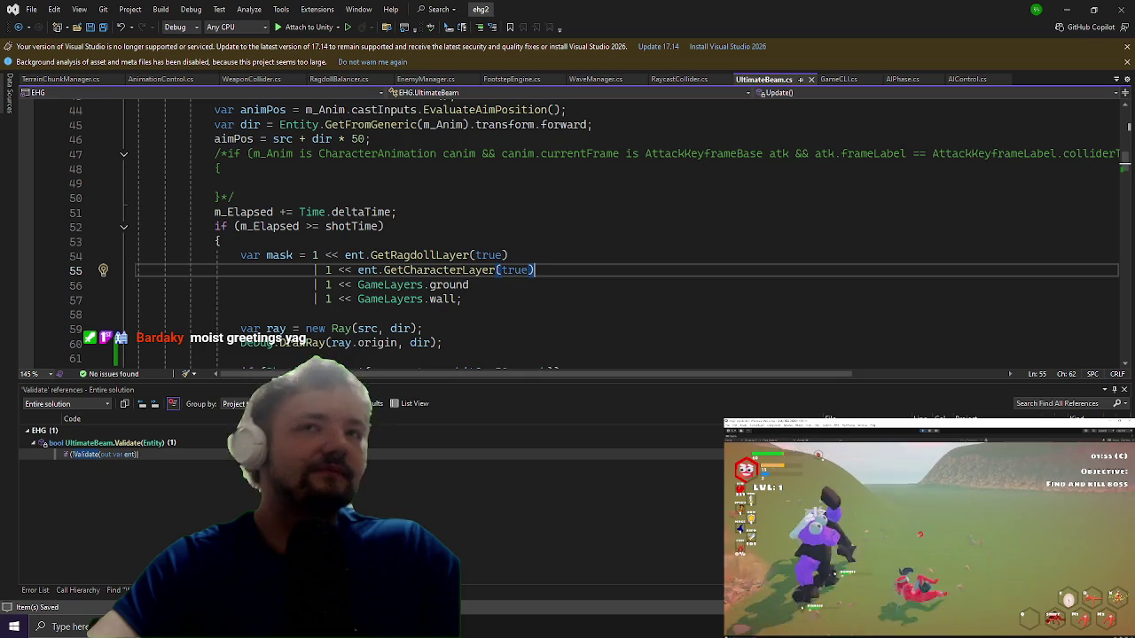
Step: Turn on Gizmos in Unity's Game view and resume play
scroll(733, 245, "down", 1)
scroll(733, 245, "down", 1)
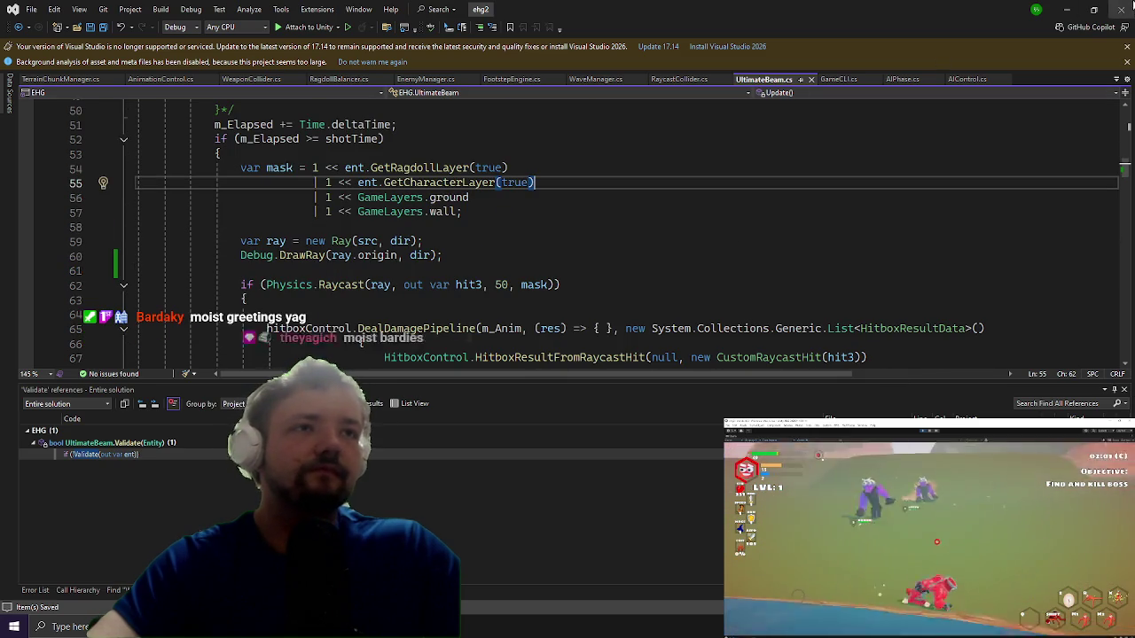
left_click(1068, 10)
left_click(1018, 112)
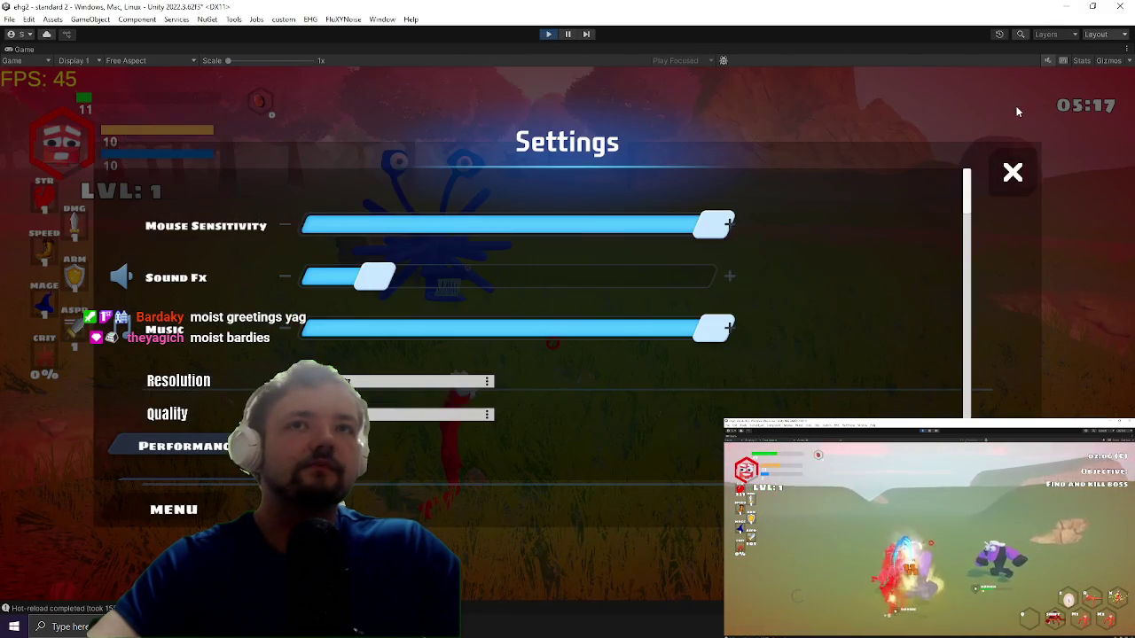
left_click(1106, 62)
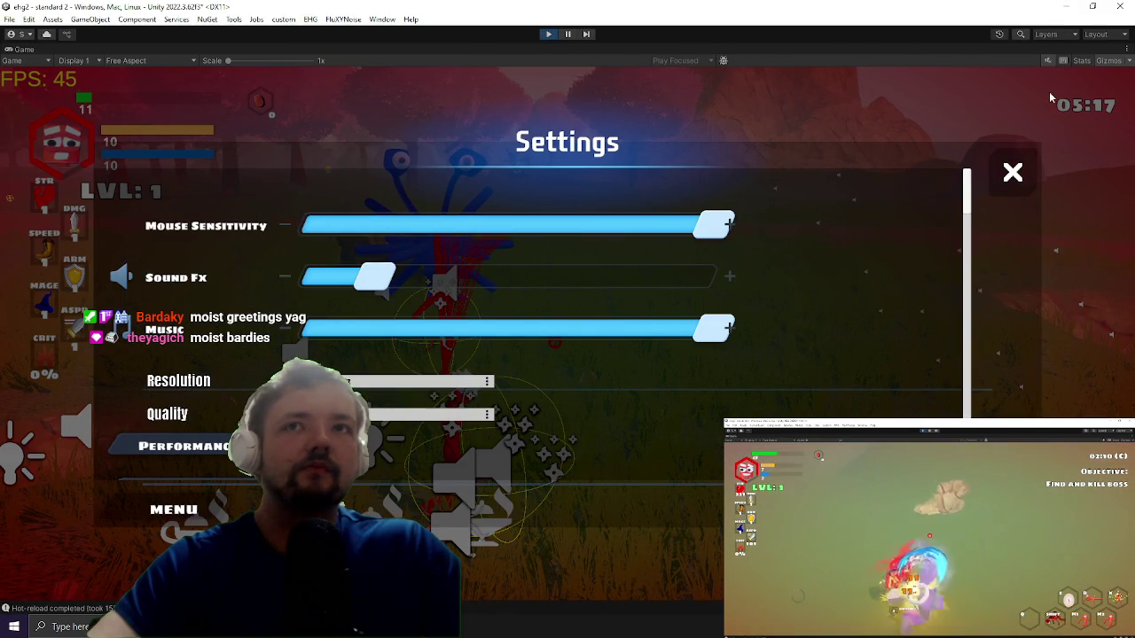
key("Escape")
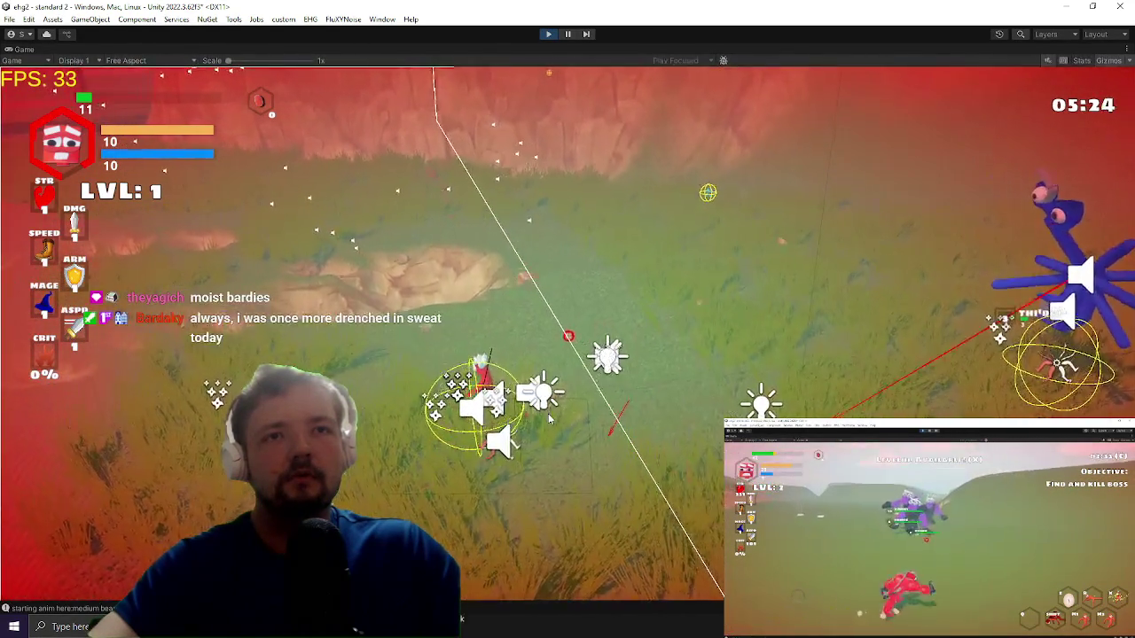
Step: Add Color.red to the Debug.DrawRay arguments, then resume play-testing in the game
key("Escape")
key("alt+Tab")
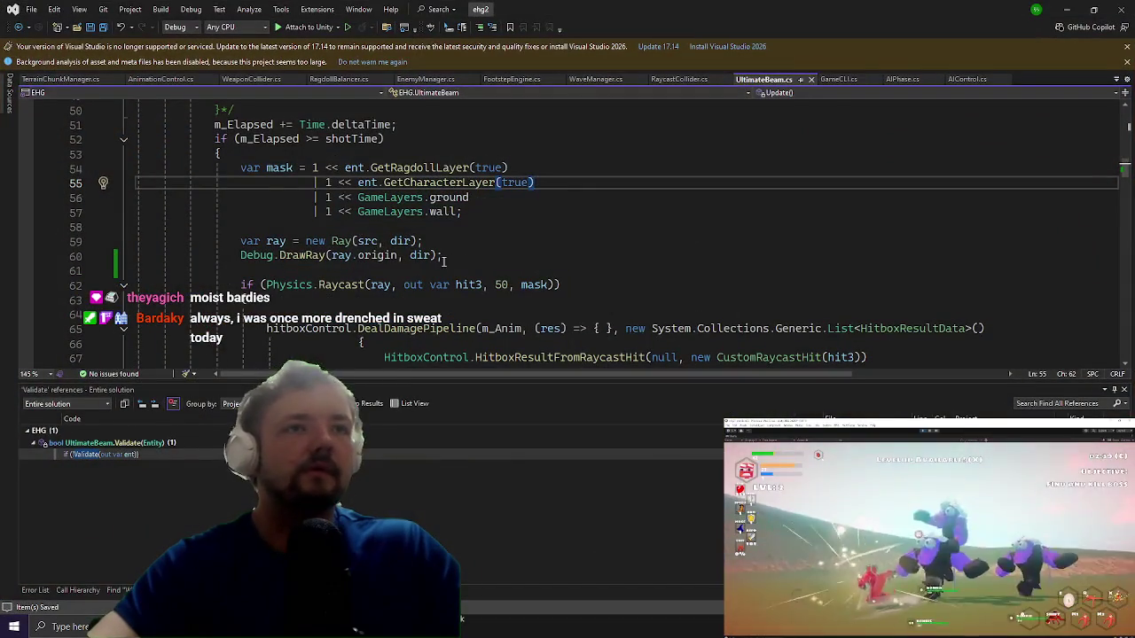
left_click(452, 255)
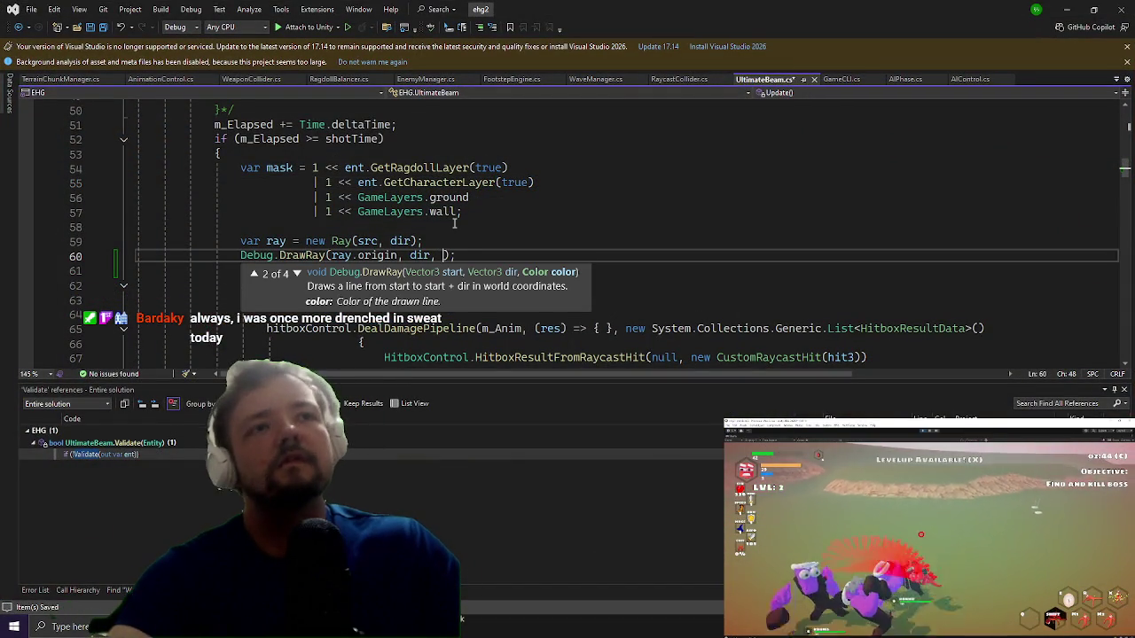
type("Color.")
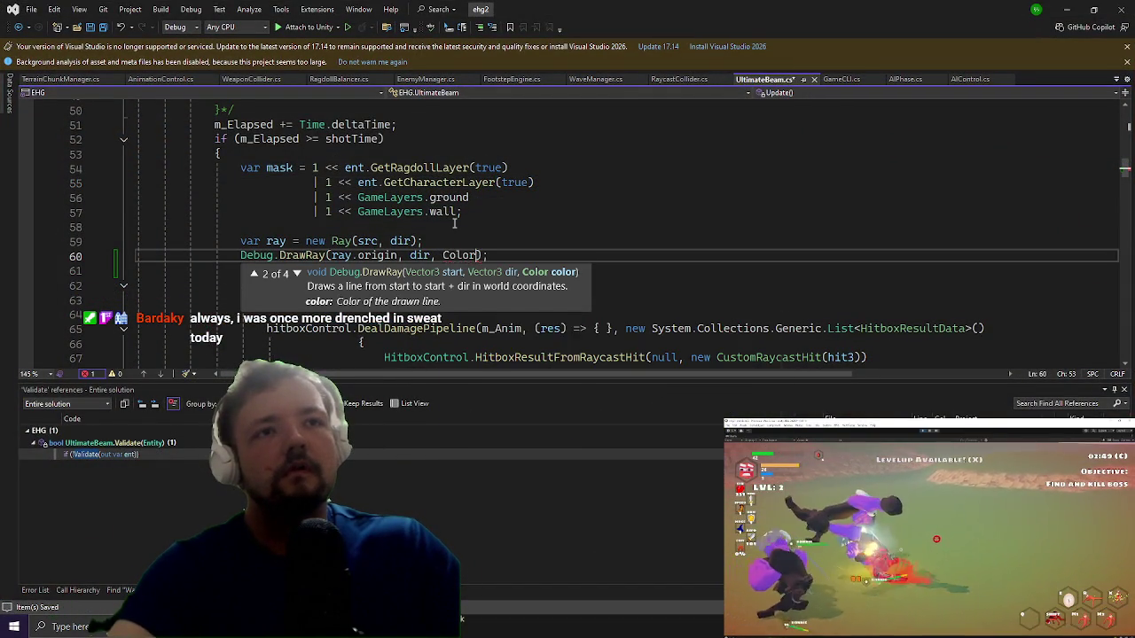
type("red, 10")
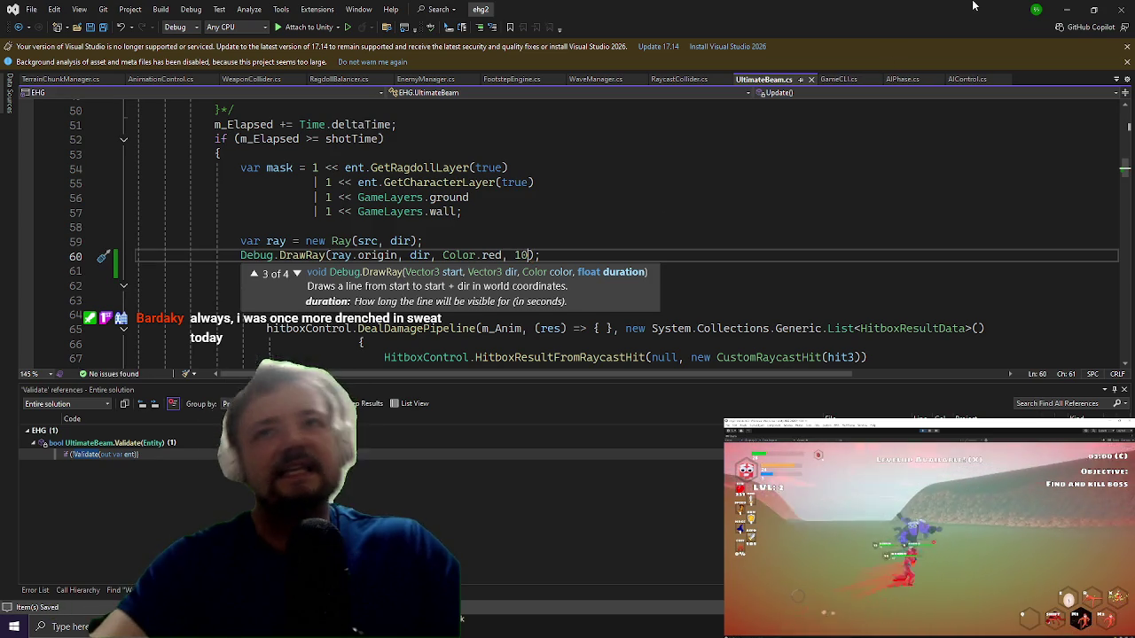
left_click(1069, 9)
key("Escape")
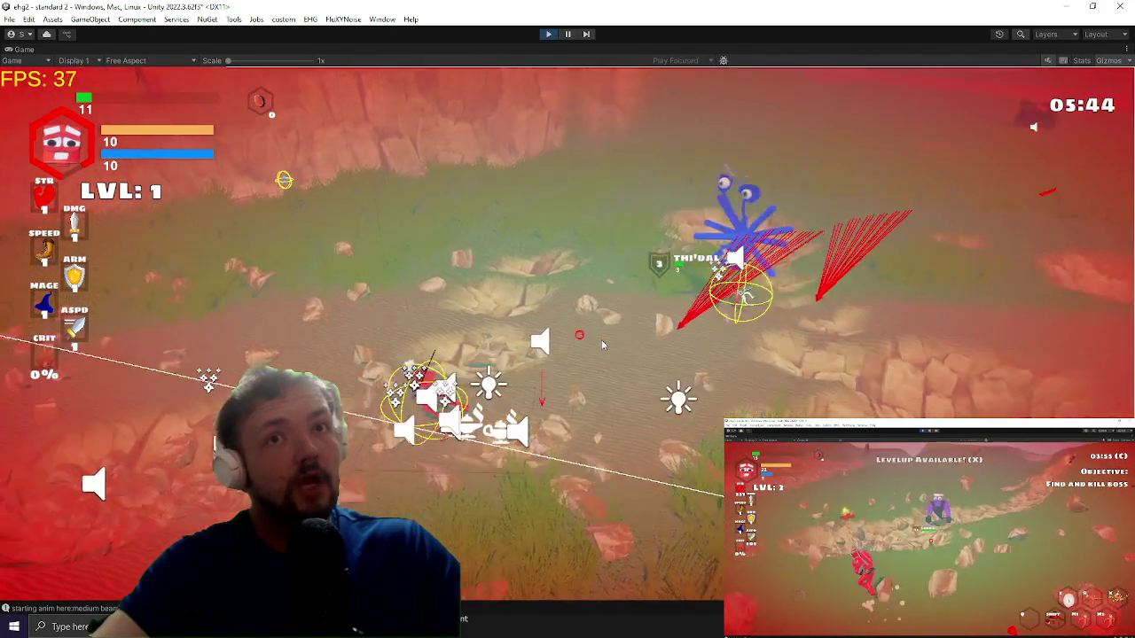
Step: Start a UnityExtensions call with src on a new line 44 in UltimateBeam.cs
key("Escape")
key("alt+Tab")
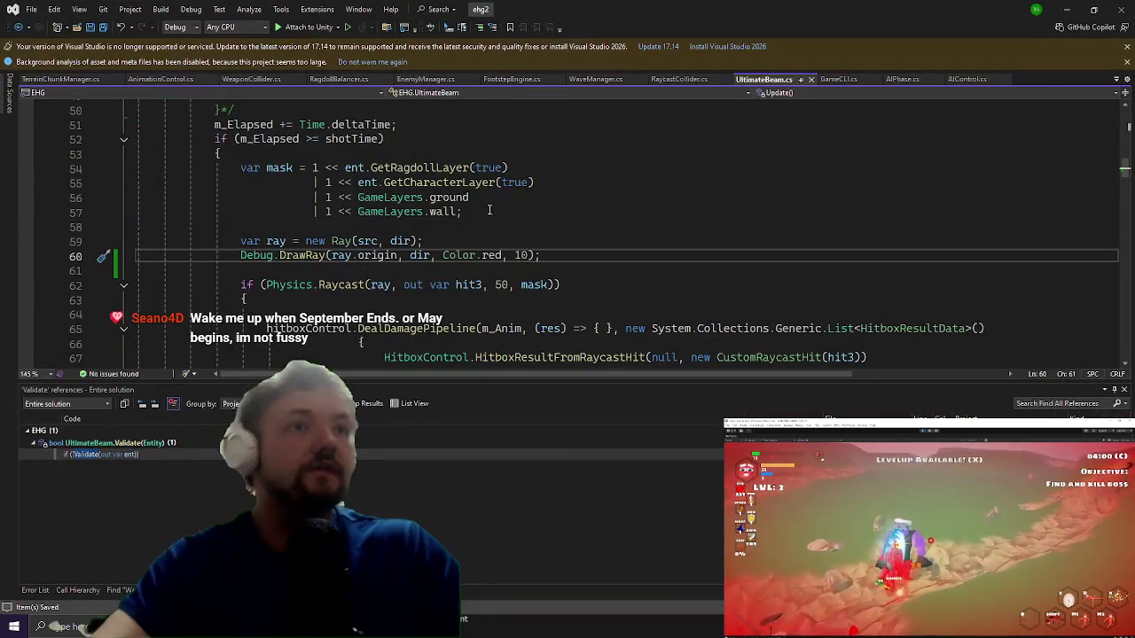
scroll(416, 255, "up", 3)
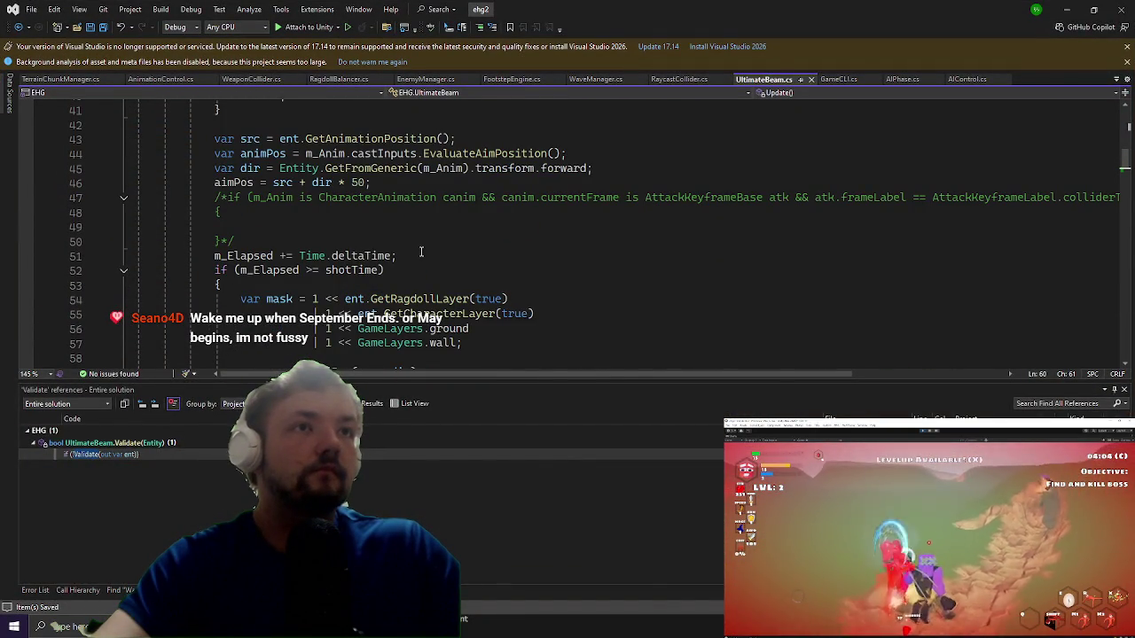
left_click(490, 138)
key("Return")
type("unitye")
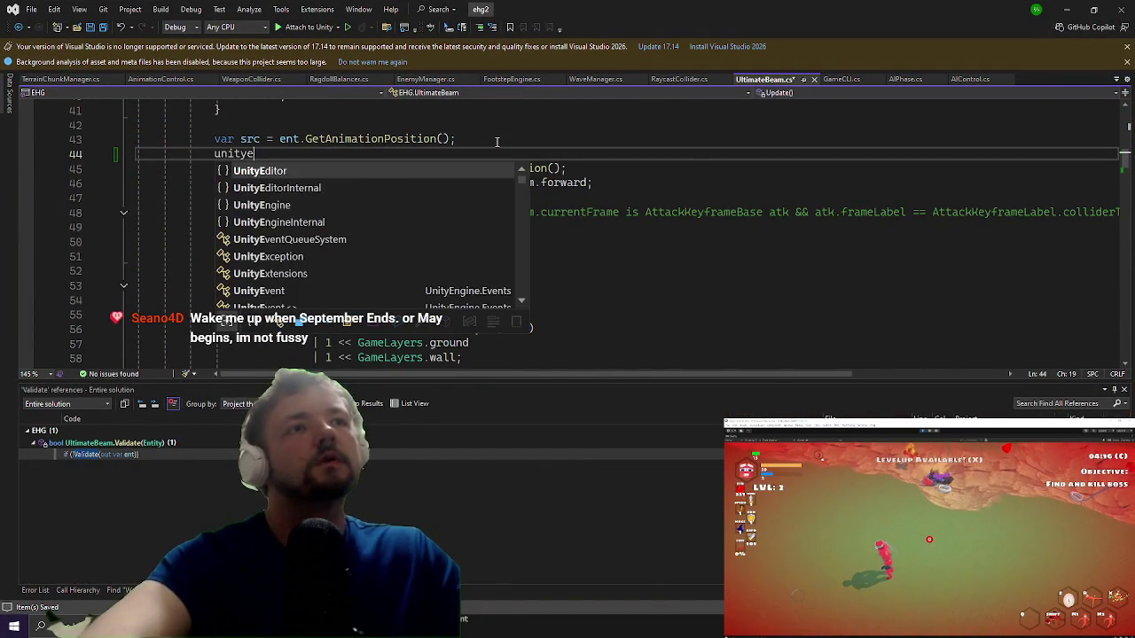
key("Tab")
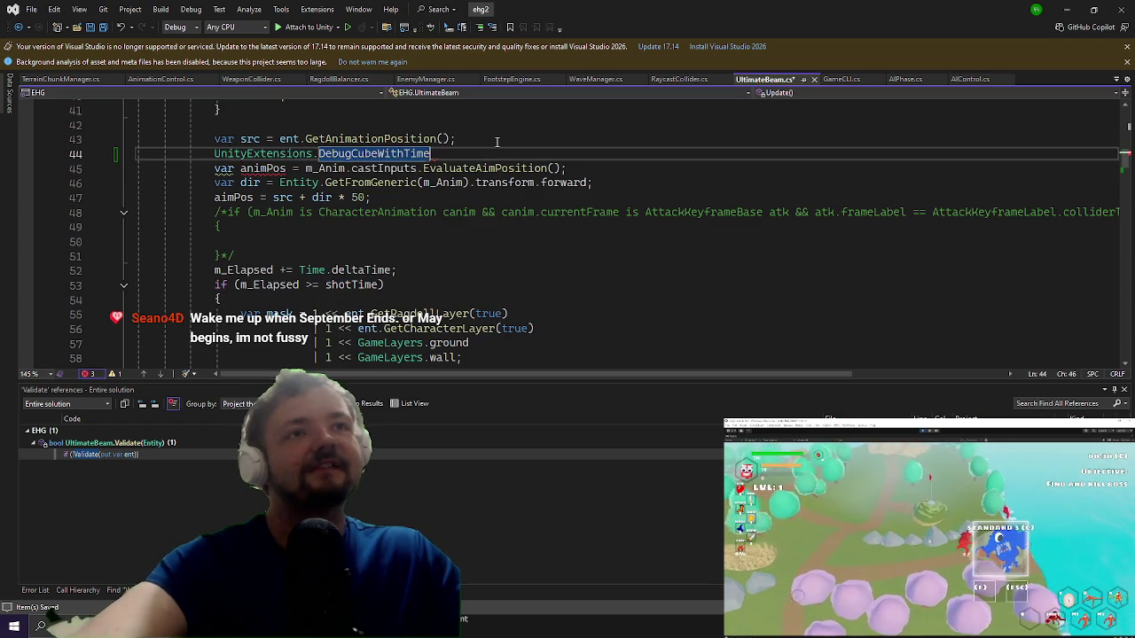
type("src);")
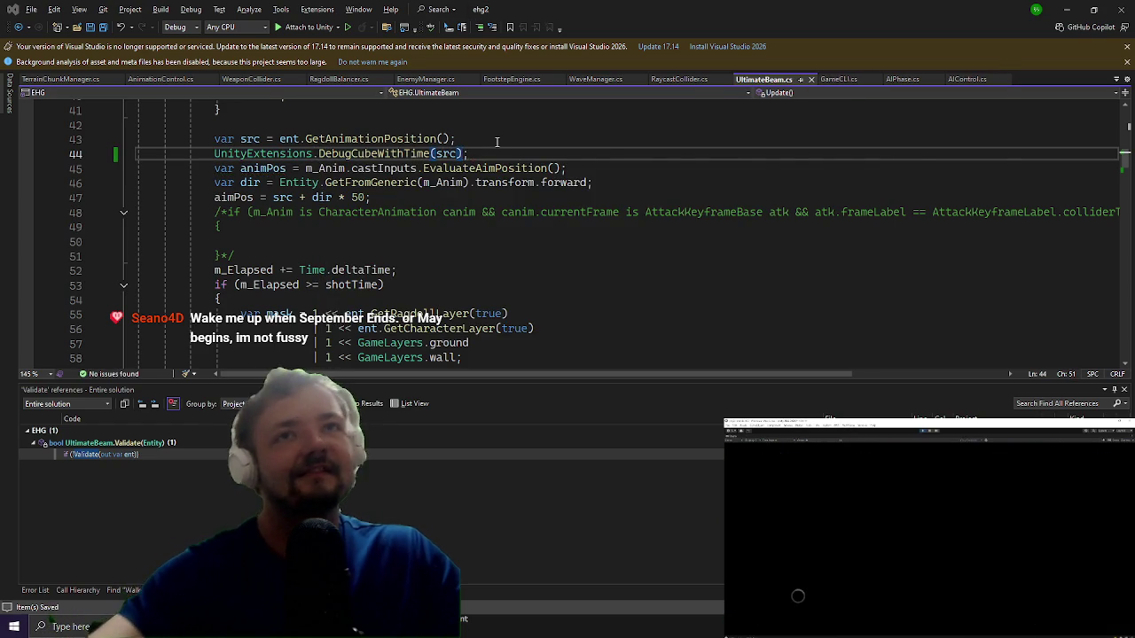
Step: Resume play in the Unity game briefly, then return to UltimateBeam.cs
key("alt+Tab")
key("Escape")
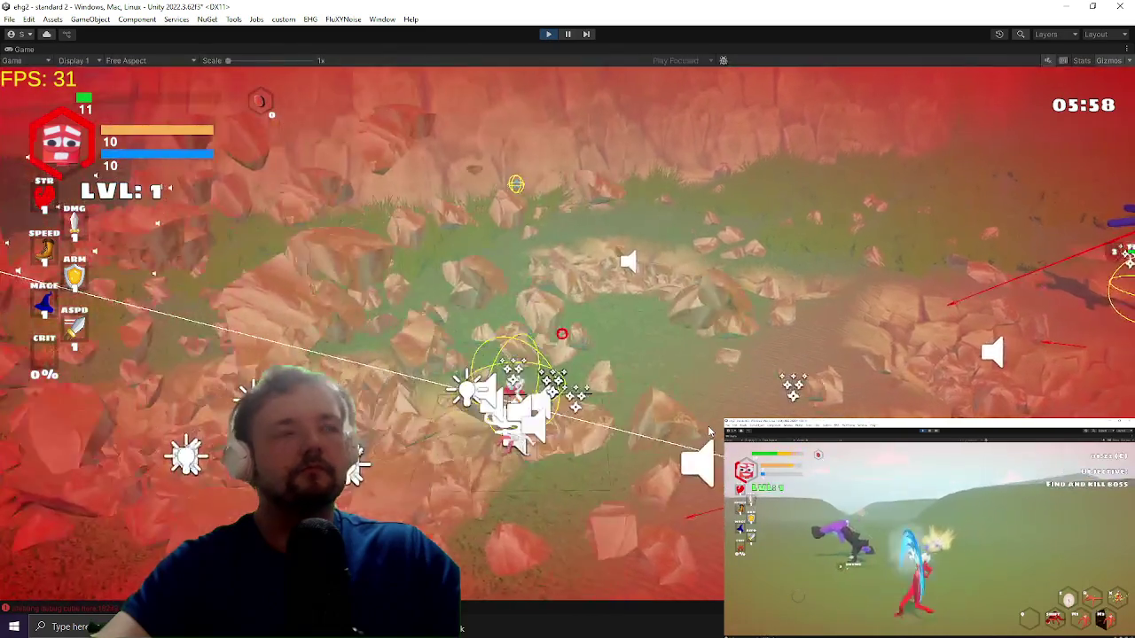
key("alt+Tab")
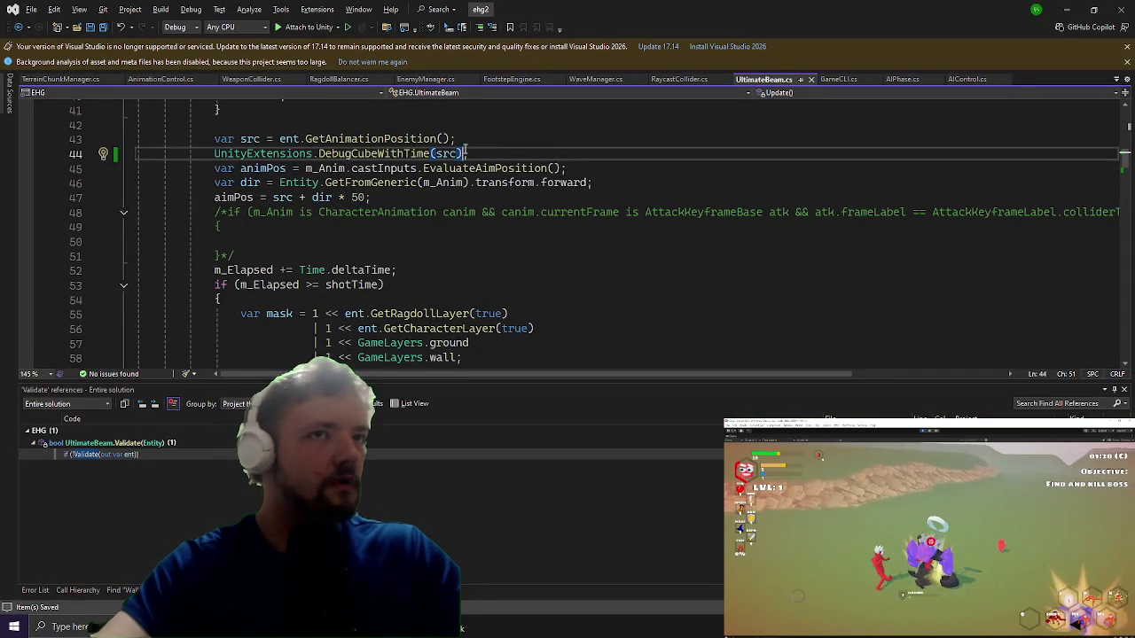
Step: Delete the DebugCubeWithTime line, change the ray colour to Color.blue, and save
left_click(462, 152)
key("Delete")
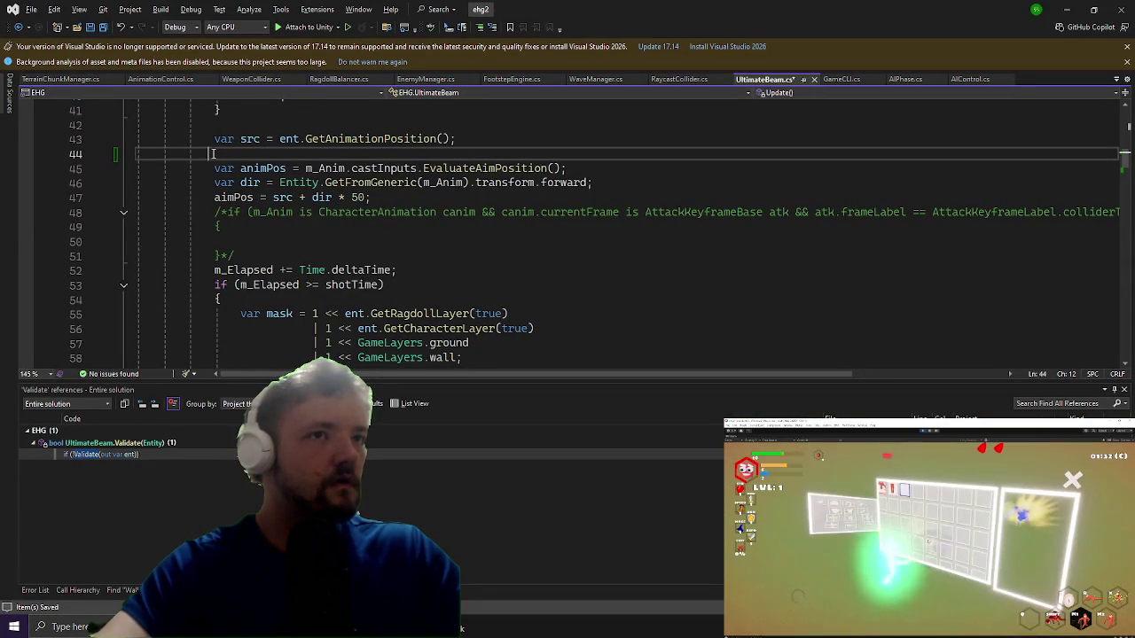
scroll(277, 213, "down", 3)
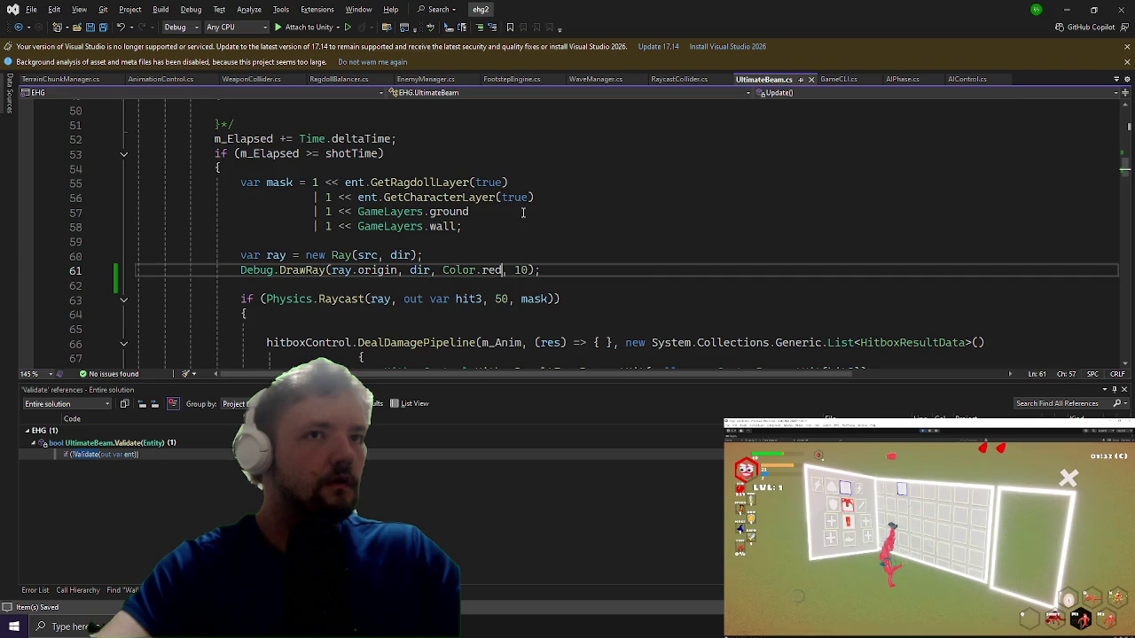
double_click(492, 270)
type("blu")
key("ctrl+s")
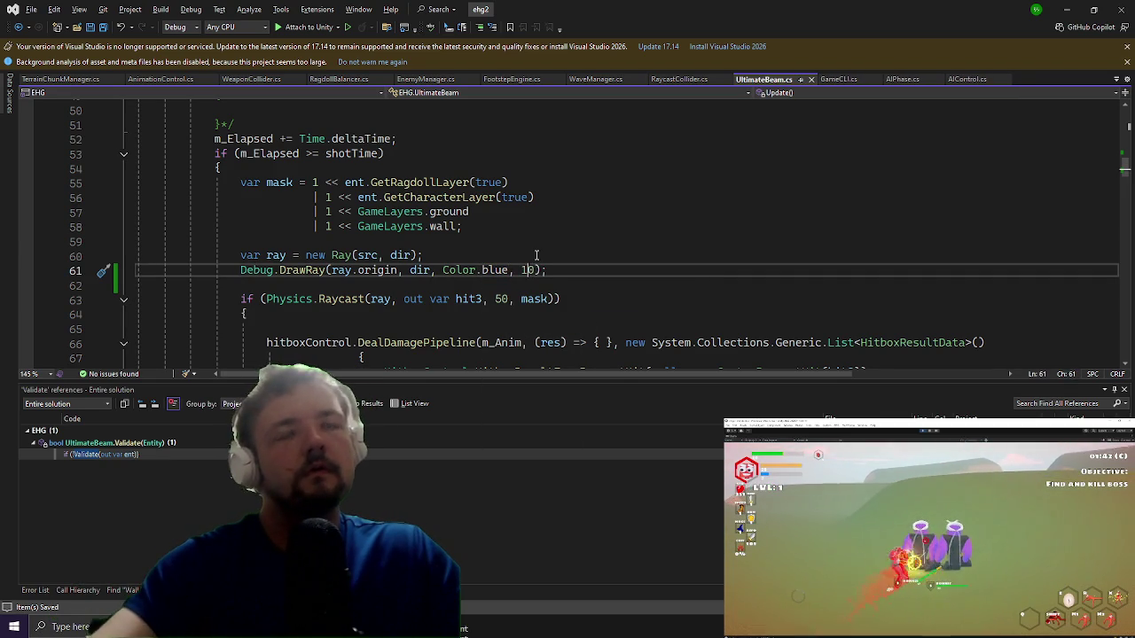
Step: Change the debug ray duration from 10 to 50 and check the running game
key("Left")
key("BackSpace")
type("5")
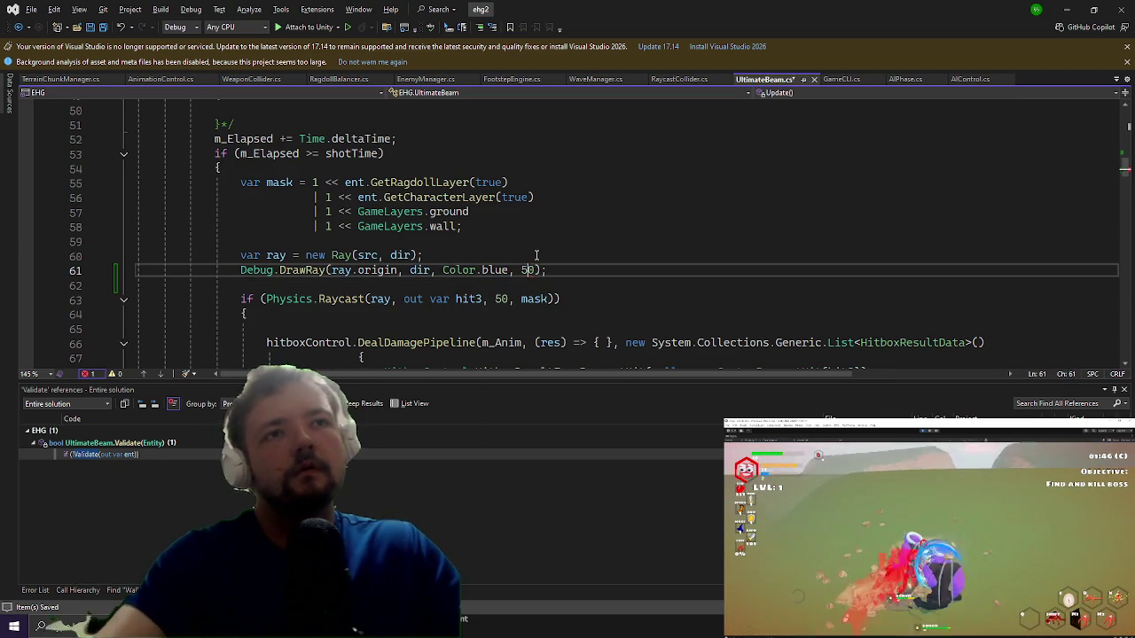
key("alt+Tab")
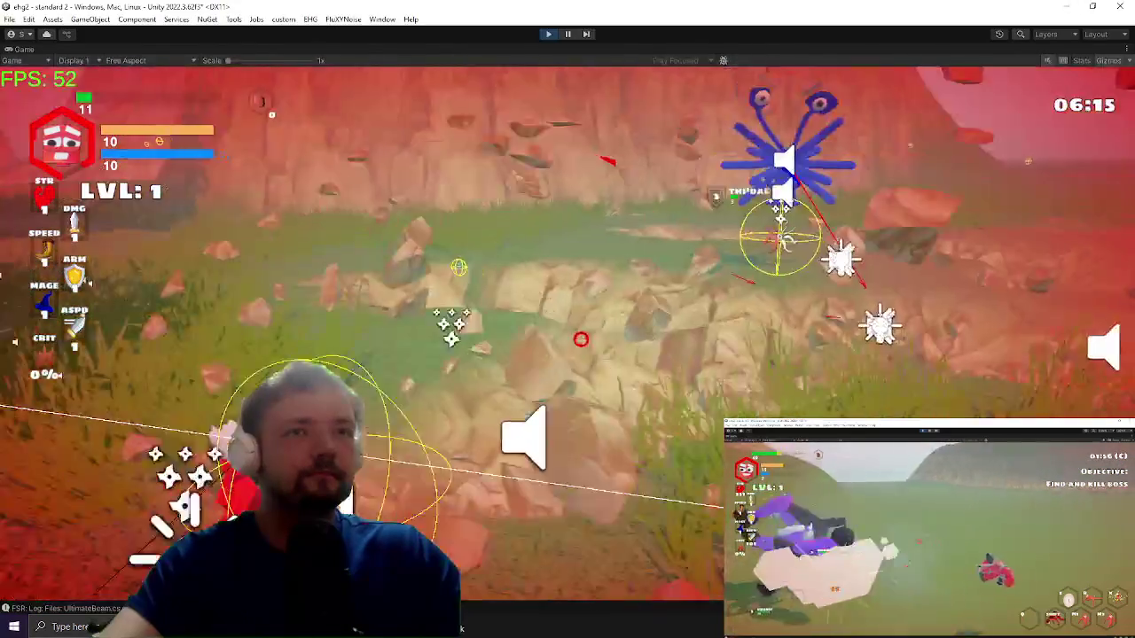
key("alt+Tab")
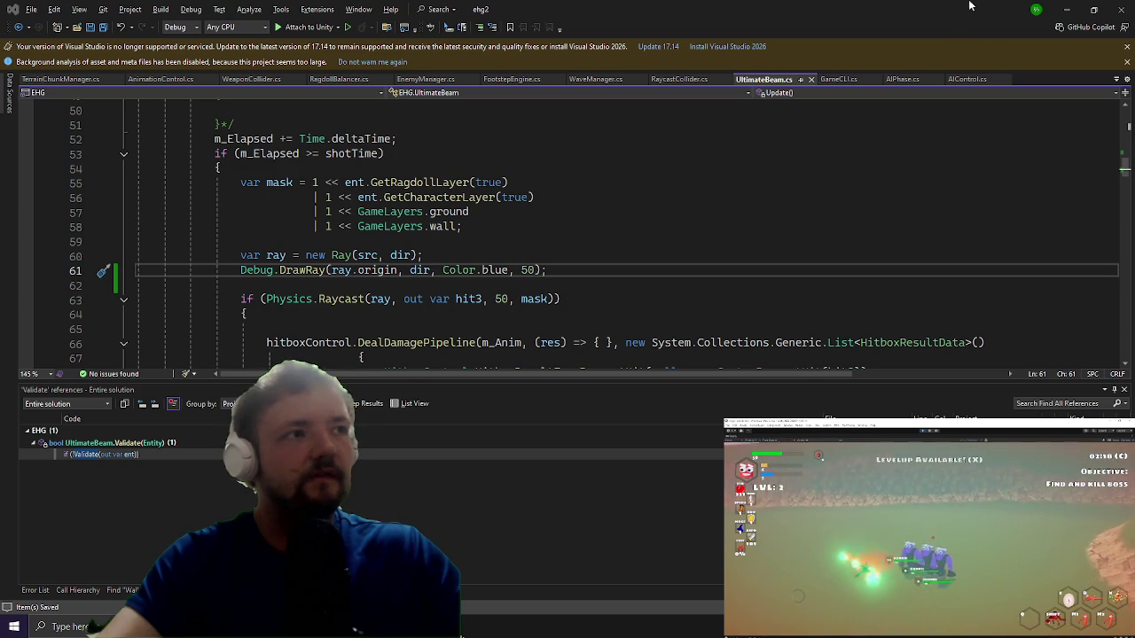
left_click(1069, 7)
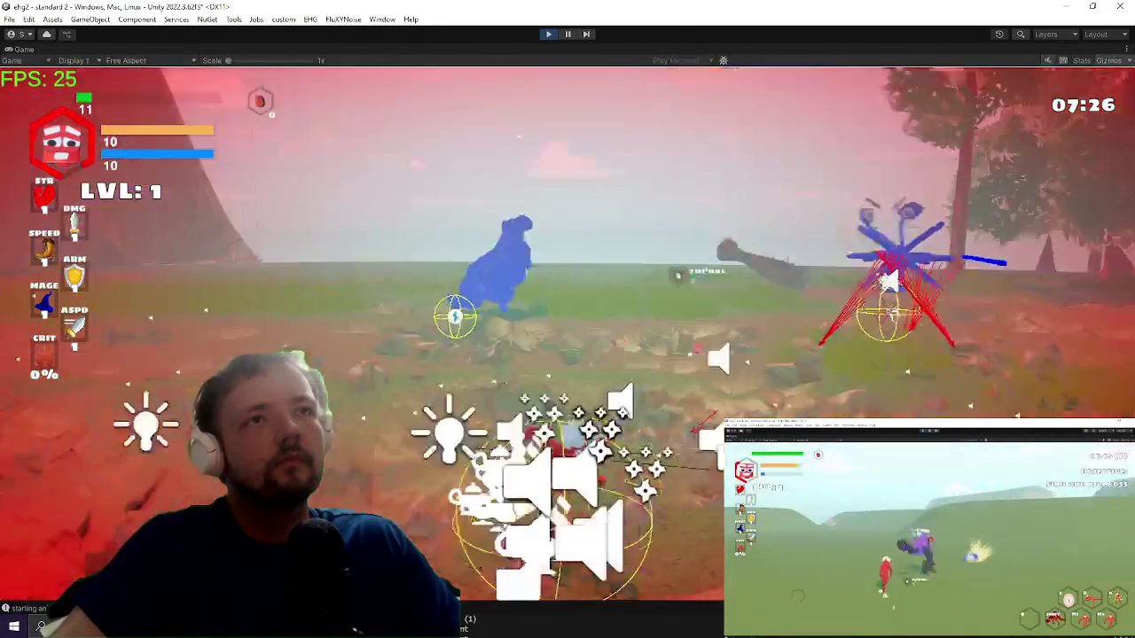
Step: Pause the Unity play-test and switch back to UltimateBeam.cs in Visual Studio
key("Escape")
key("alt+Tab")
scroll(569, 202, "down", 2)
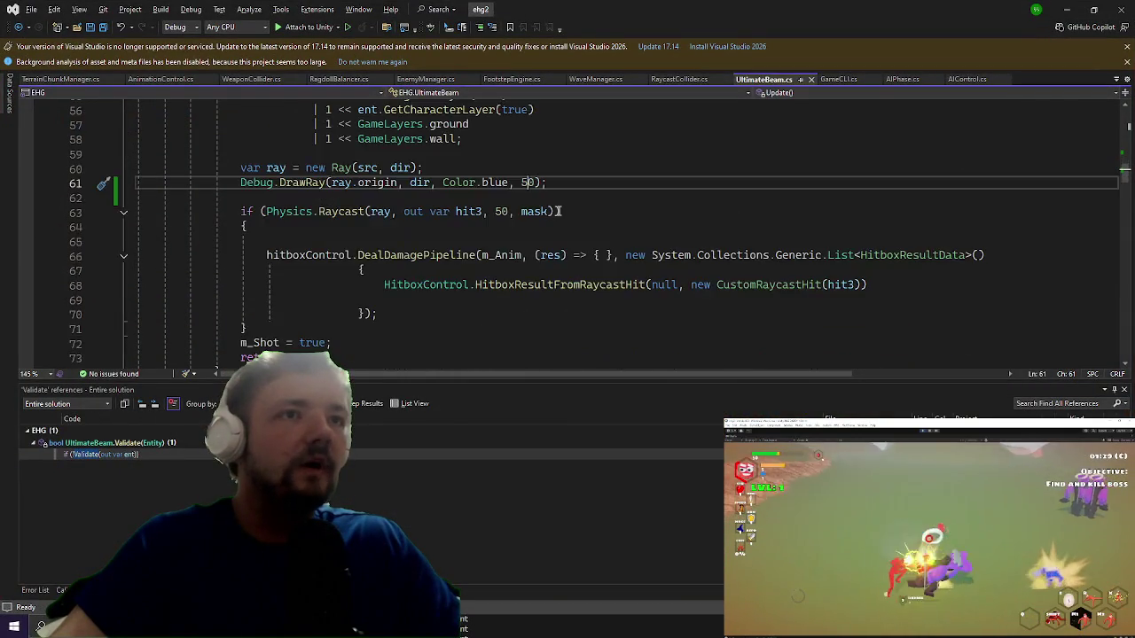
Step: Inspect how dir is computed and highlight every use of src in the script
scroll(563, 206, "up", 6)
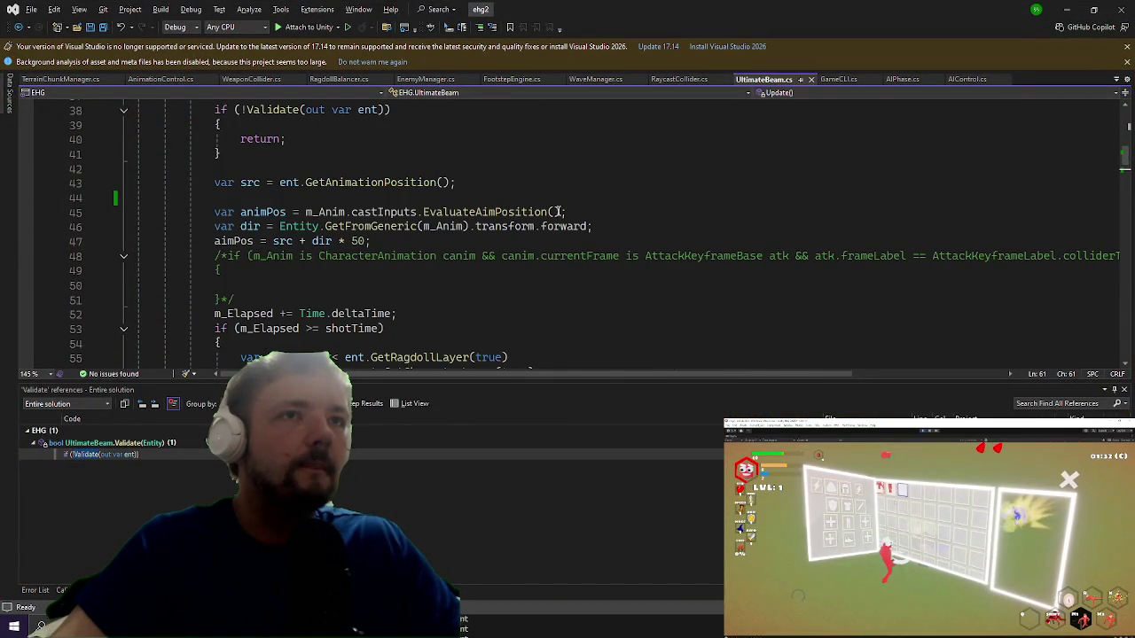
left_click(279, 227)
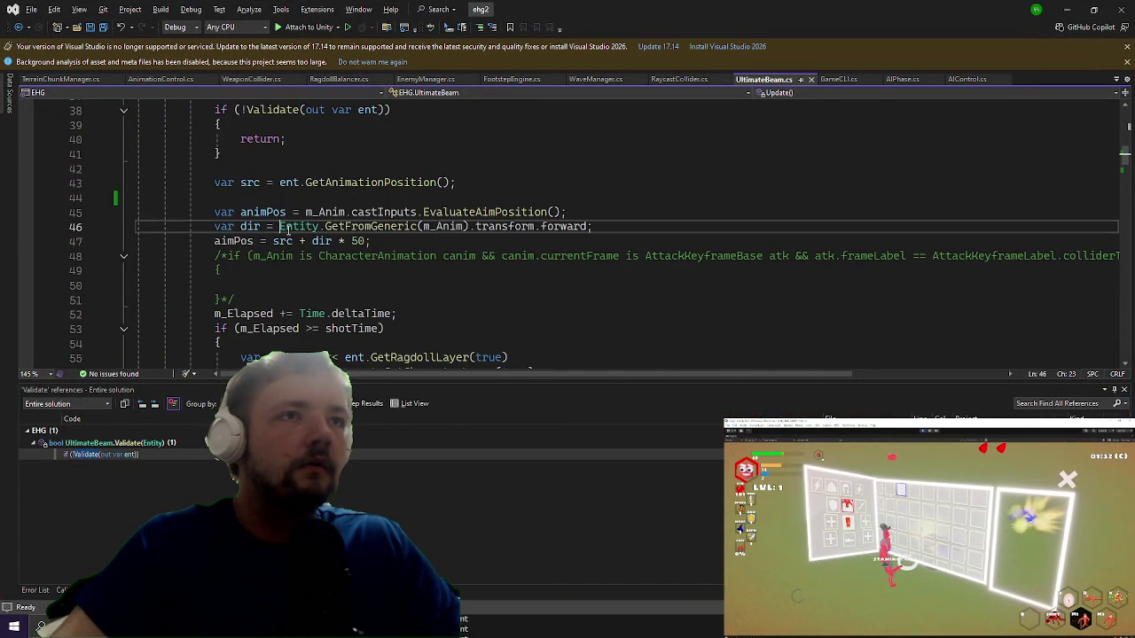
left_click(286, 242)
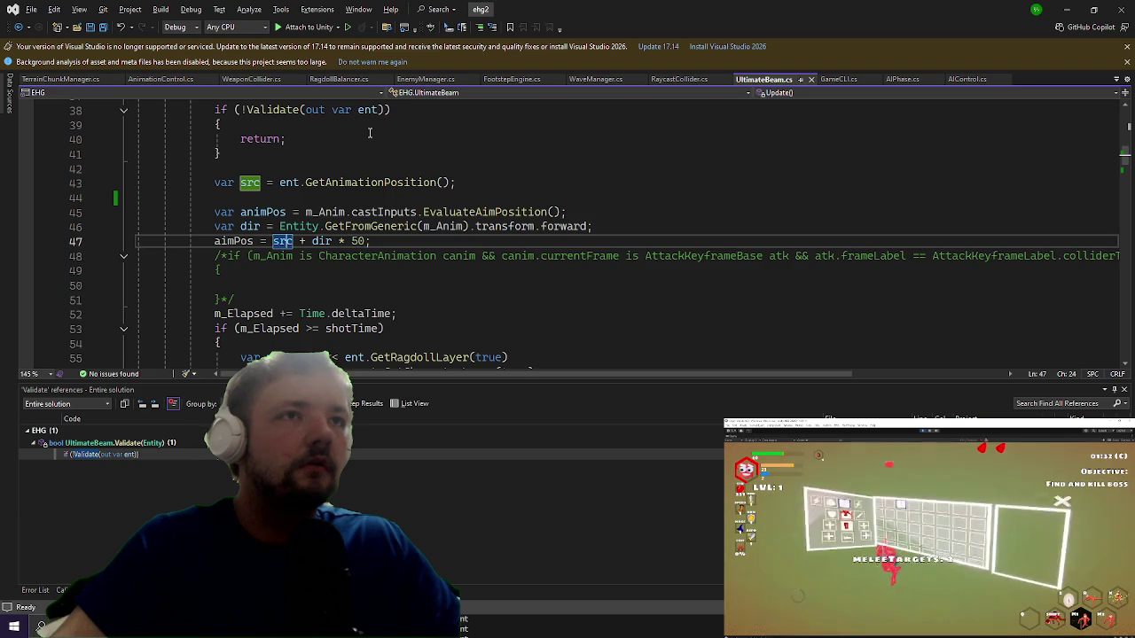
scroll(370, 133, "down", 6)
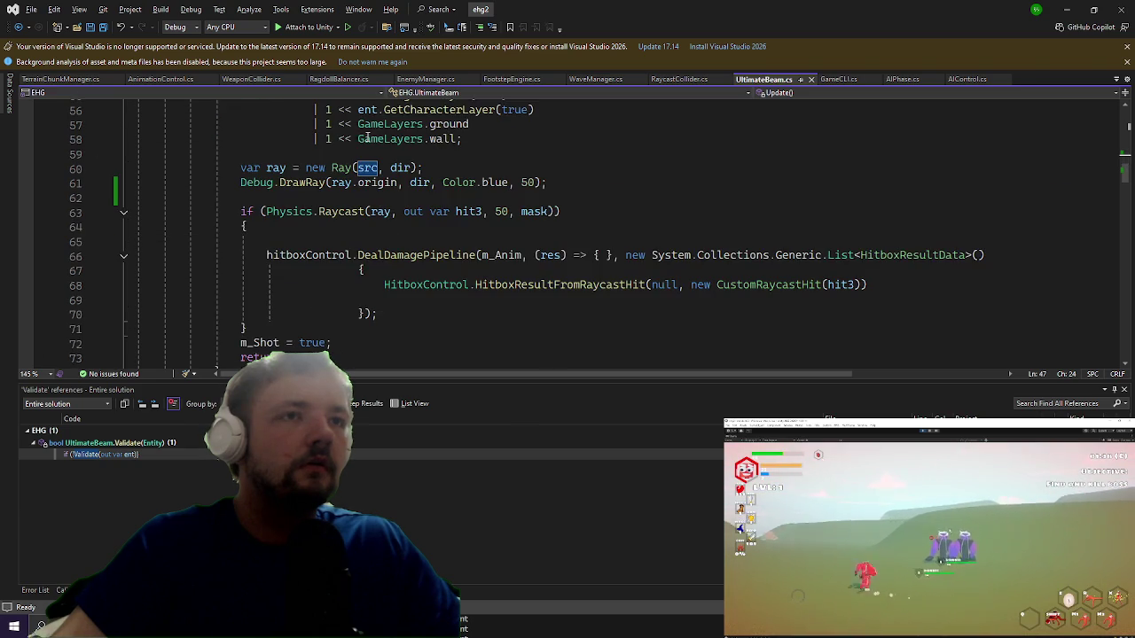
scroll(368, 138, "up", 2)
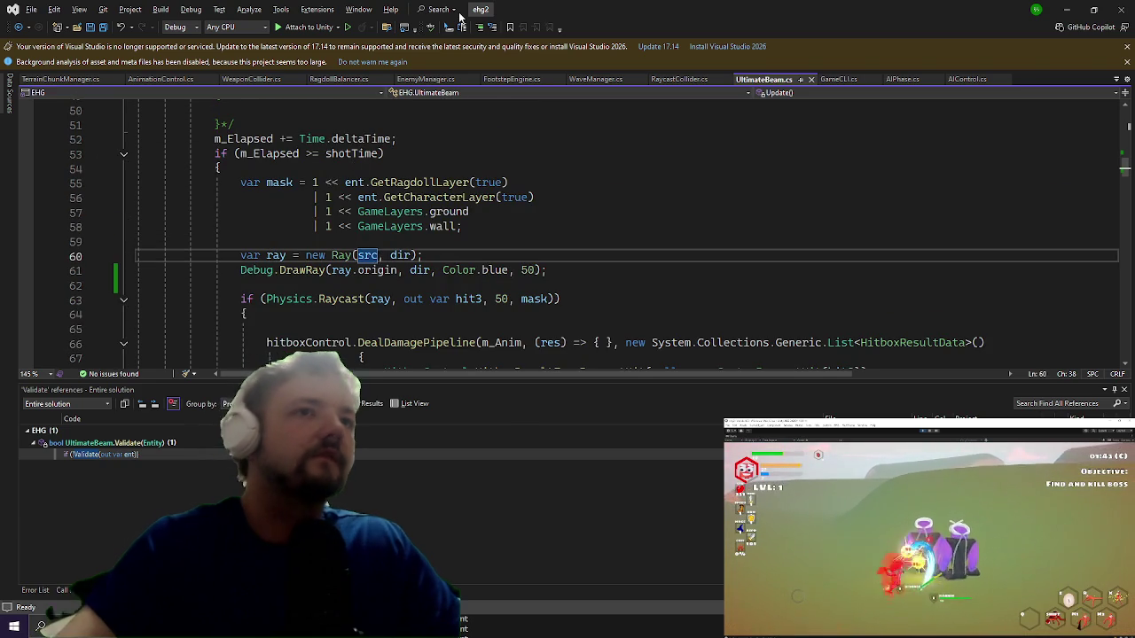
Step: Build the ray as new Ray(transform.position, transform.forward) and save
type("transform.pos")
key("Tab")
key("Right")
key("Right")
key("Right")
key("Delete")
key("Delete")
key("BackSpace")
type("transform.forward")
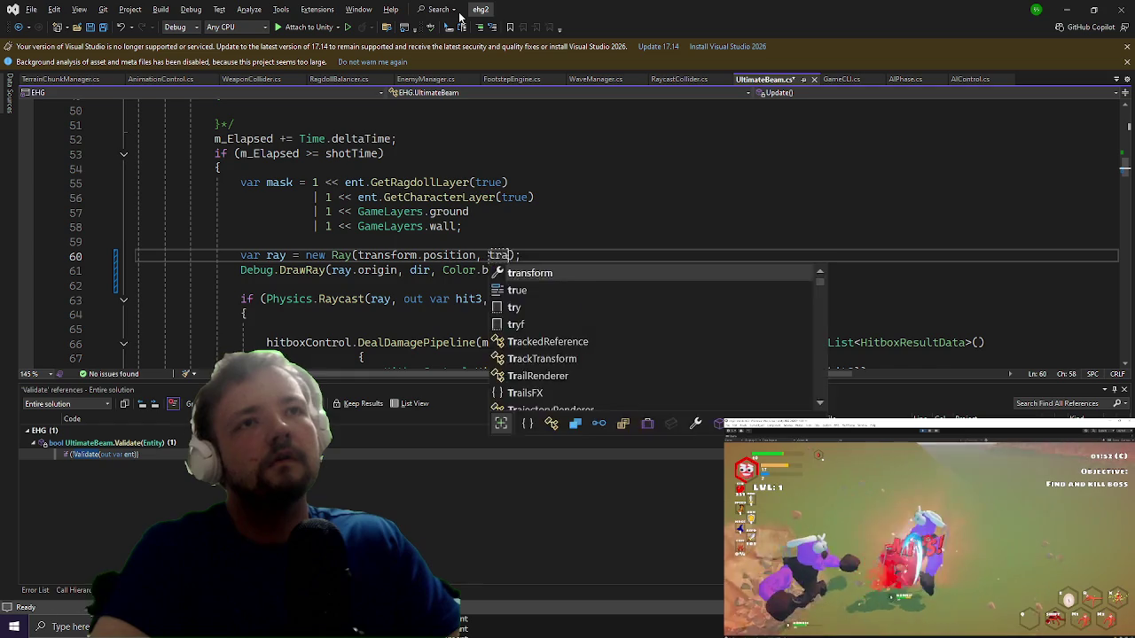
key("ctrl+s")
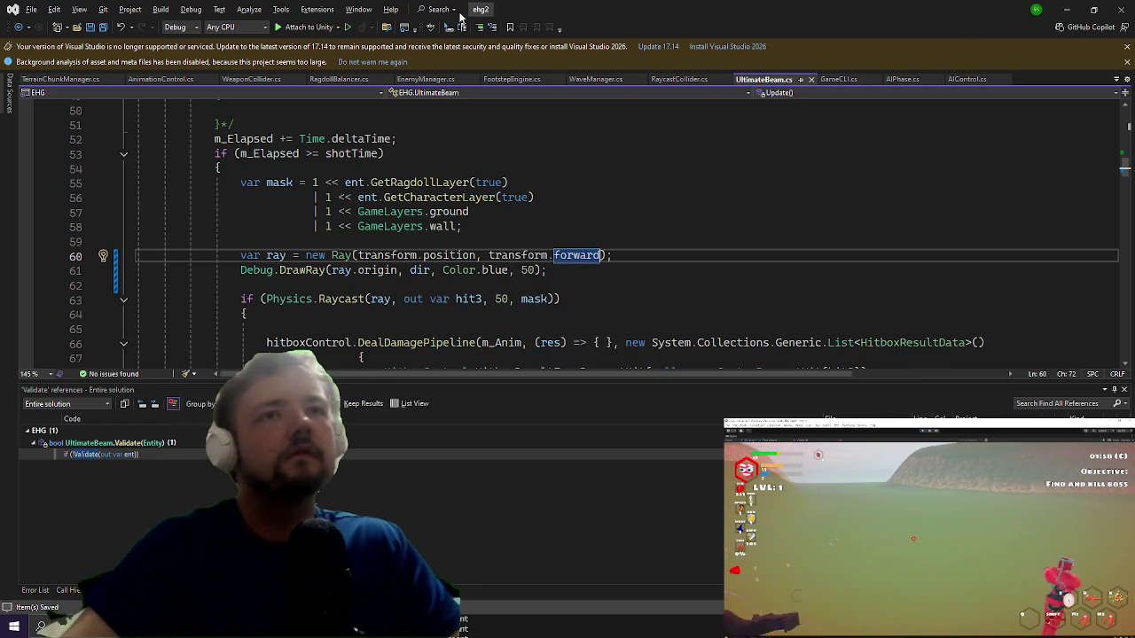
Step: Replace dir with ray.direction in the Debug.DrawRay call, then return to the game
double_click(422, 270)
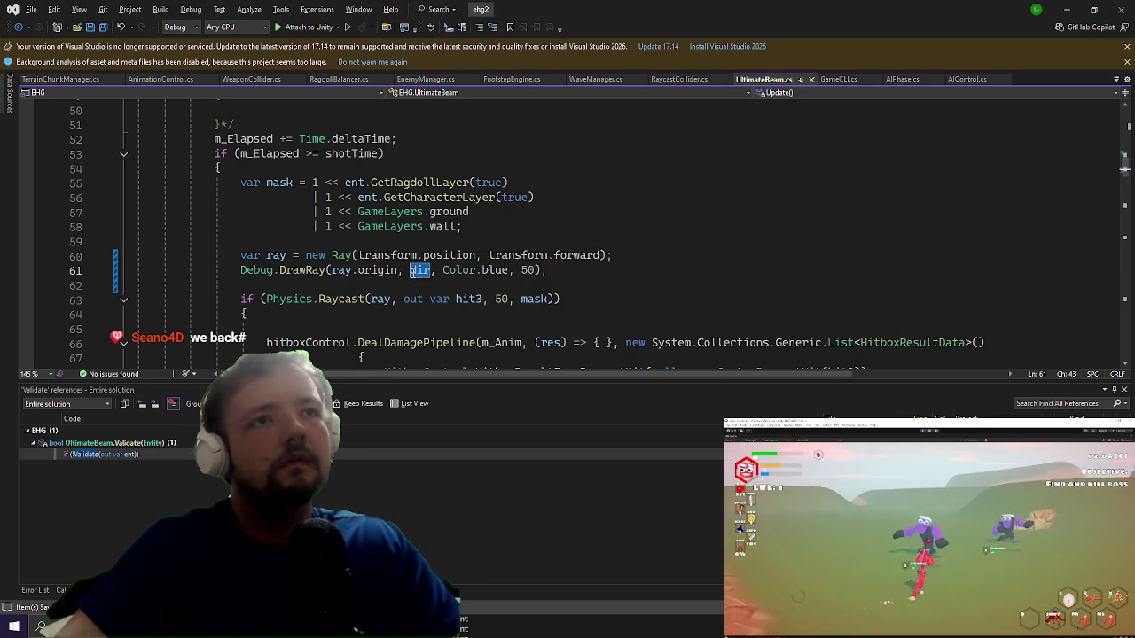
key("BackSpace")
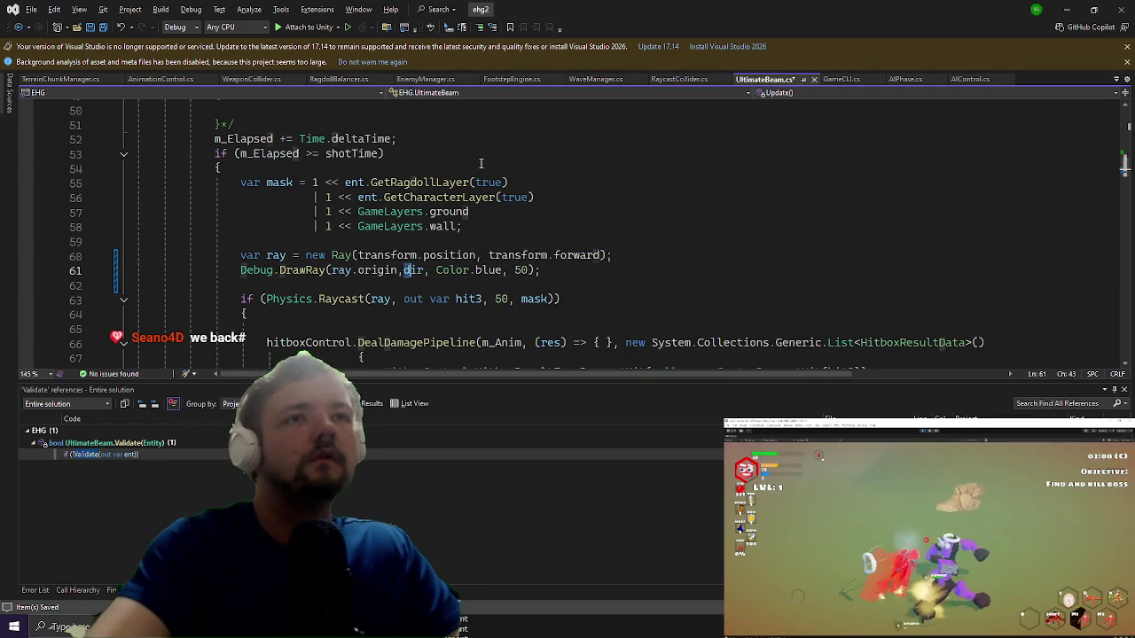
type("ray.")
key("ctrl+space")
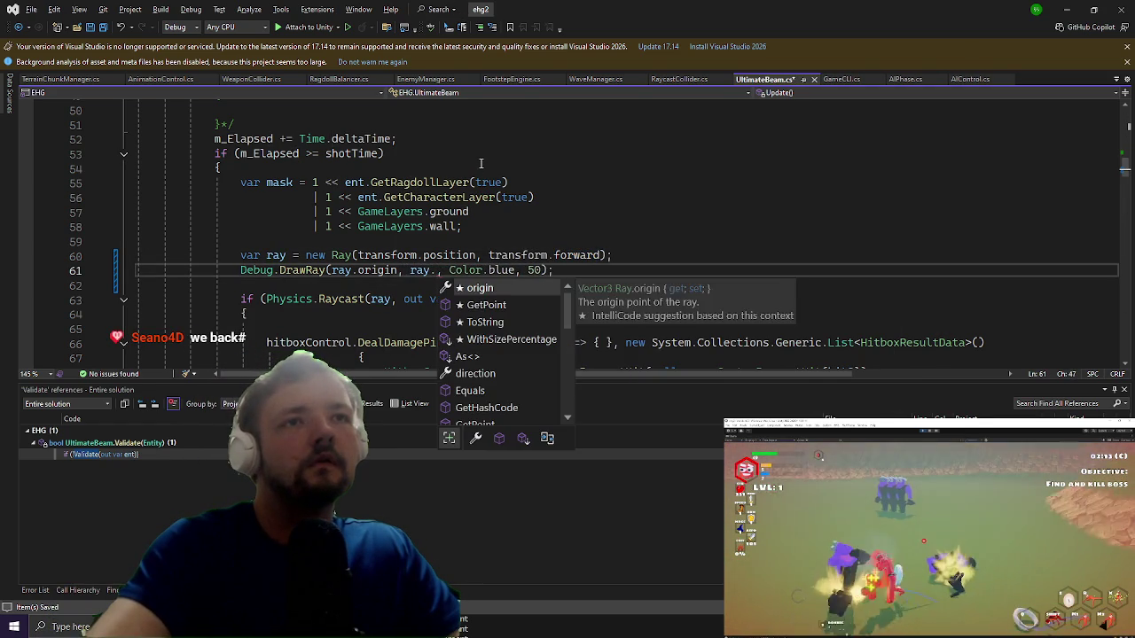
type("irection")
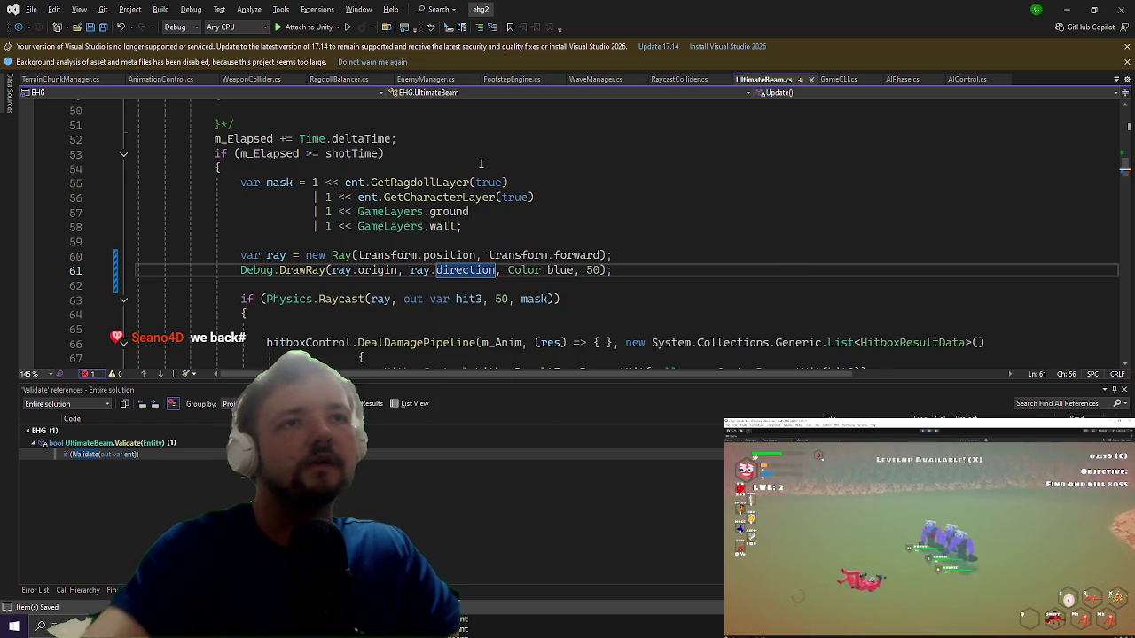
left_click(1063, 7)
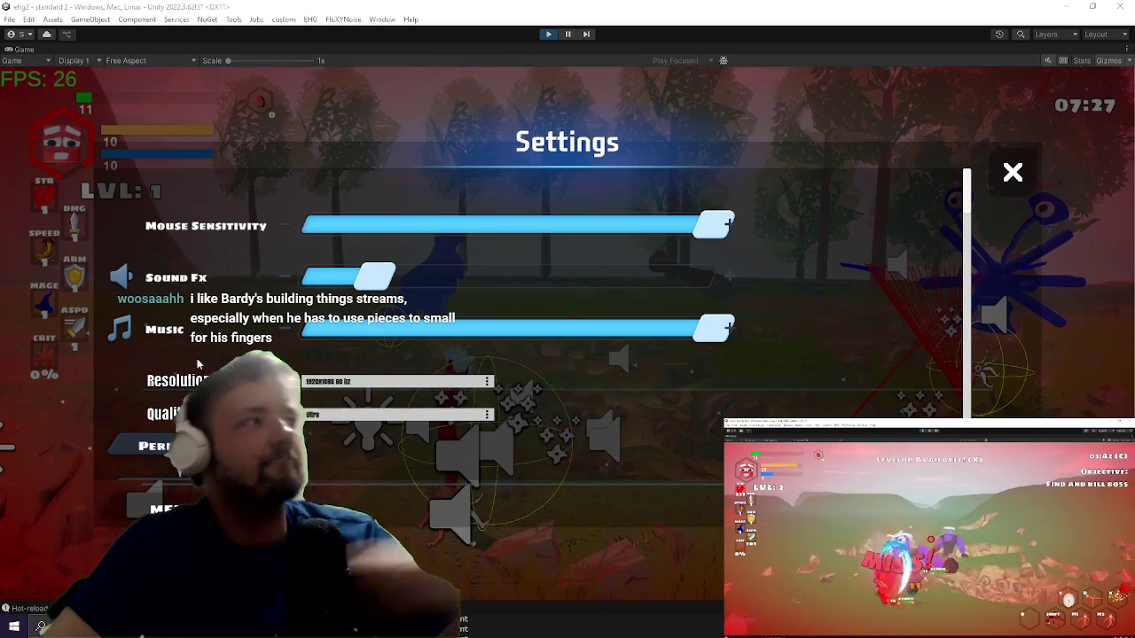
Step: Close the game Settings, play-test briefly, and switch back to Visual Studio
key("Escape")
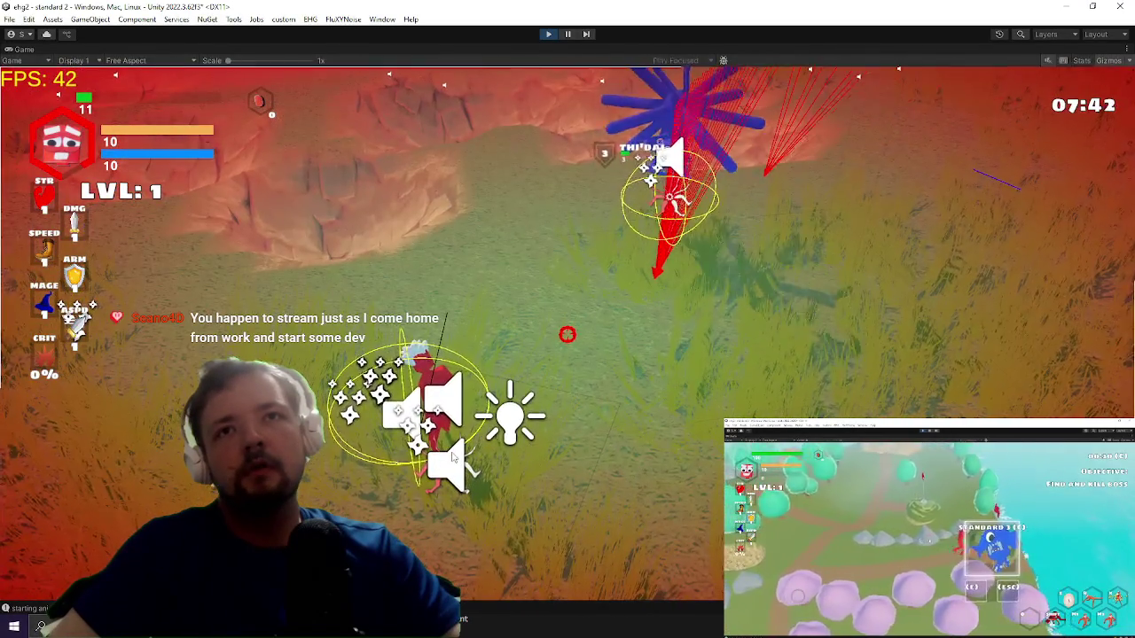
key("Escape")
key("alt+Tab")
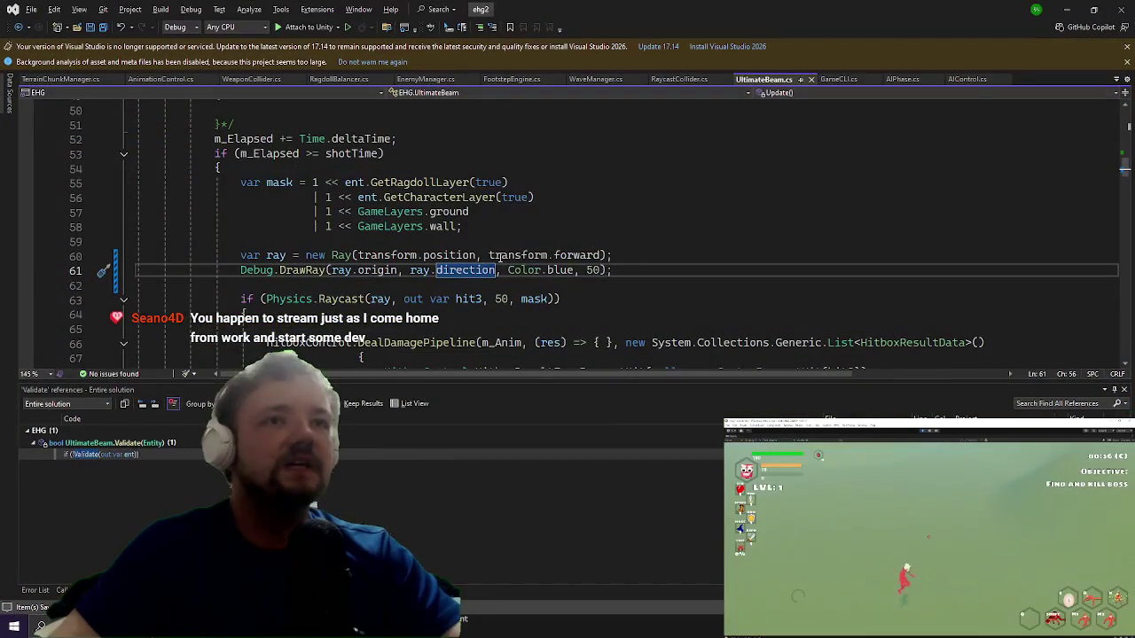
Step: Multiply the debug ray's direction by 50 and test it in the running Unity game
type("*")
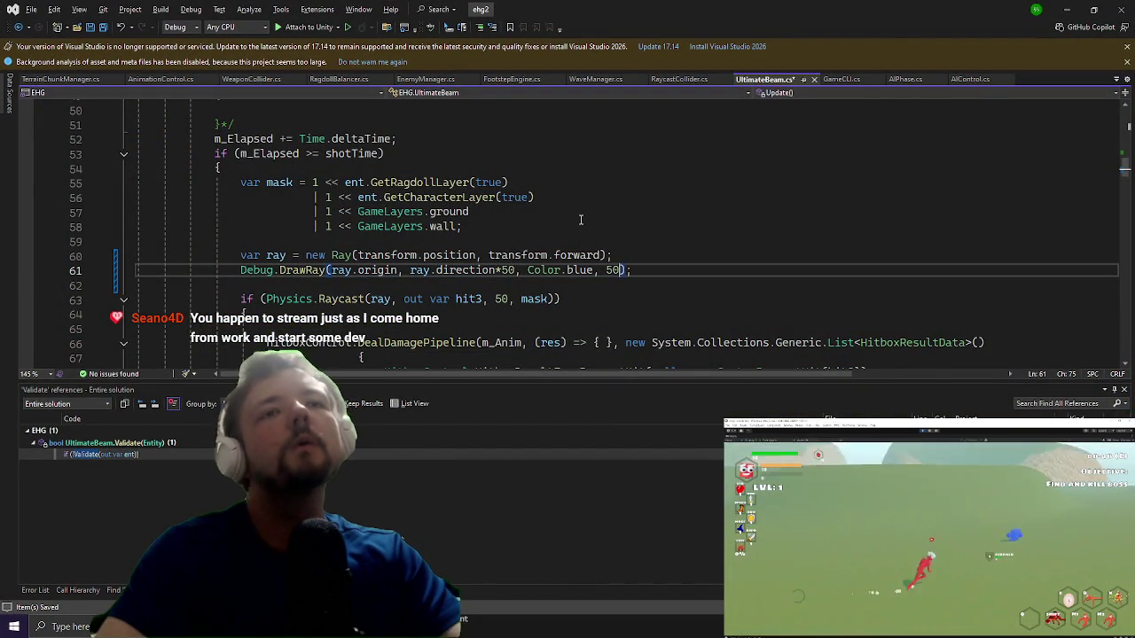
left_click(1069, 9)
key("Escape")
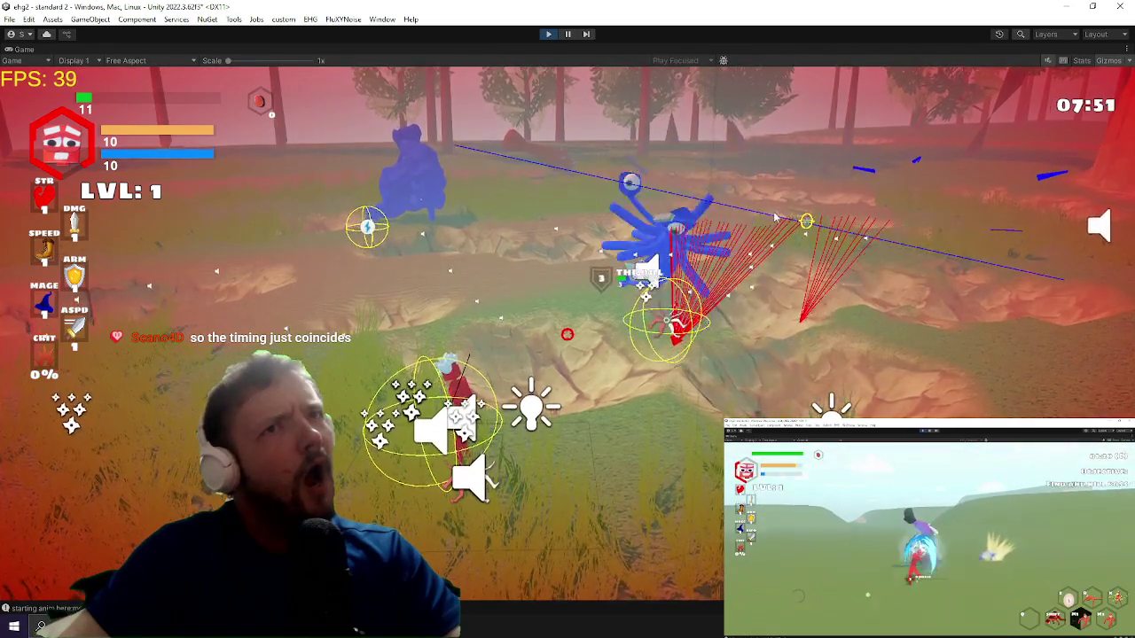
key("alt+Tab")
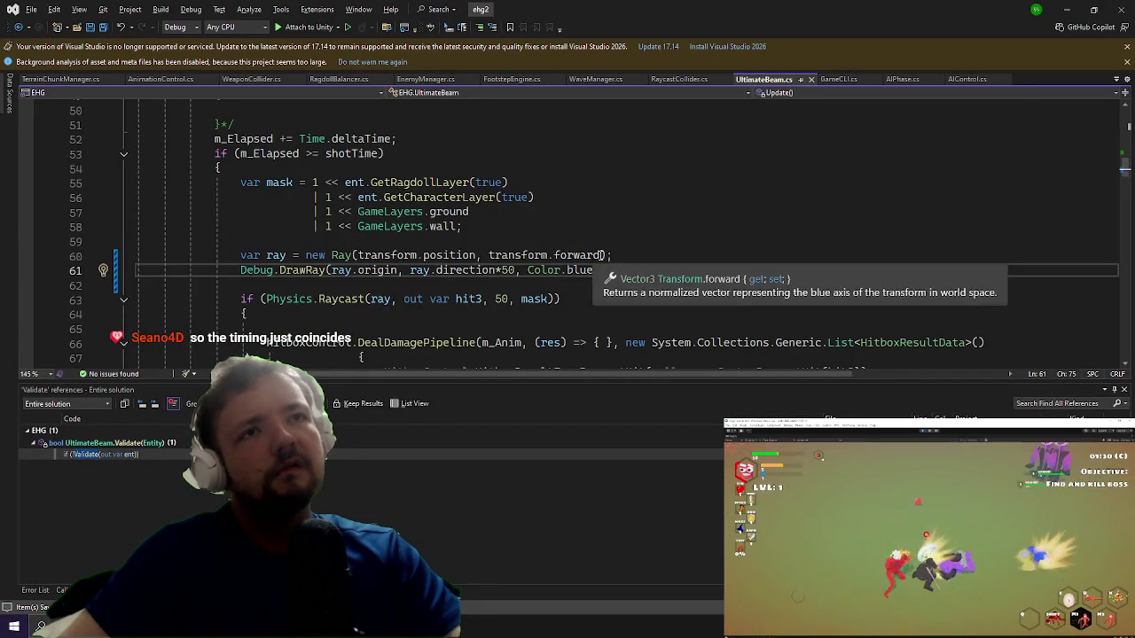
Step: Replace transform.forward with dir in the Ray constructor, then check the beam in Unity
double_click(556, 255)
left_click_drag(611, 255, 488, 246)
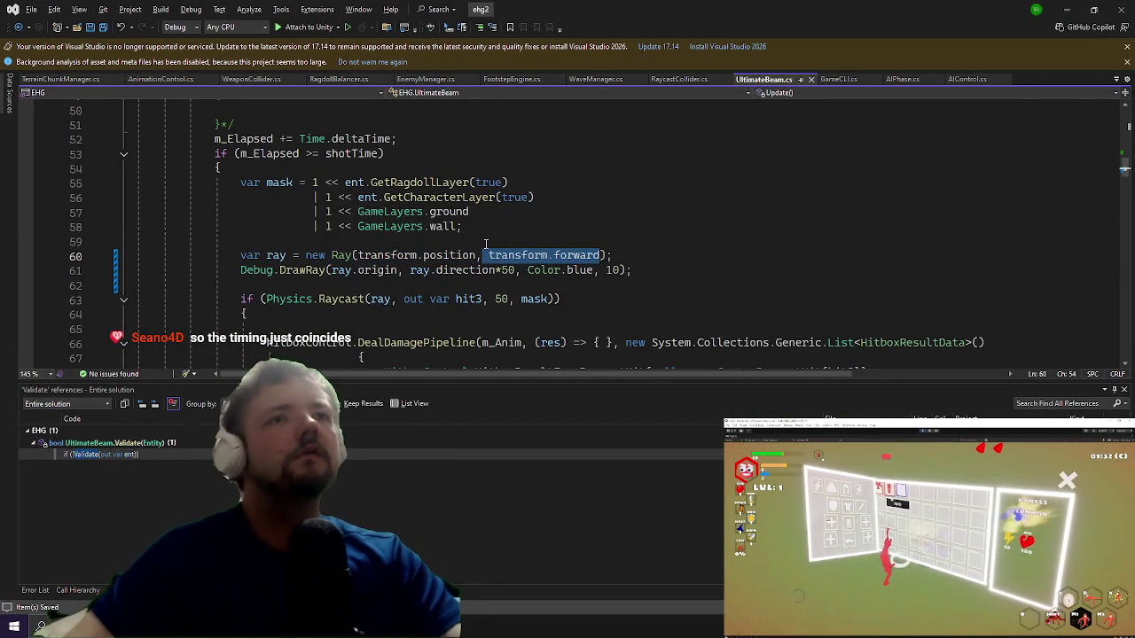
type("dir")
key("Right")
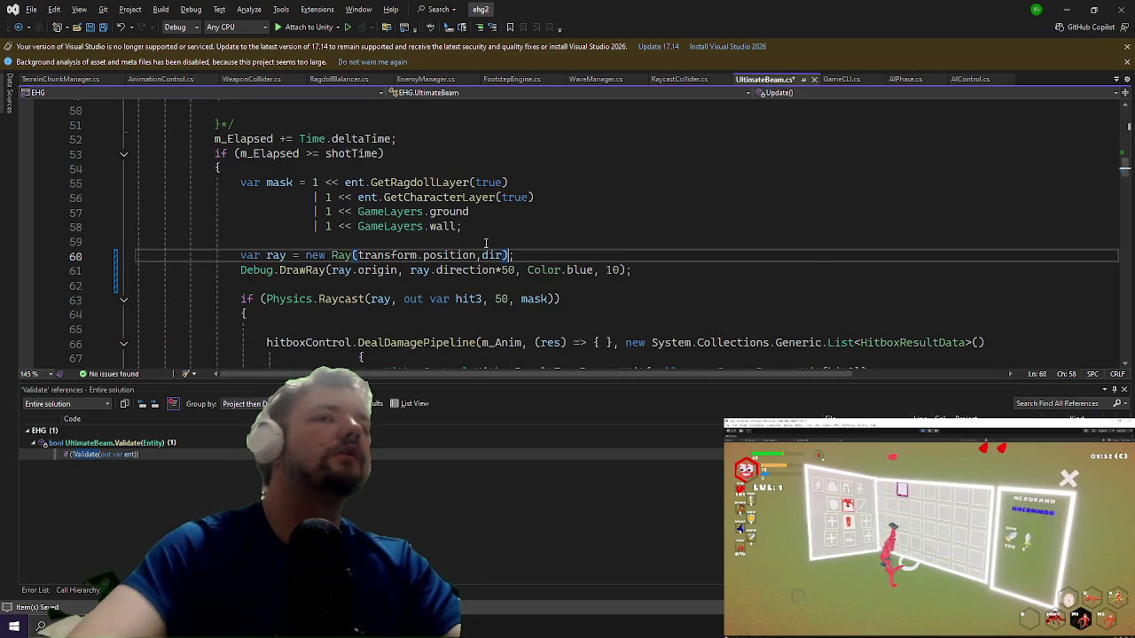
key("alt+Tab")
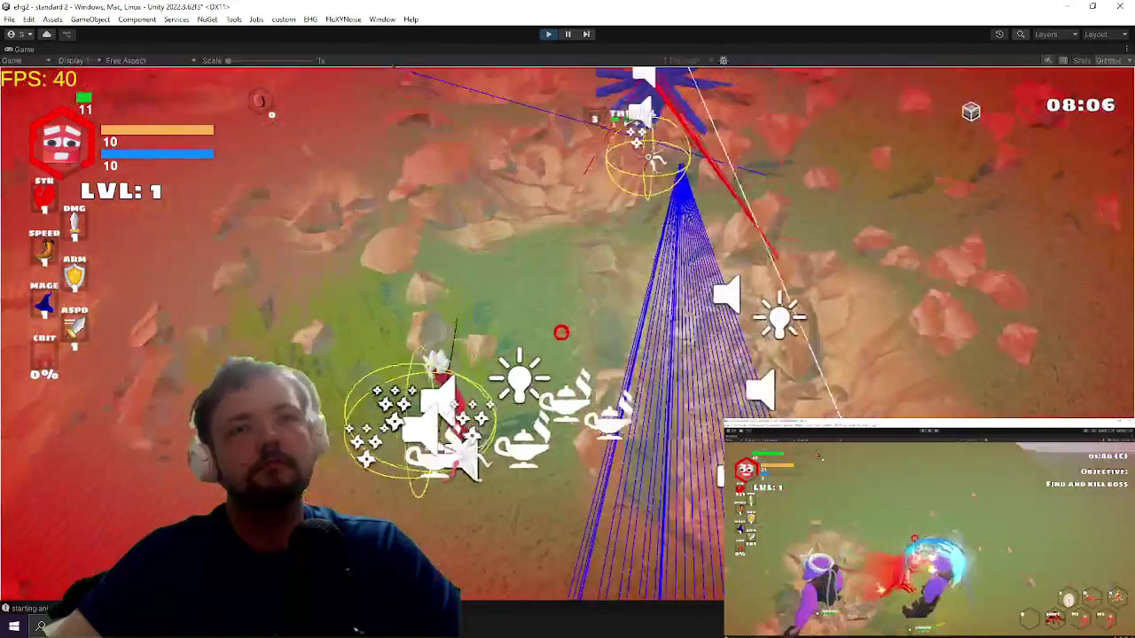
key("Escape")
key("alt+Tab")
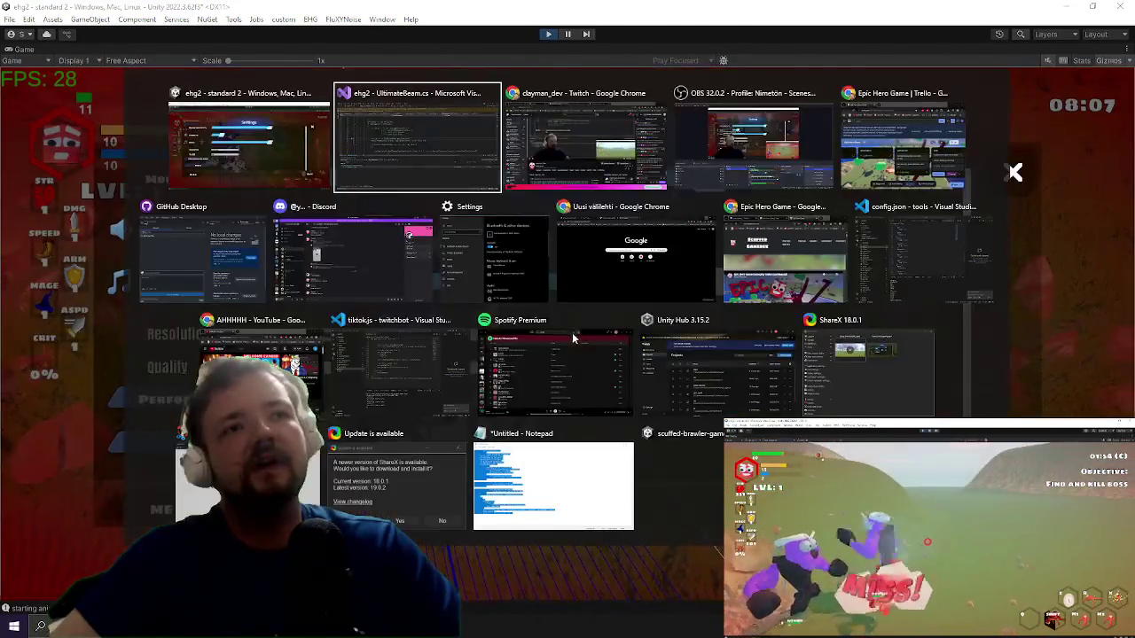
scroll(498, 337, "up", 2)
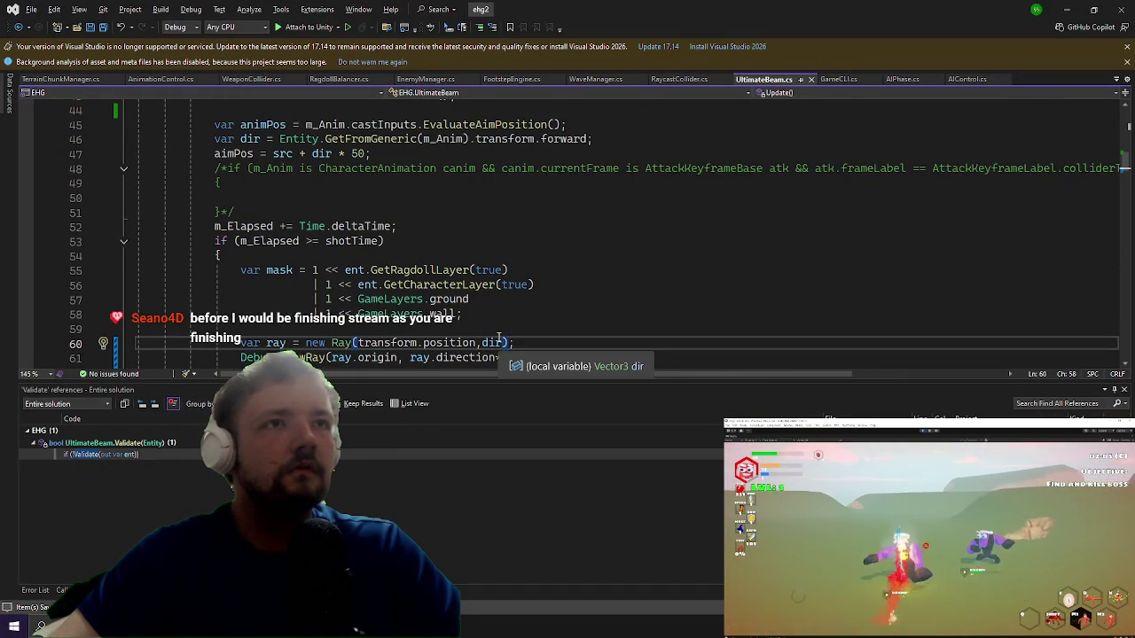
Step: Select the RotateBeam(src); line and cut it from its current spot
scroll(498, 337, "up", 2)
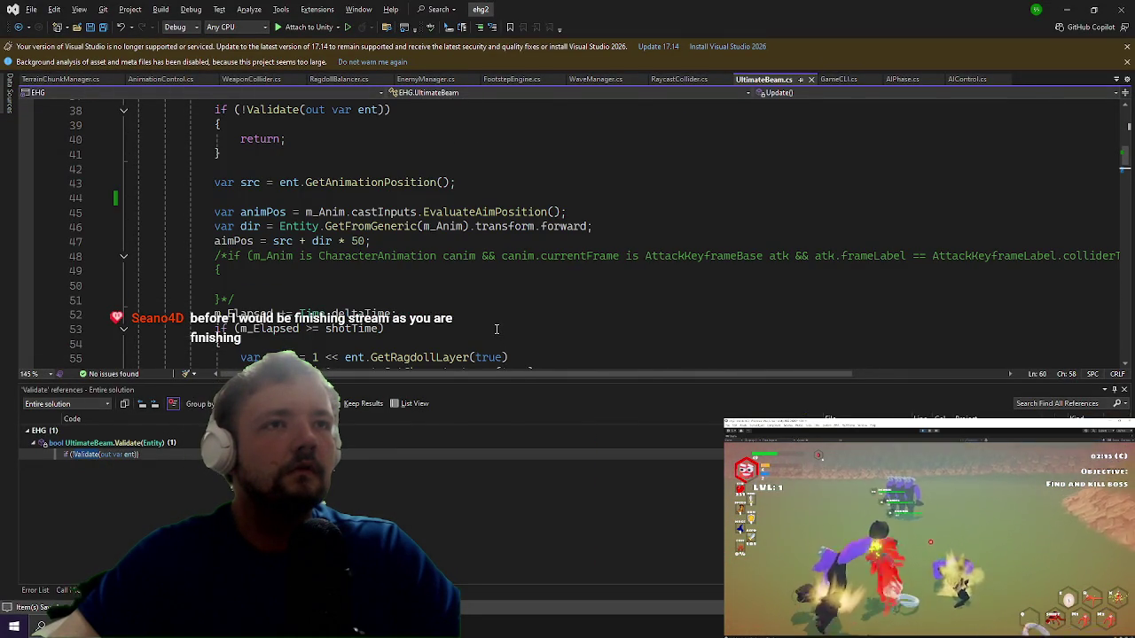
scroll(496, 329, "down", 7)
scroll(489, 324, "down", 1)
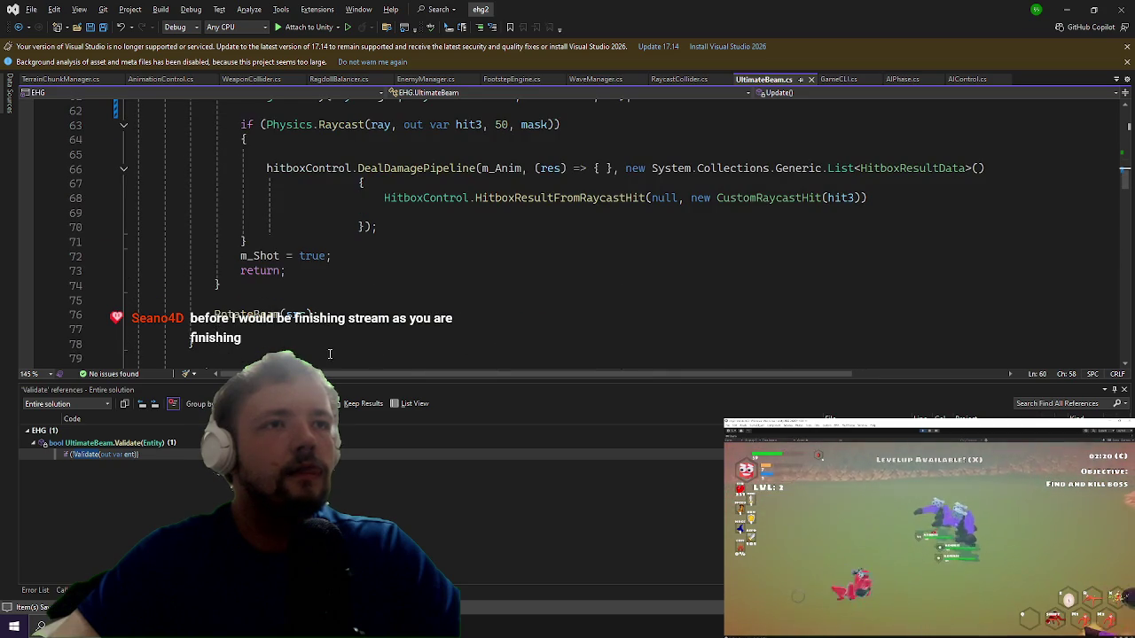
left_click(313, 315)
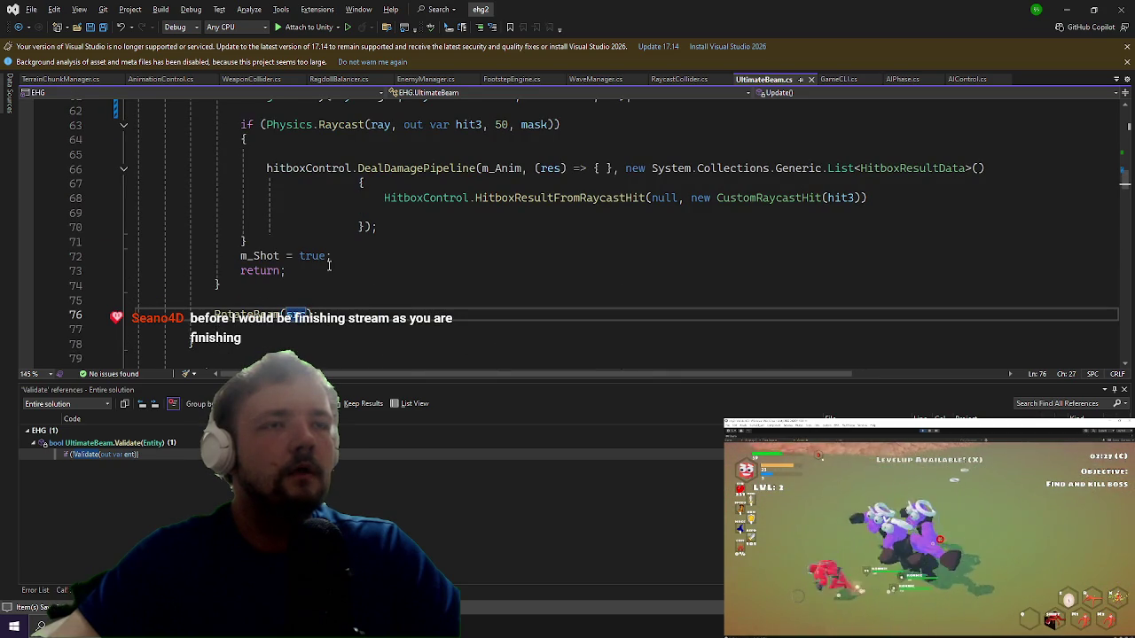
left_click_drag(215, 330, 240, 312)
key("ctrl+x")
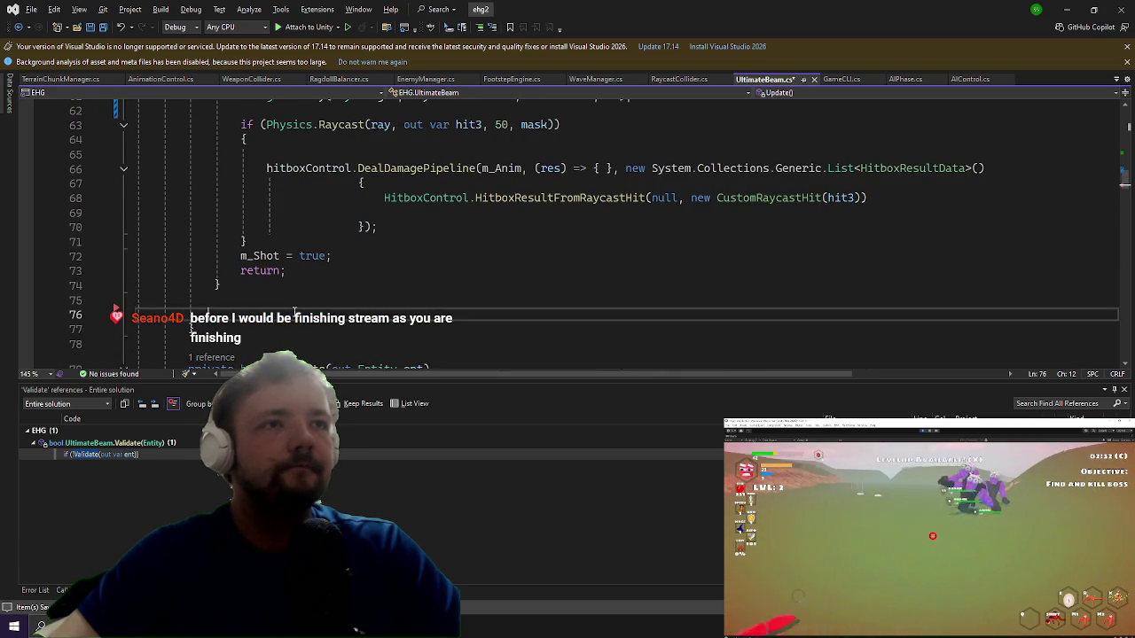
Step: Paste RotateBeam(src); after the if (m_Elapsed >= shotTime) firing block
scroll(293, 306, "up", 8)
scroll(309, 304, "down", 1)
left_click(401, 270)
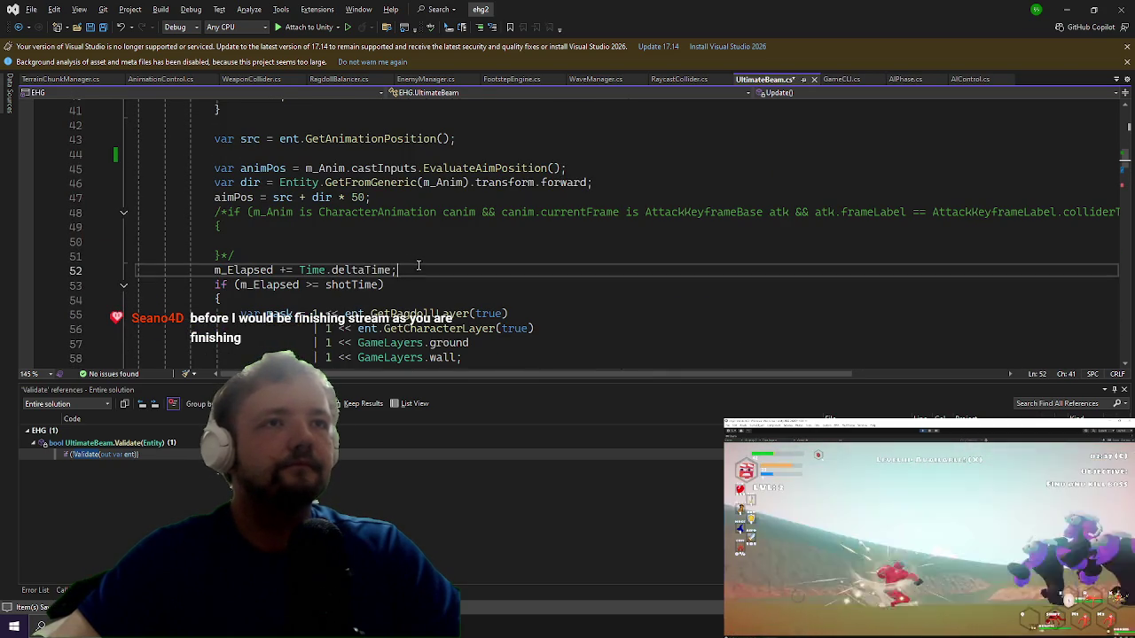
scroll(390, 229, "down", 3)
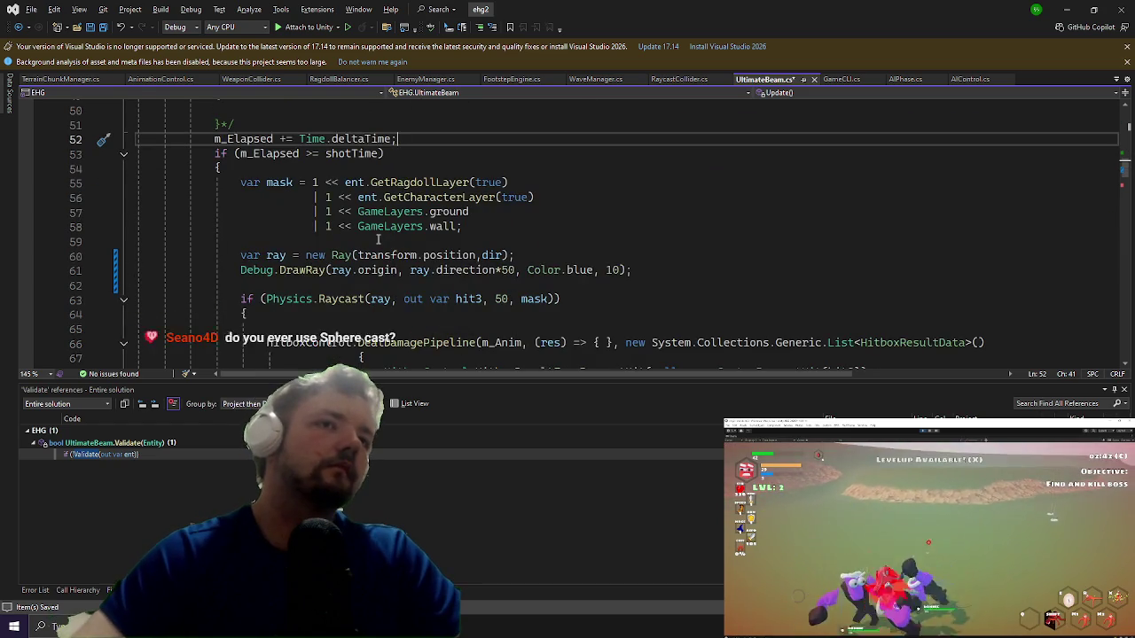
scroll(375, 243, "down", 5)
left_click(354, 270)
key("ctrl+v")
scroll(293, 266, "up", 3)
scroll(275, 306, "down", 3)
left_click(246, 270)
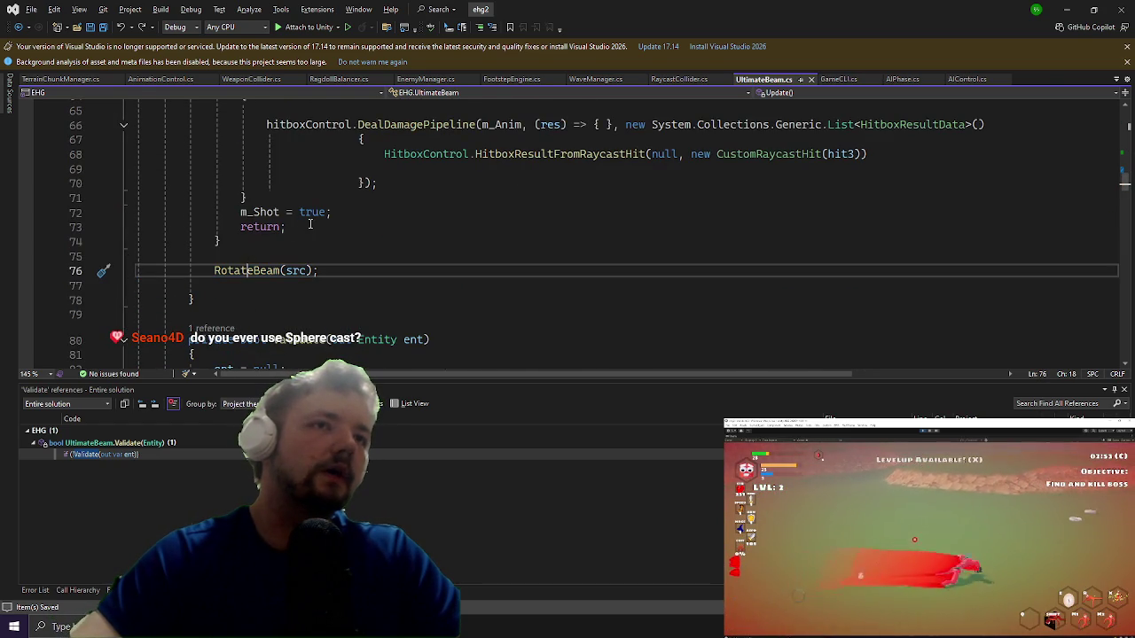
Step: Pass dir in the RotateBeam call and add a Vector3 dir parameter to its definition
left_click(306, 270)
type(", dir")
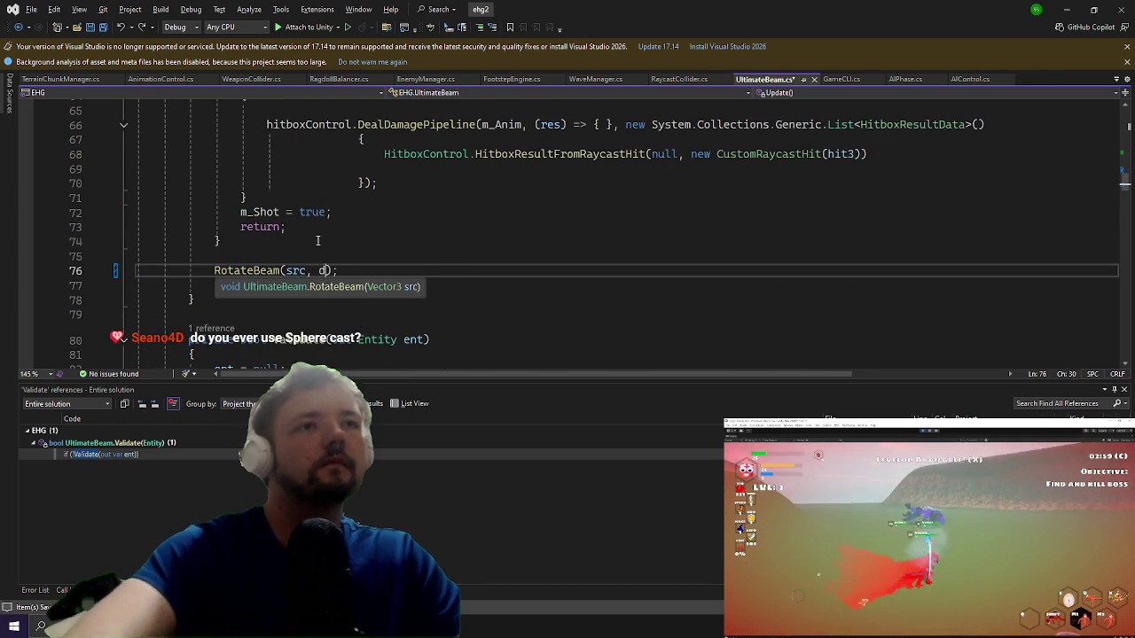
key("Home")
key("F12")
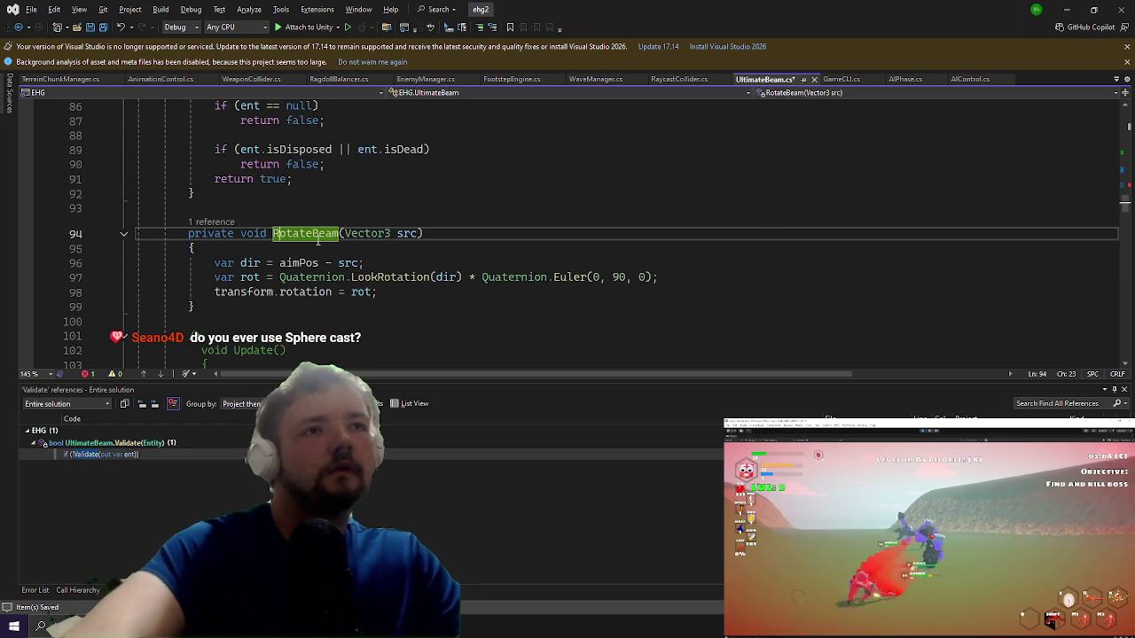
key("End")
key("Left")
type(", ve")
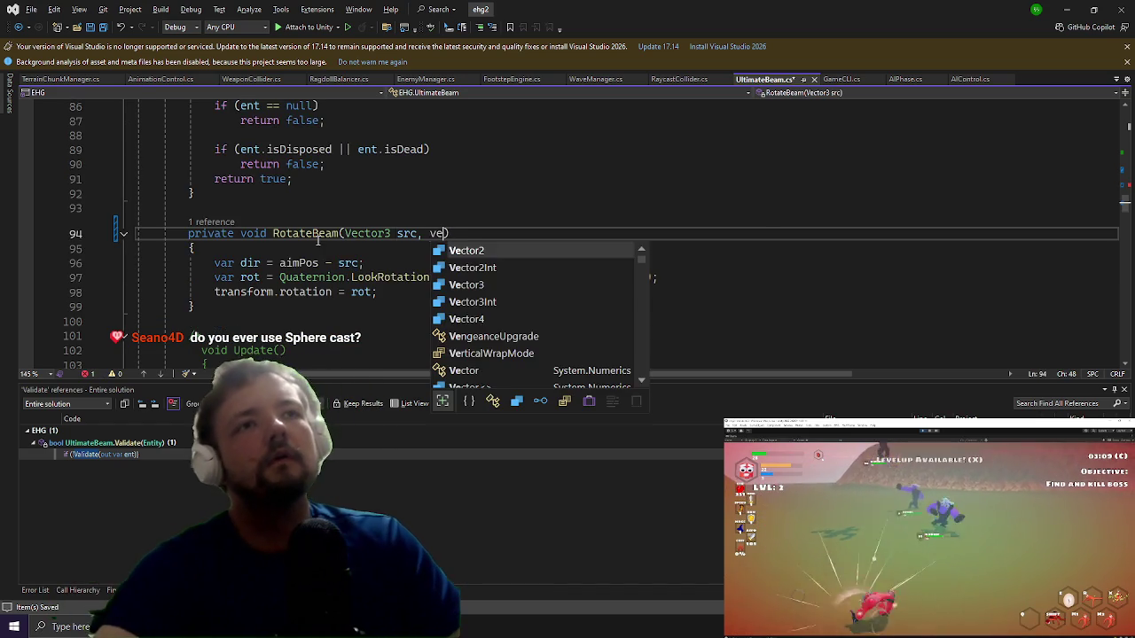
type("ctor3 dir")
key("Up")
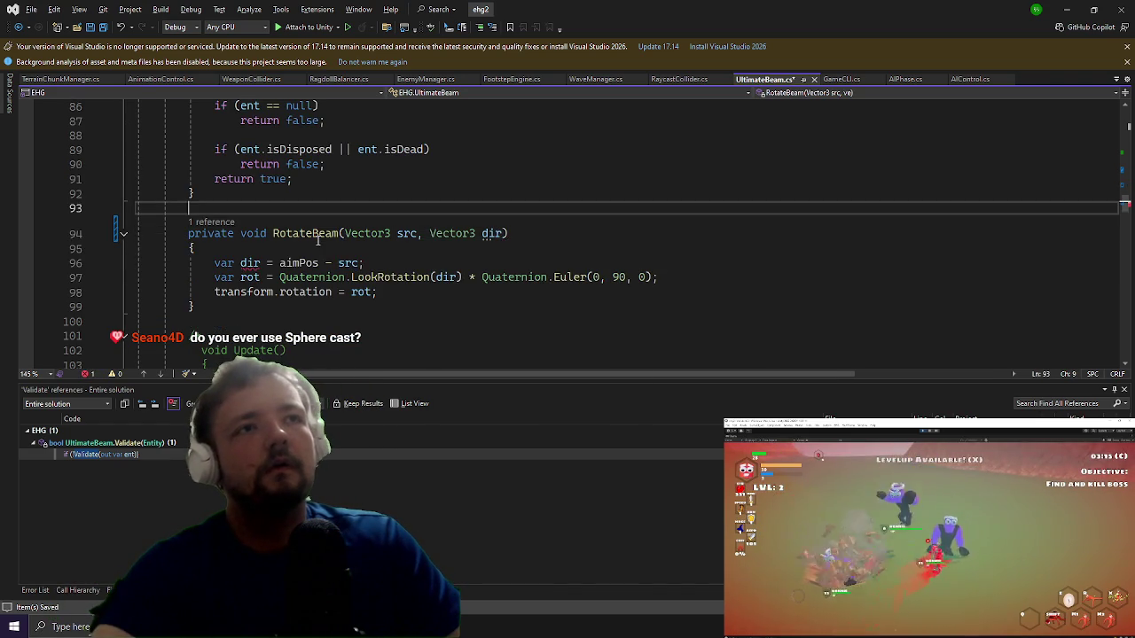
Step: Open a blank line above RotateBeam and comment out the old var dir = aimPos - src; line
key("Return")
type("ve")
key("Tab")
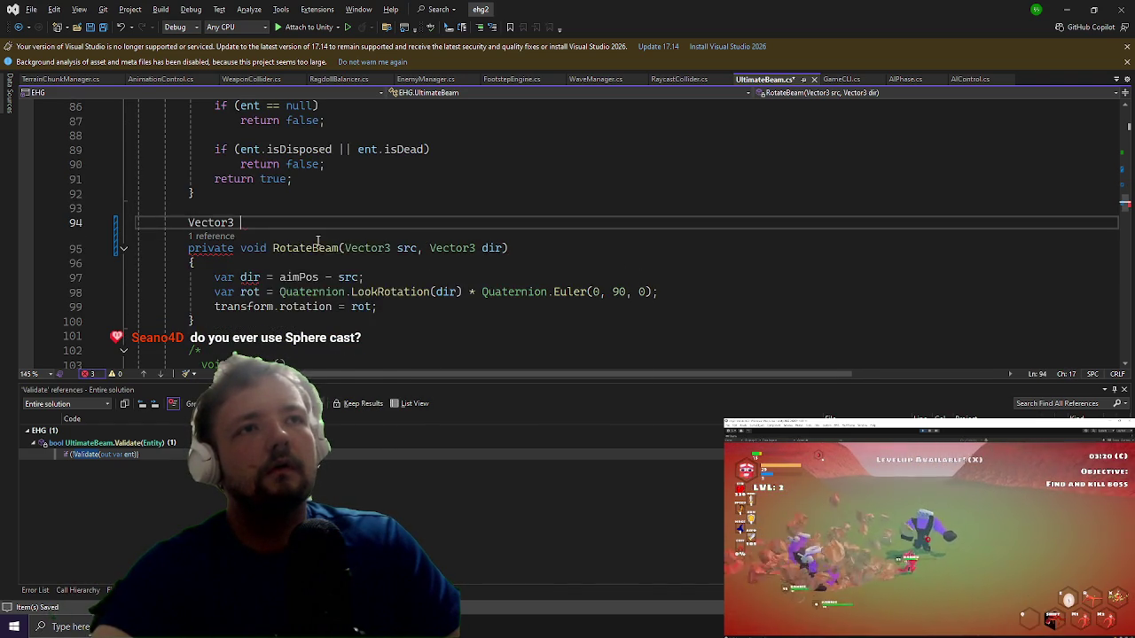
key("BackSpace")
key("BackSpace")
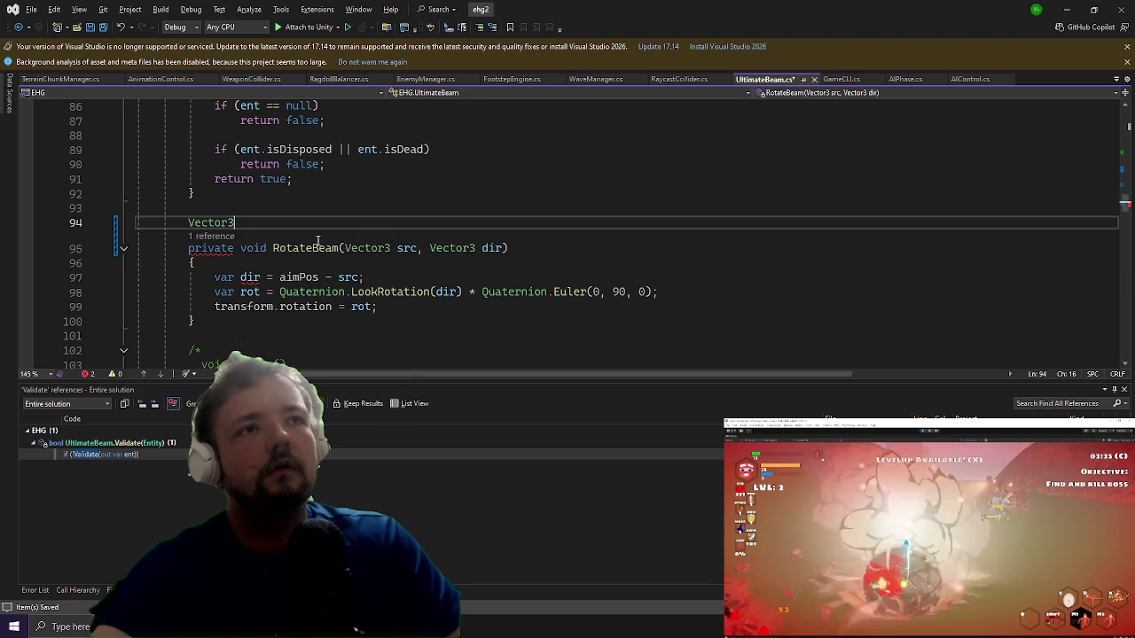
key("Down")
key("Down")
key("Down")
key("Up")
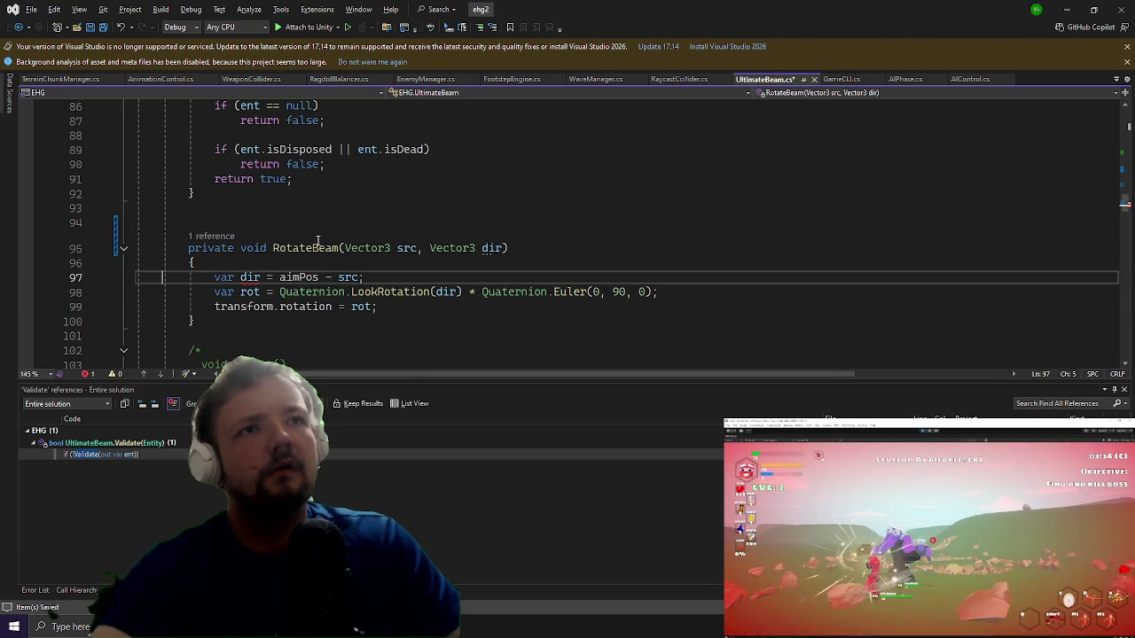
type("//")
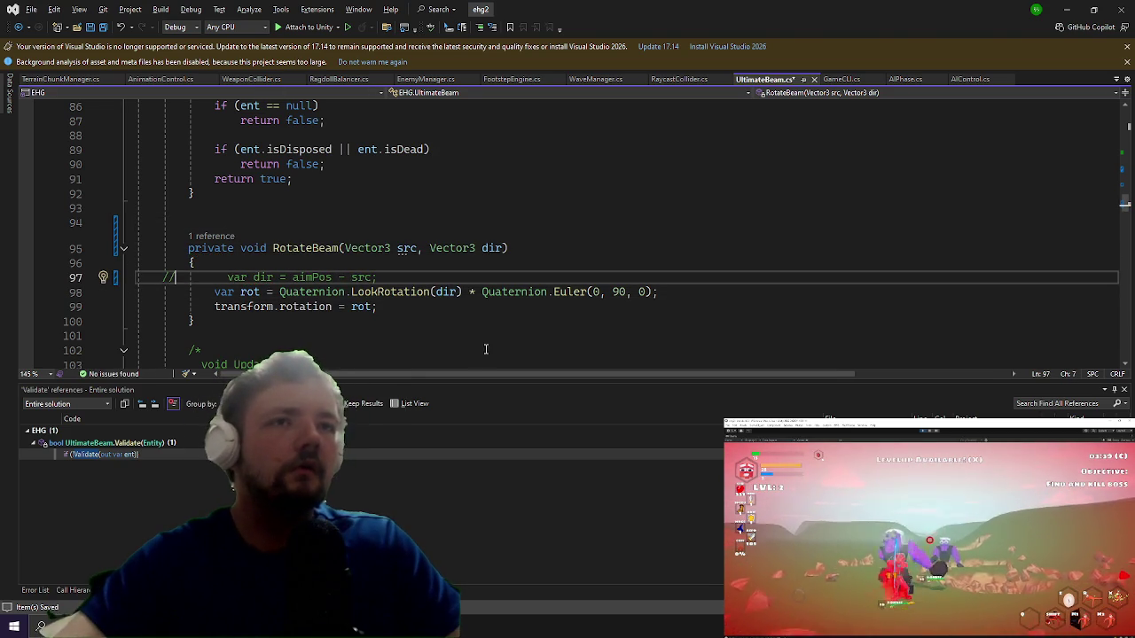
Step: Declare a Vector3 m_LastDir field on the empty line above RotateBeam
scroll(503, 343, "up", 10)
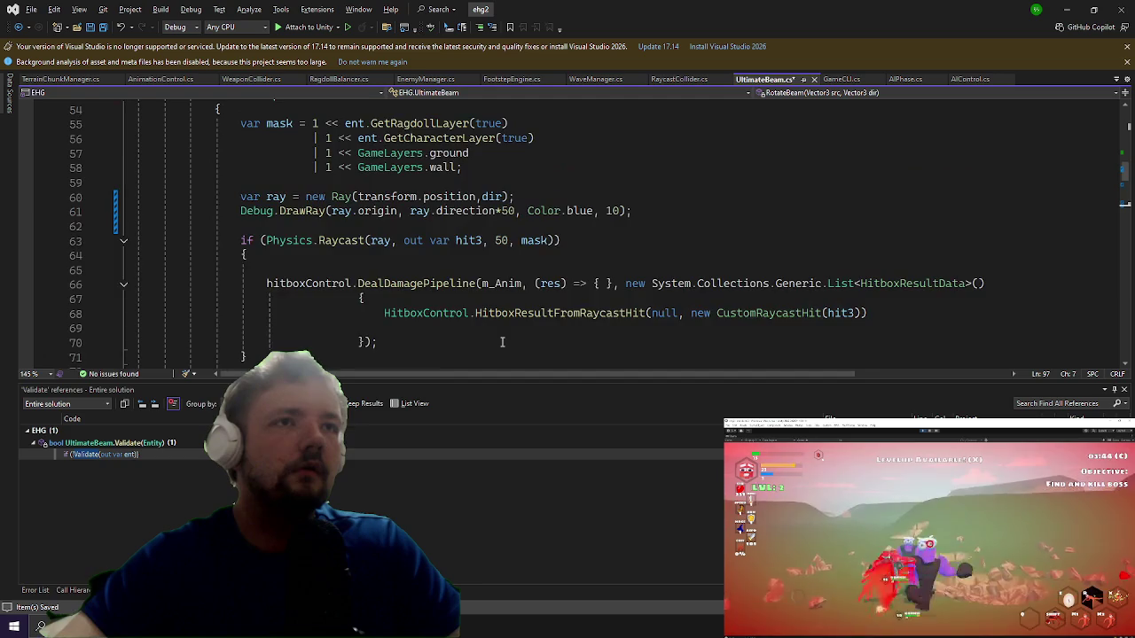
scroll(504, 346, "down", 3)
scroll(503, 346, "up", 5)
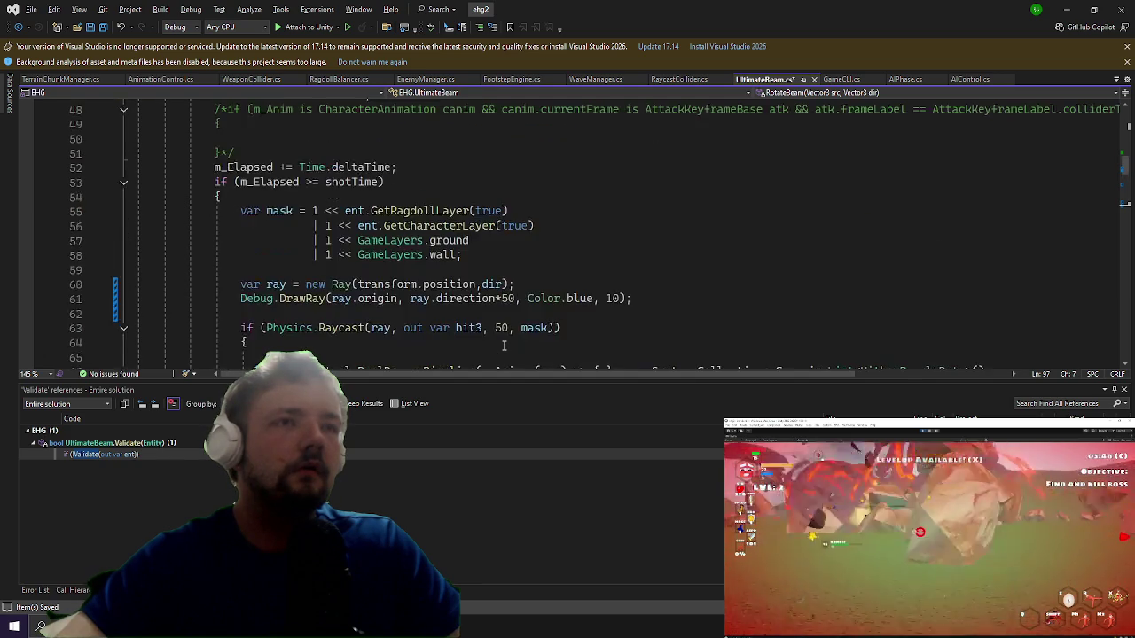
scroll(503, 346, "down", 15)
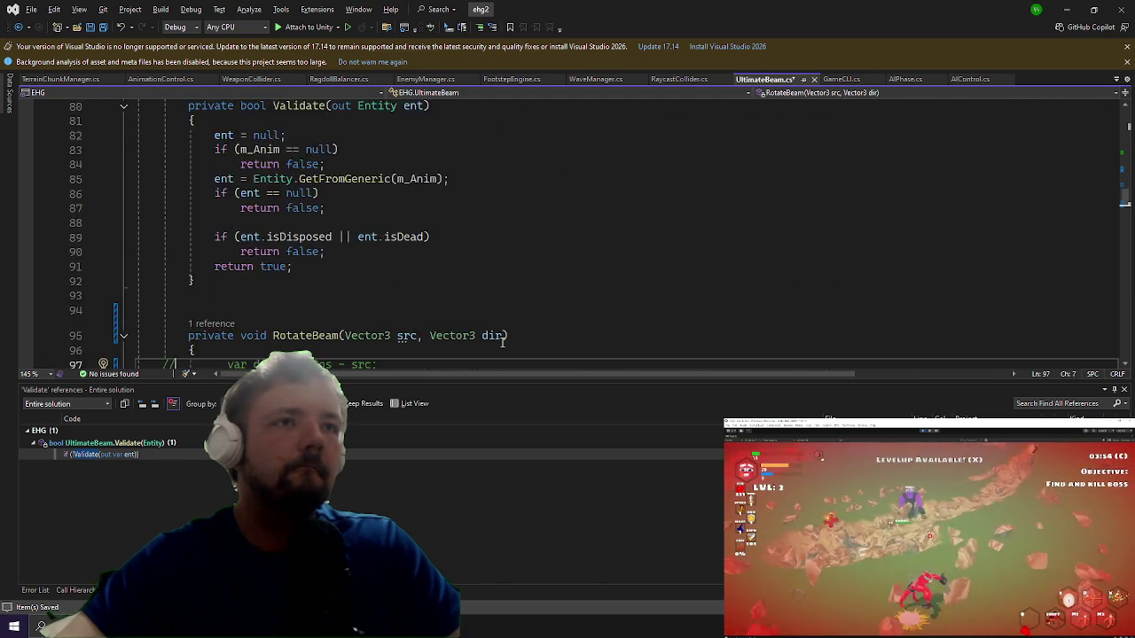
scroll(503, 344, "up", 2)
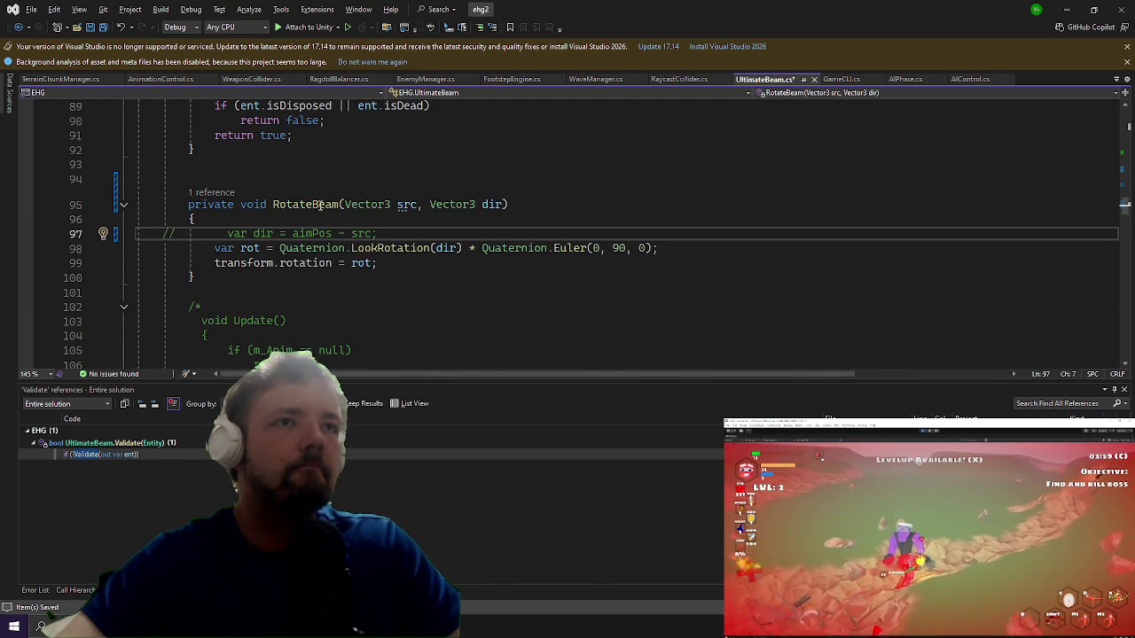
left_click(342, 180)
type("Vector3 m_Last")
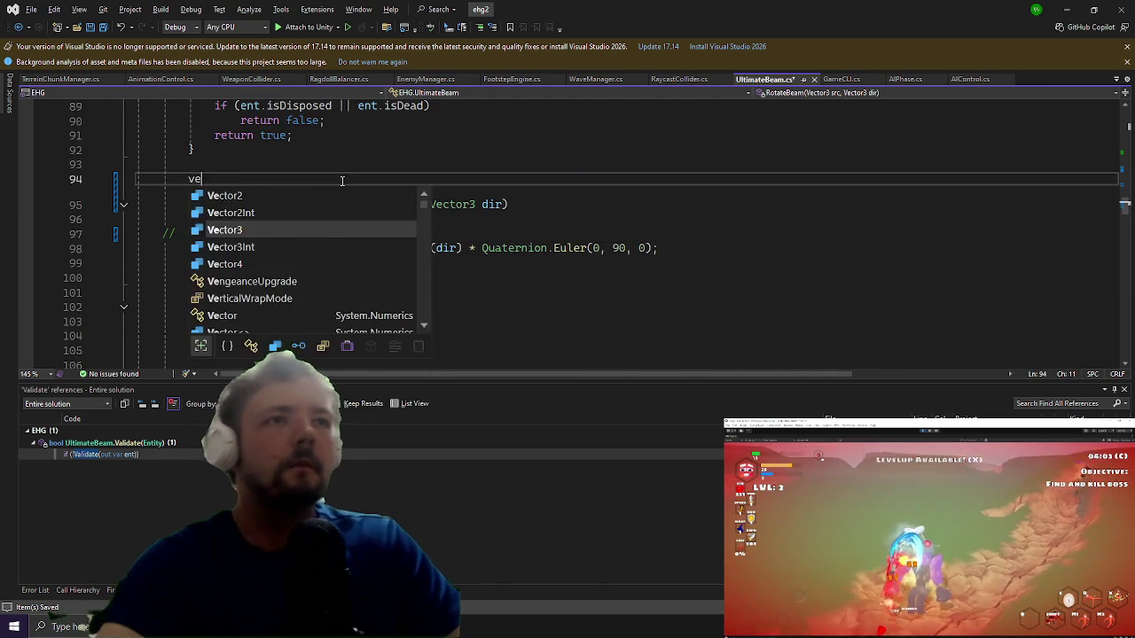
type("Dir;")
key("Down")
key("Down")
Step: Start an m_L line inside RotateBeam and select the raycast and damage firing code
key("Return")
type("m_L ")
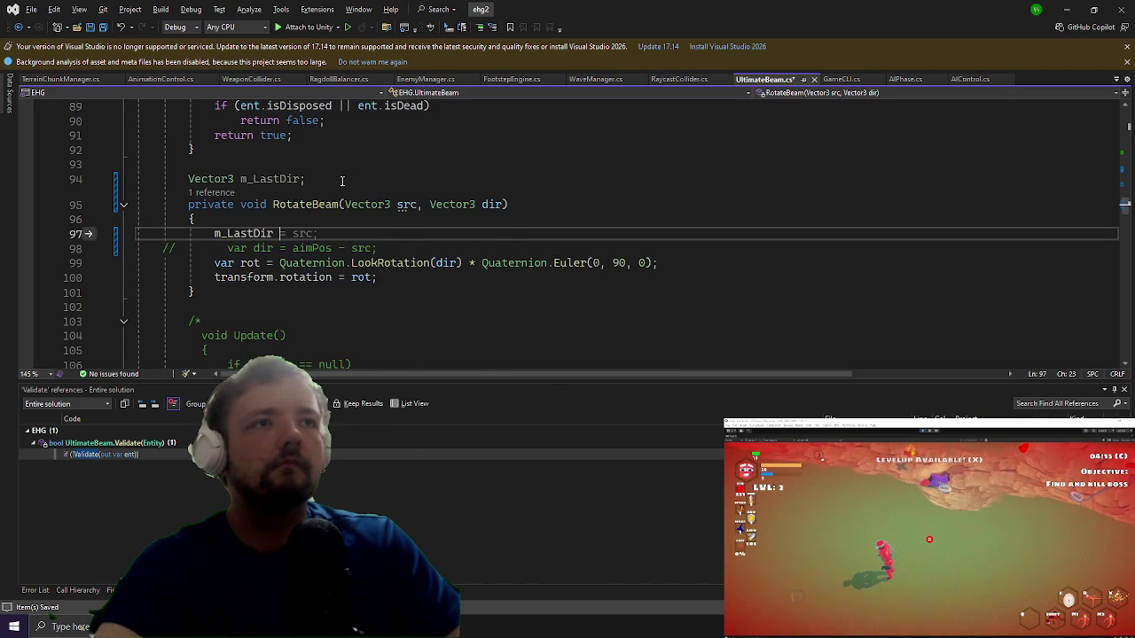
type(";")
scroll(328, 182, "up", 10)
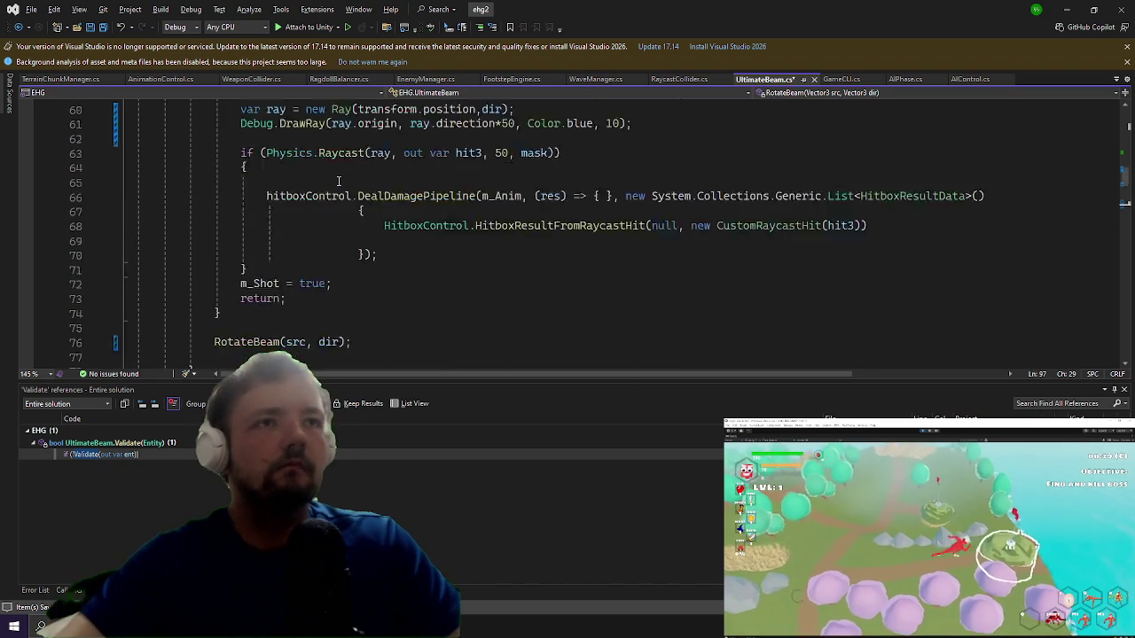
mouse_move(248, 312)
left_mouse_down()
mouse_move(328, 251)
mouse_move(235, 328)
mouse_move(221, 256)
left_mouse_up()
Step: Extract the selected raycast and damage code into a new method, renaming Shoow to Shoot
scroll(266, 284, "up", 4)
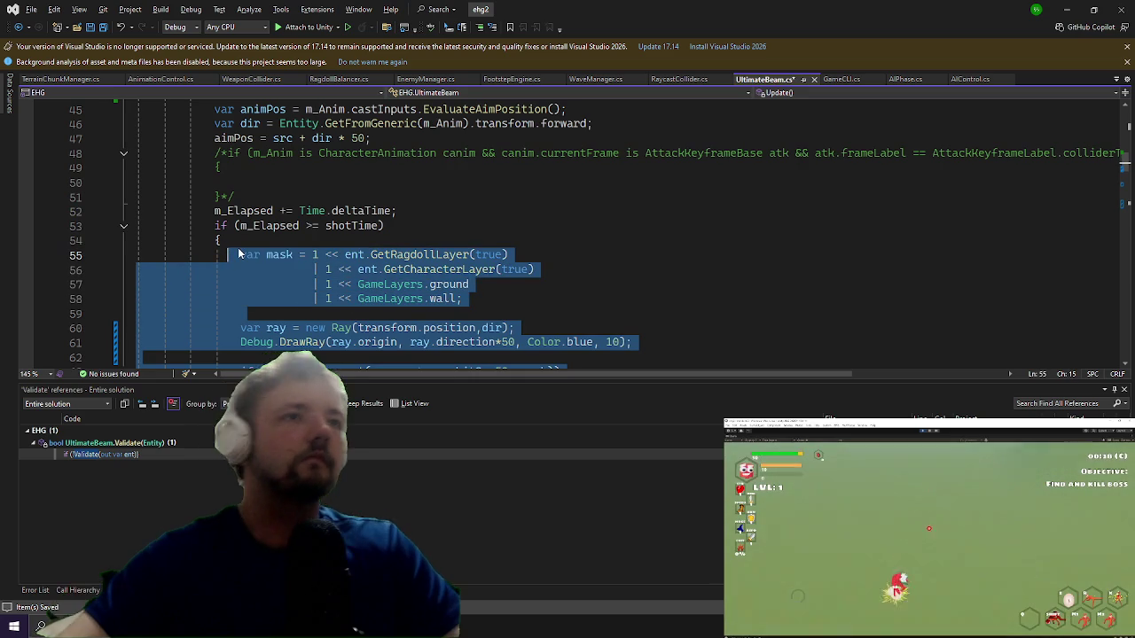
key("ctrl+period")
key("Return")
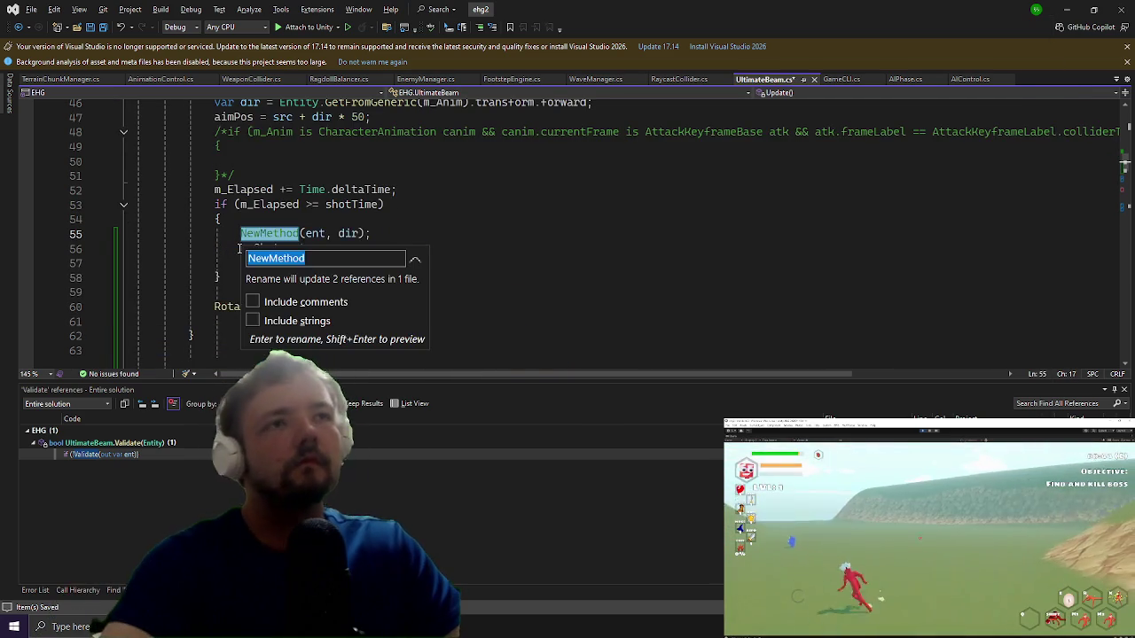
type("Shoow")
key("Return")
key("F12")
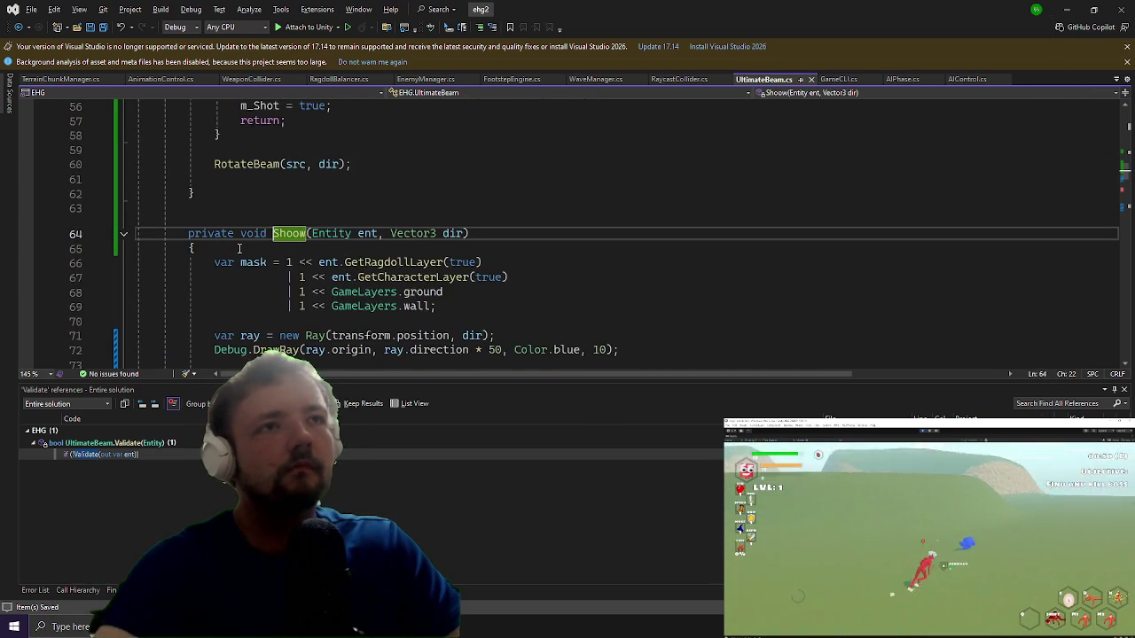
key("BackSpace")
type("t")
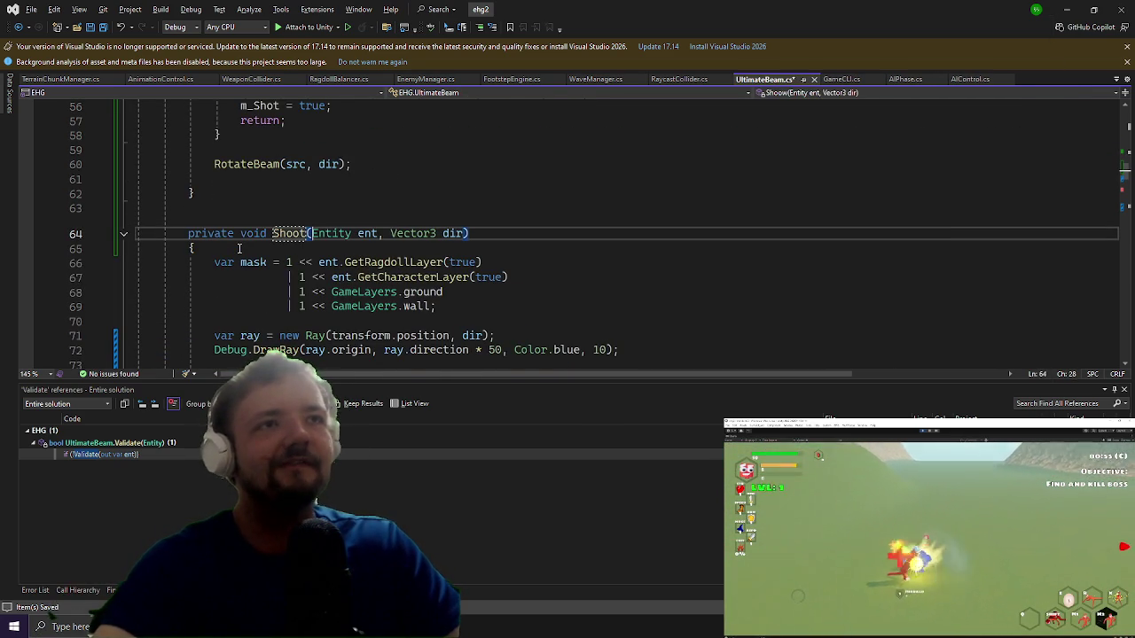
scroll(407, 282, "up", 9)
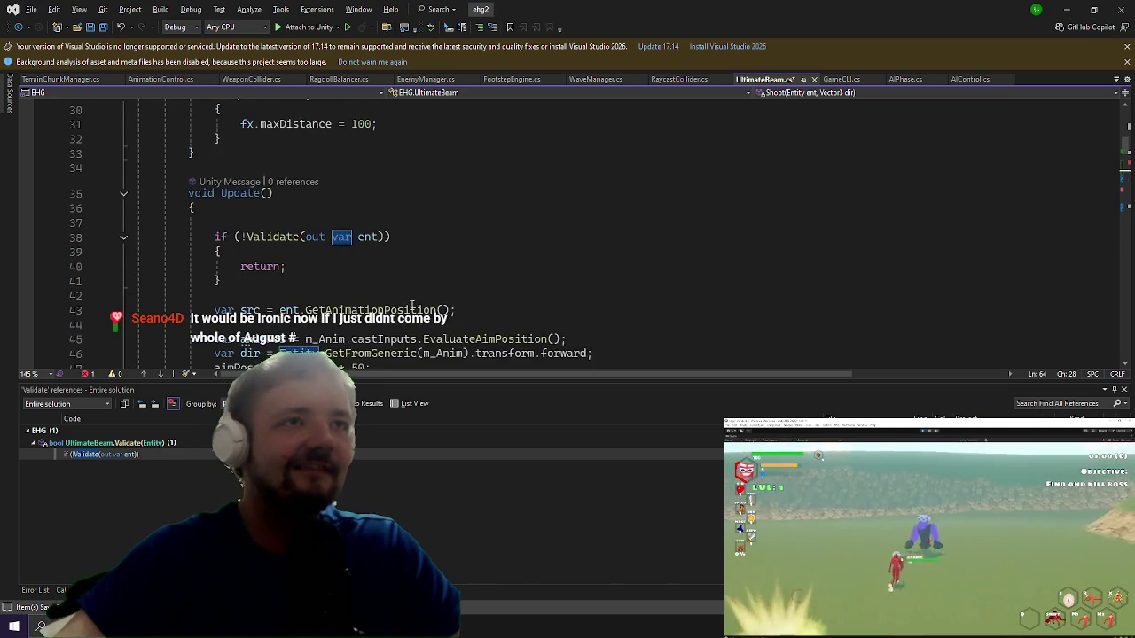
scroll(407, 281, "down", 5)
Step: Change the shot call on line 55 to use m_LastDir instead of dir, then minimize Visual Studio
left_click(334, 265)
key("BackSpace")
key("BackSpace")
type("_Las")
key("Tab")
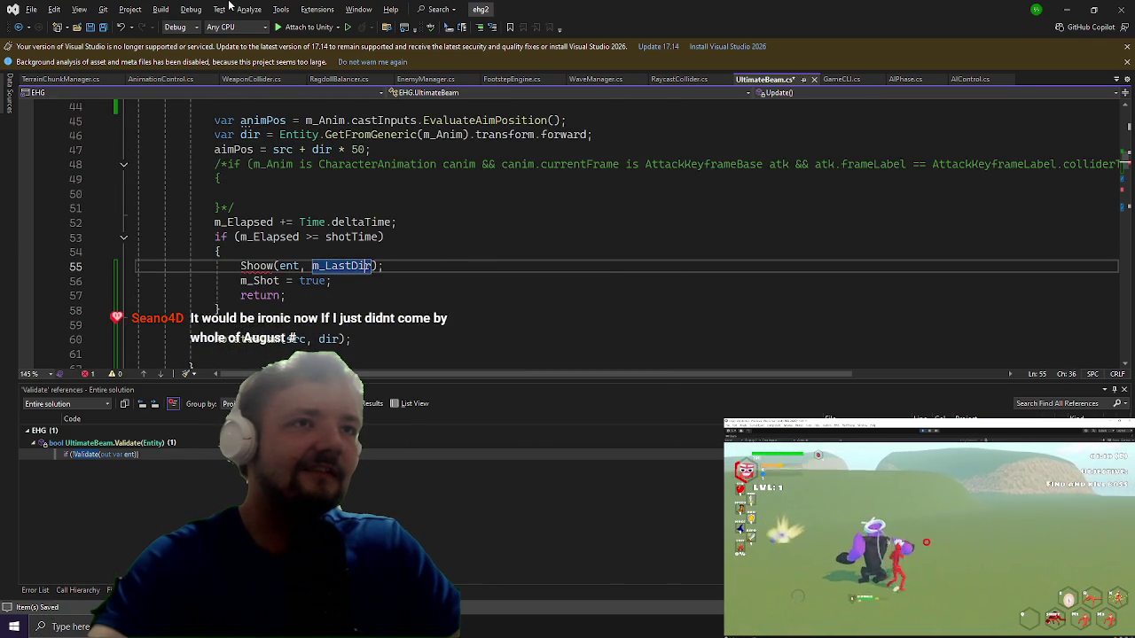
key("ctrl+Left")
key("ctrl+Left")
key("ctrl+Left")
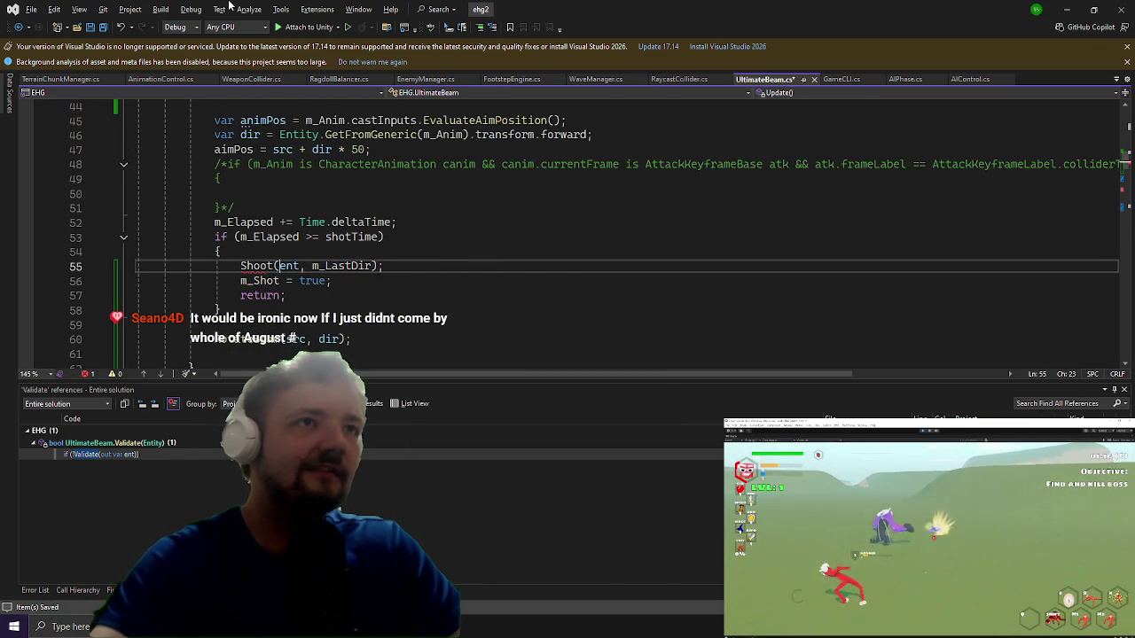
left_click(440, 311)
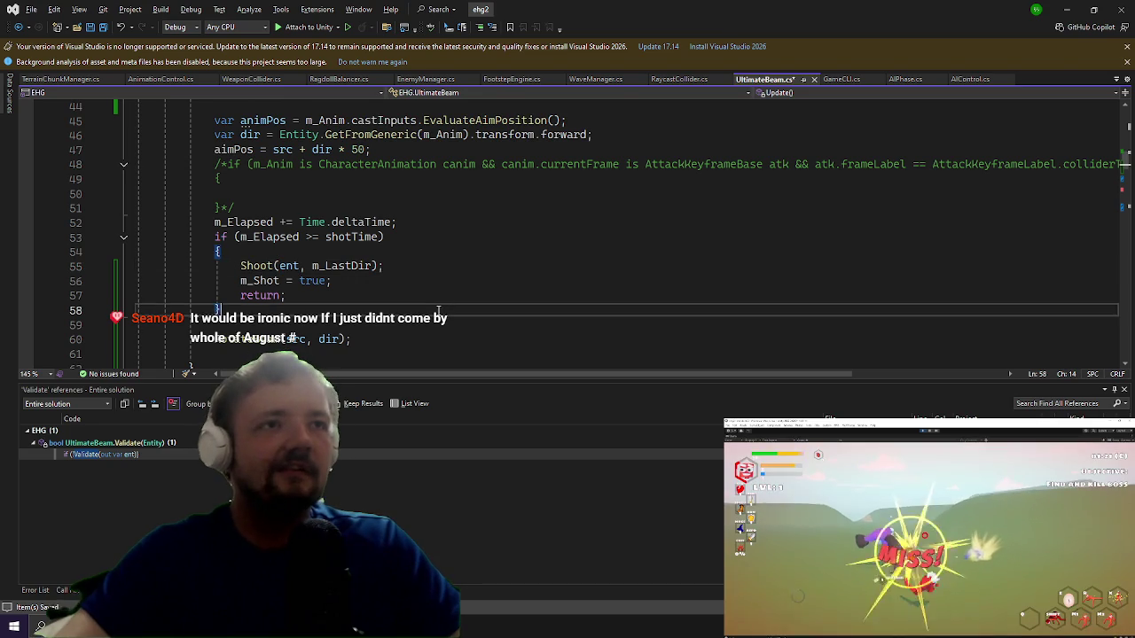
left_click(1067, 9)
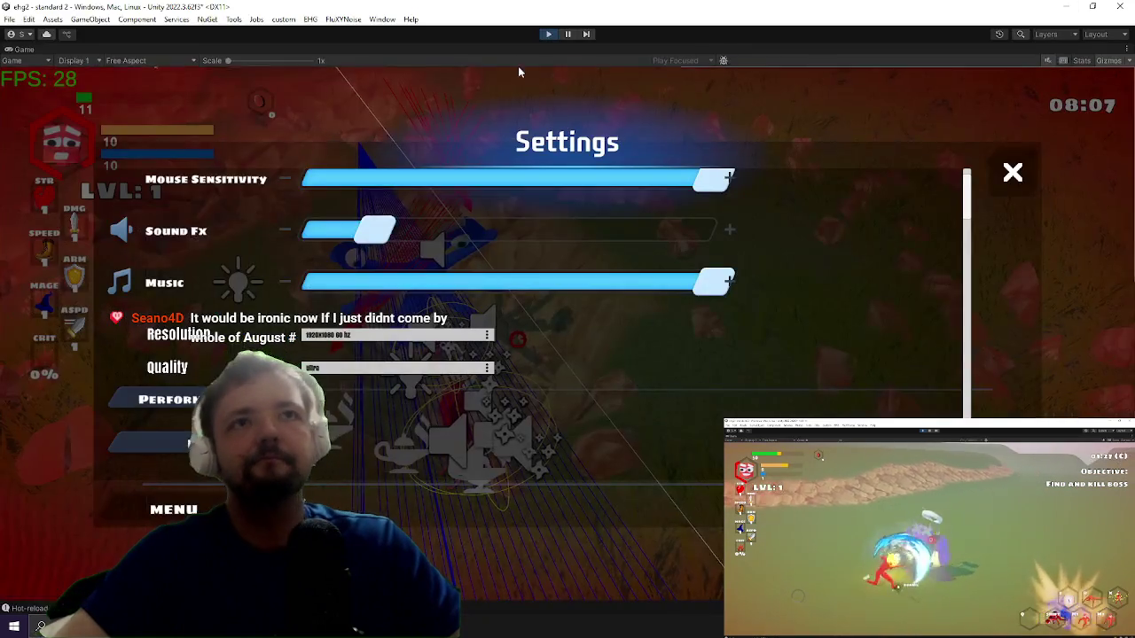
Step: Stop Unity's play mode and return to Visual Studio, starting a new line below the shot block
left_click(547, 37)
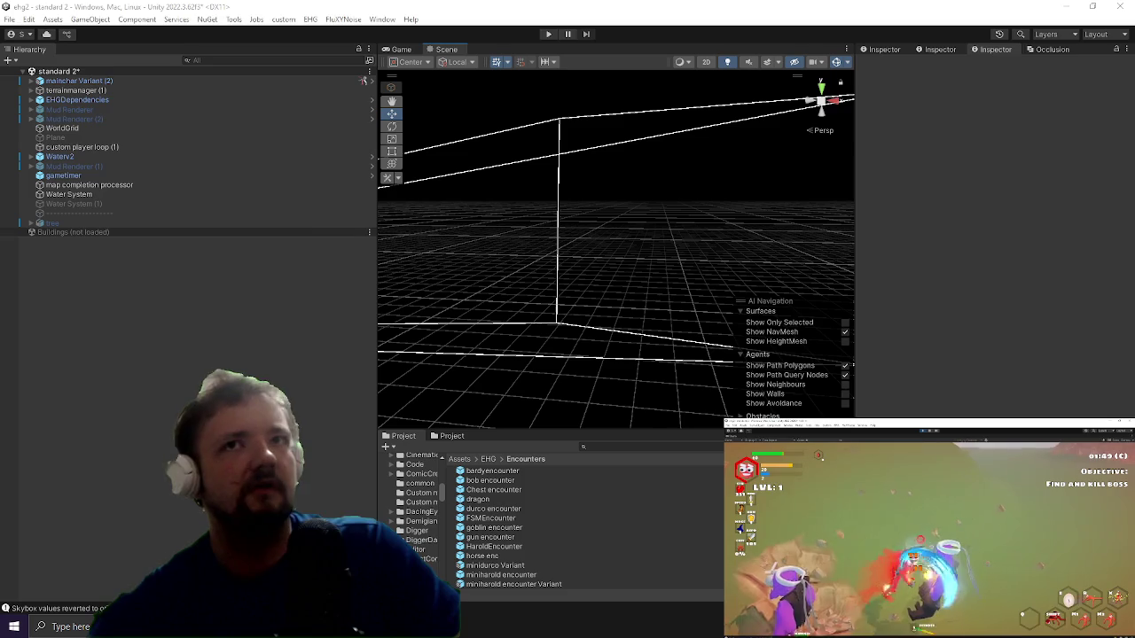
key("alt+Tab")
key("alt+Tab")
key("alt+Tab")
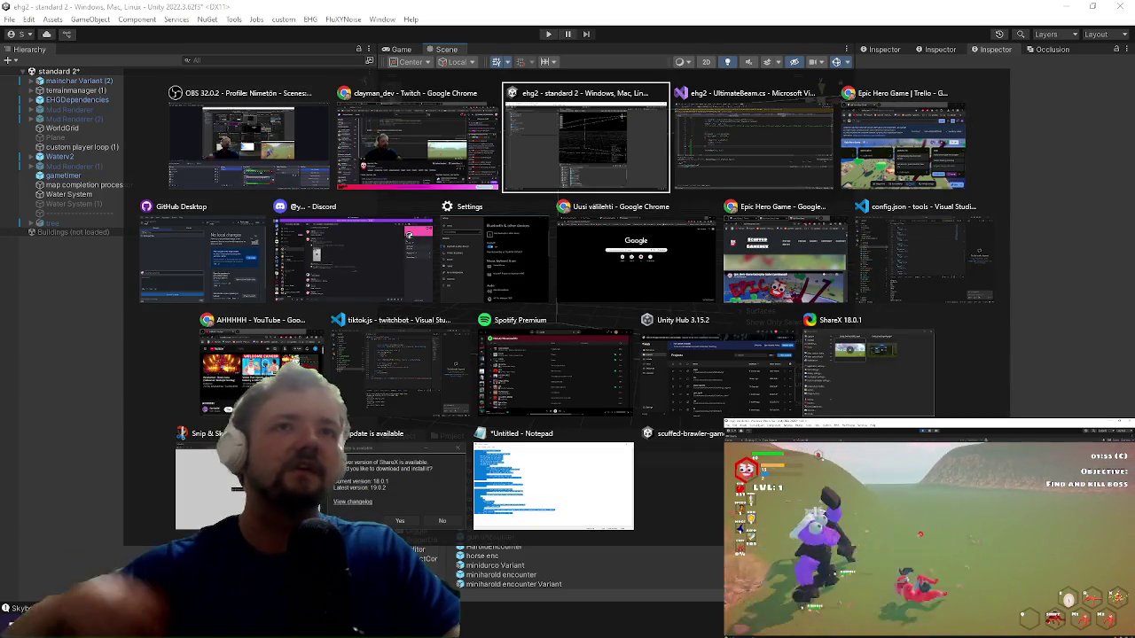
key("Return")
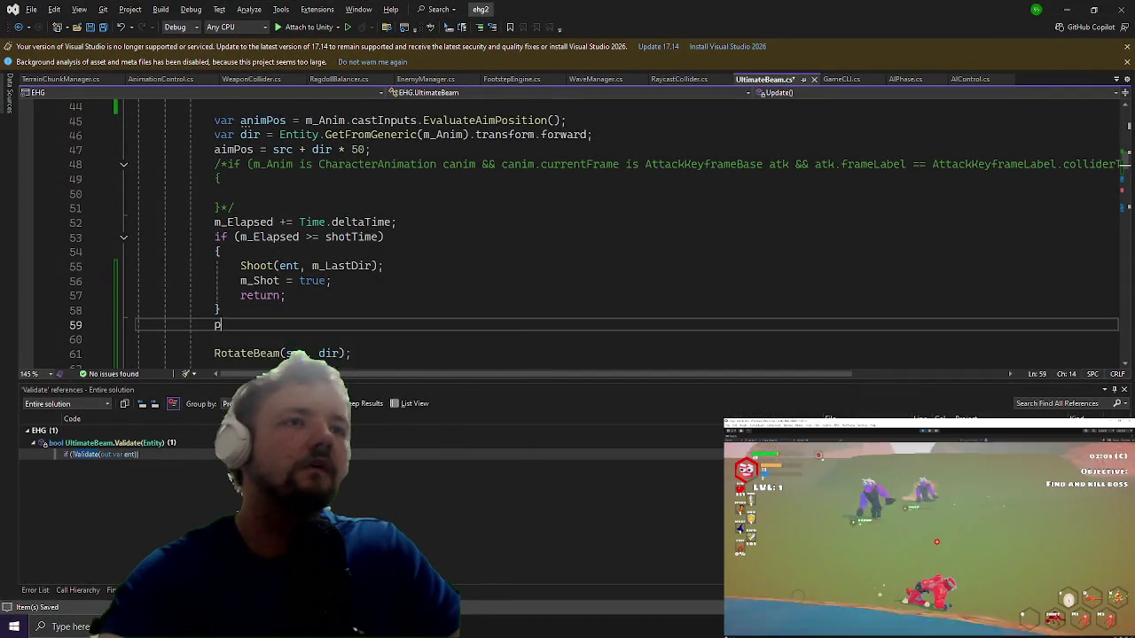
Step: Type and then delete a Physics.sphe call after the shot block, then go back to Unity
type("Physics.sphe")
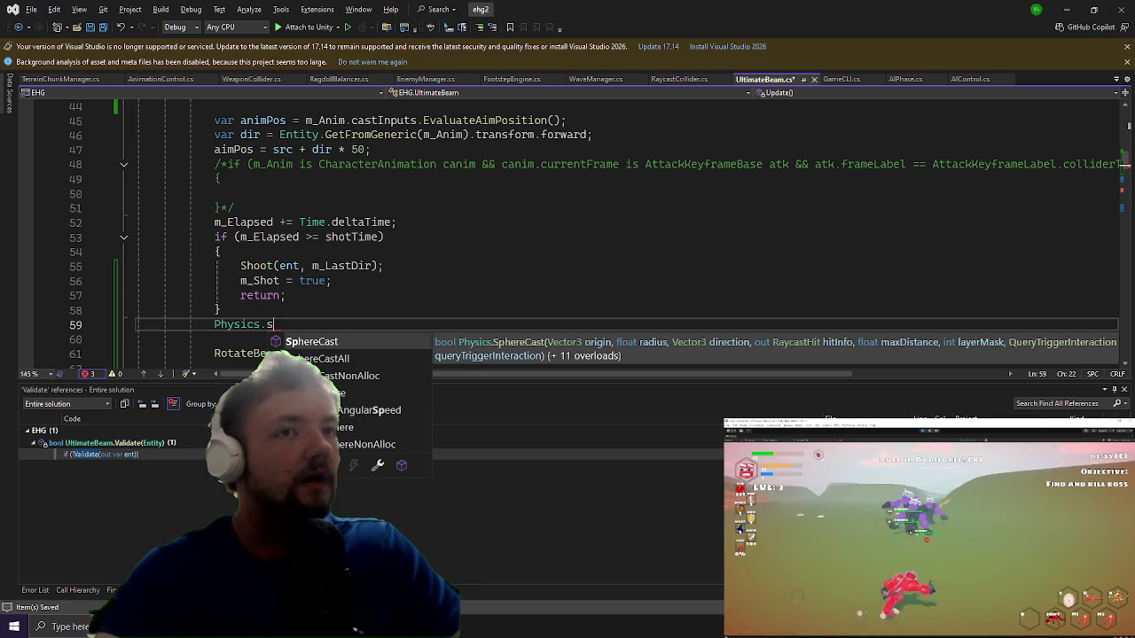
key("BackSpace")
key("BackSpace")
key("BackSpace")
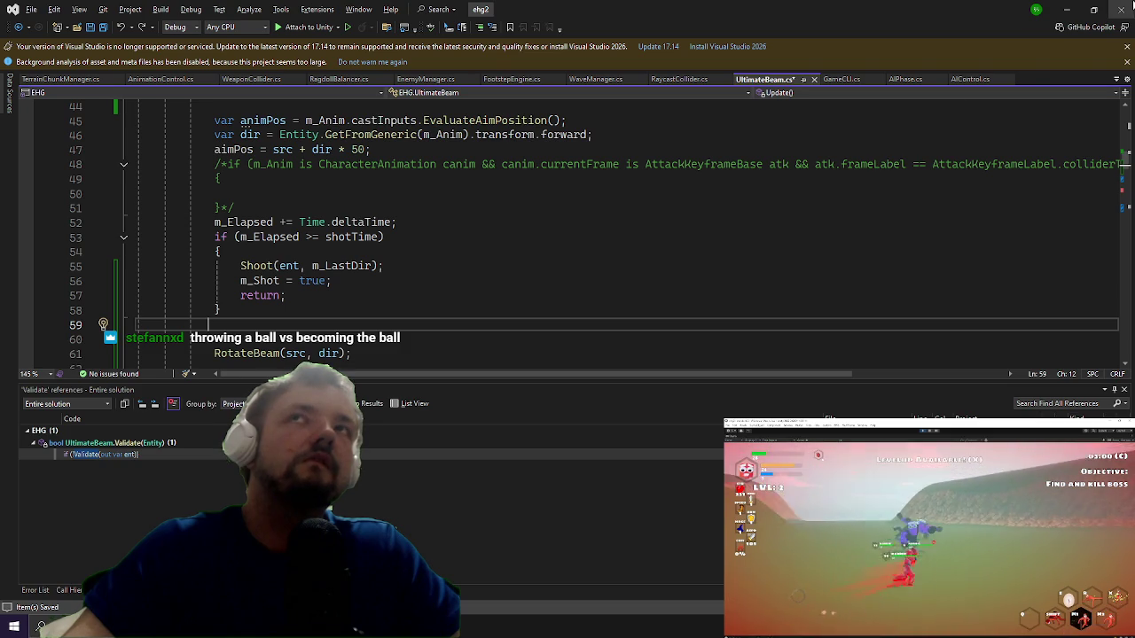
left_click(1060, 9)
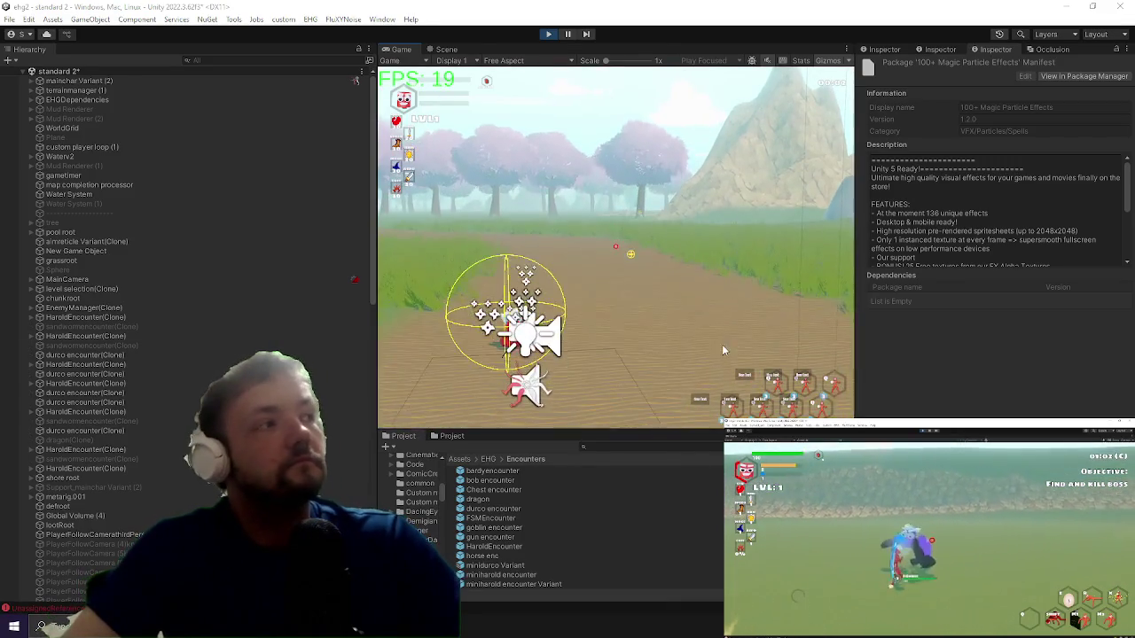
Step: Maximize the Game view with Shift+Space while the updated beam runs in level 1
key("shift+space")
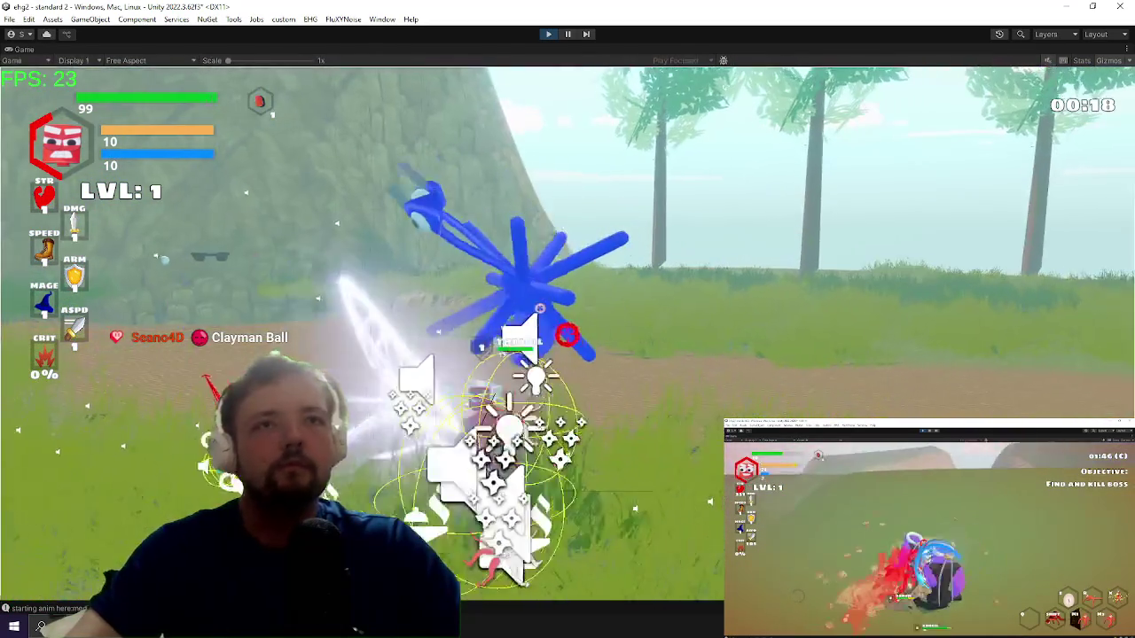
Step: Open the in-game console, type bo, fight the boss with the beam, then switch to Visual Studio
key("grave")
type("bo")
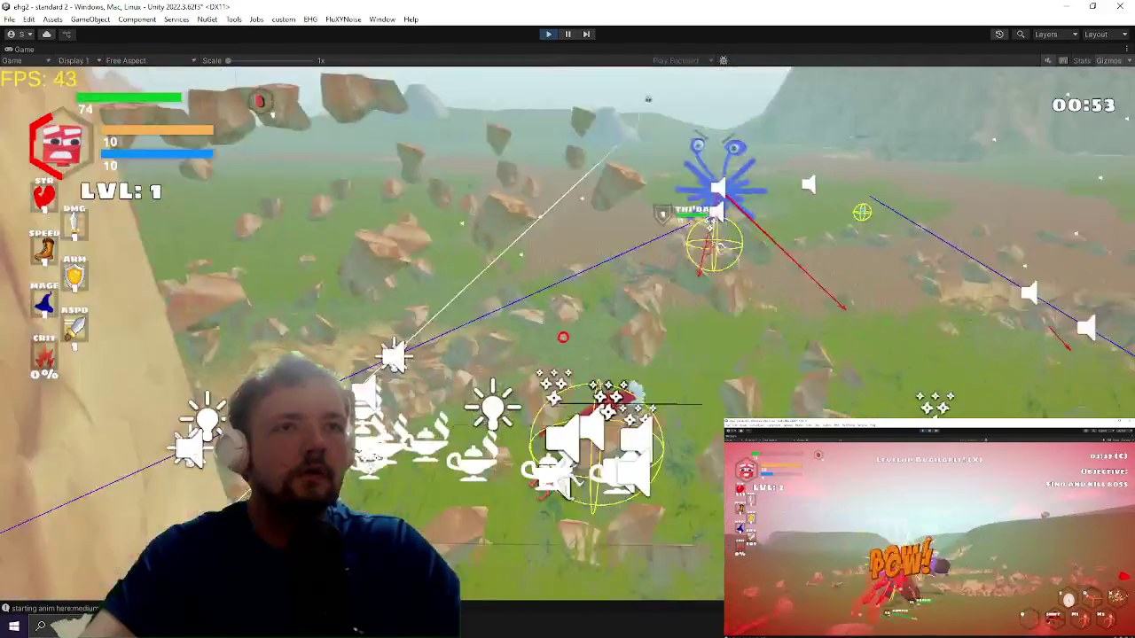
key("alt+Tab")
key("alt+Tab")
key("alt+Tab")
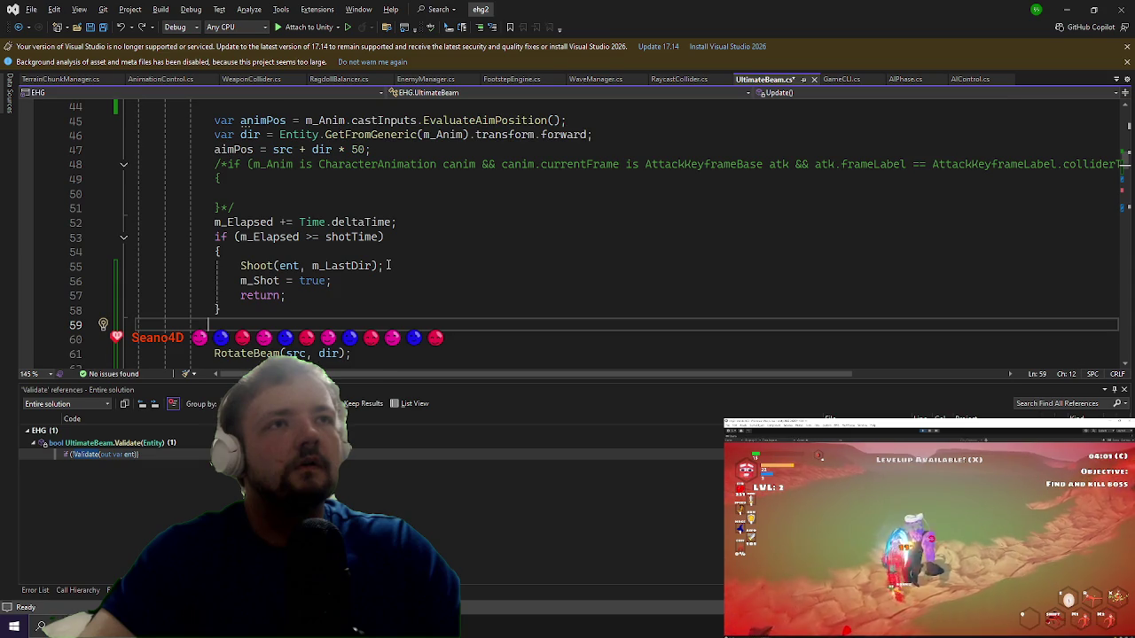
Step: Scroll through Update() and Shoot() in UltimateBeam.cs, then minimize Visual Studio
scroll(387, 264, "up", 3)
scroll(387, 266, "down", 8)
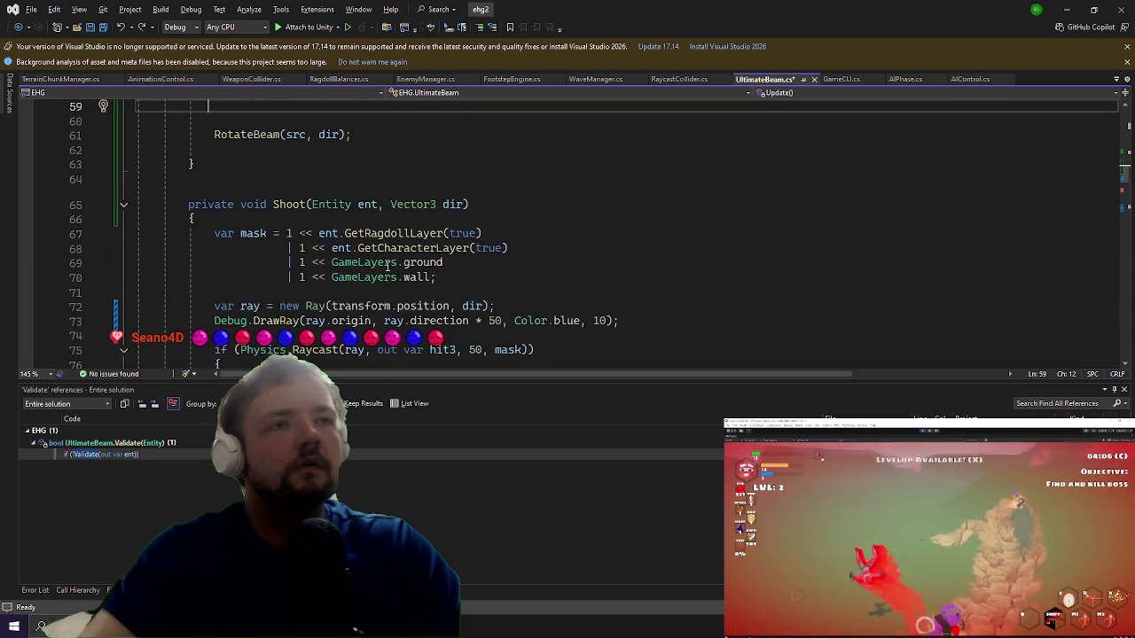
scroll(387, 264, "up", 5)
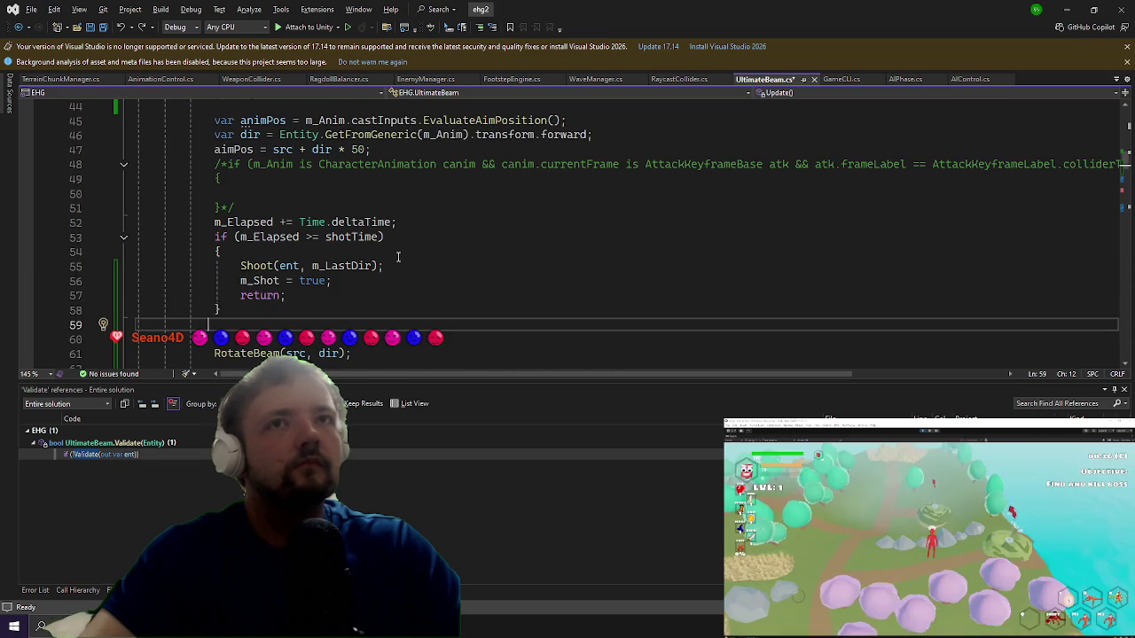
left_click(1067, 9)
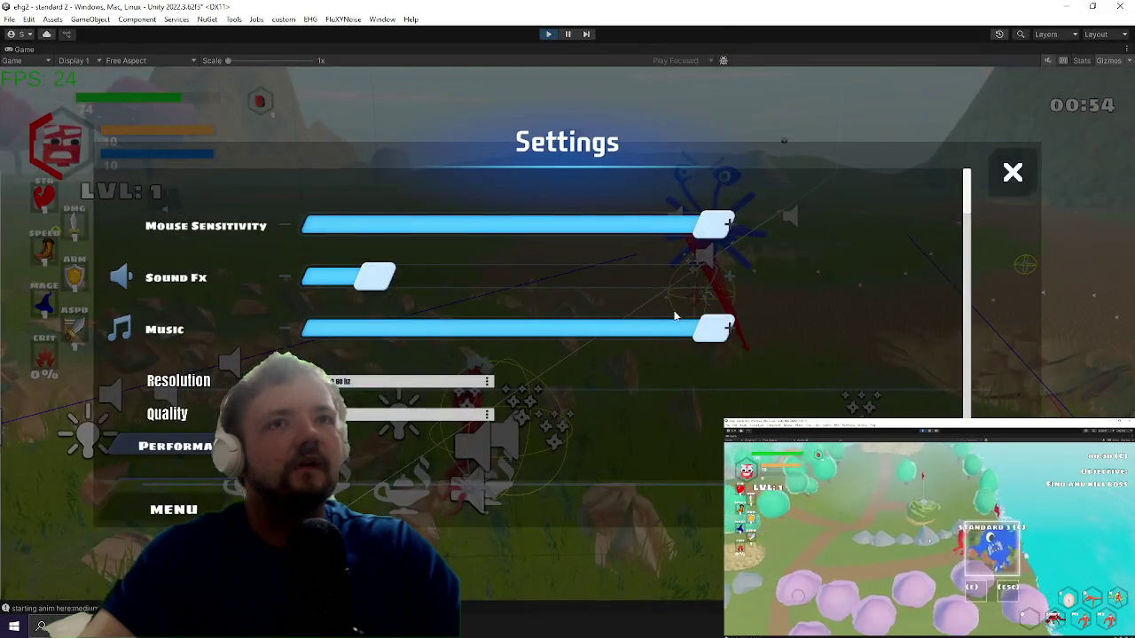
Step: Close the Settings menu, keep fighting the boss, then open the developer console
key("Escape")
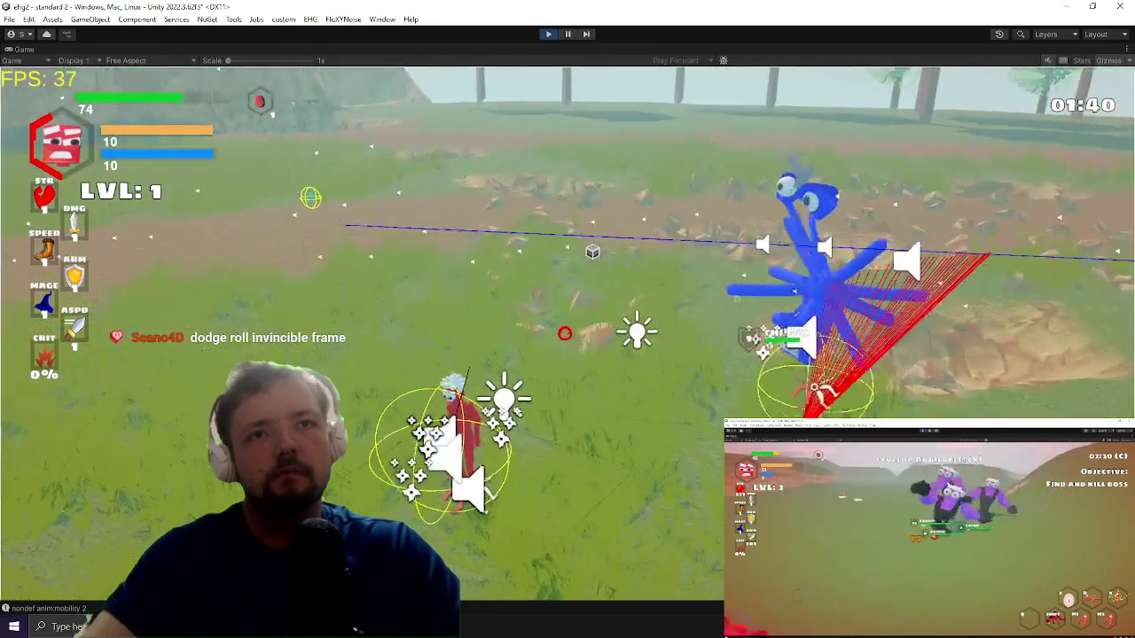
key("grave")
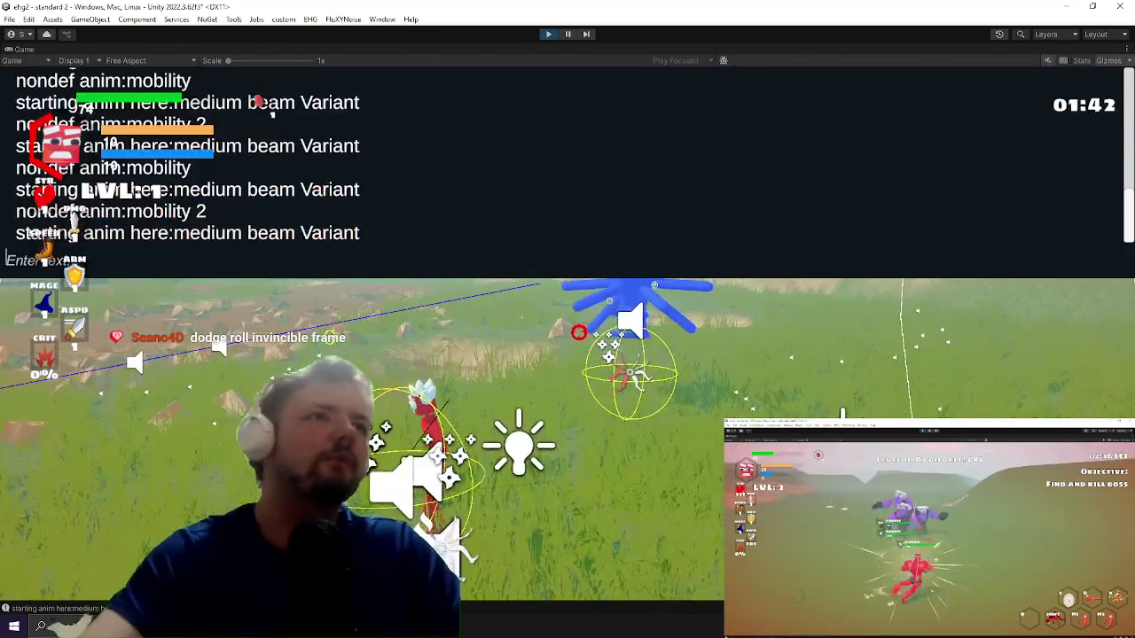
Step: Run a setstat movementspeed command, keep playing against the boss, then return to Visual Studio
type("setstat movementspee")
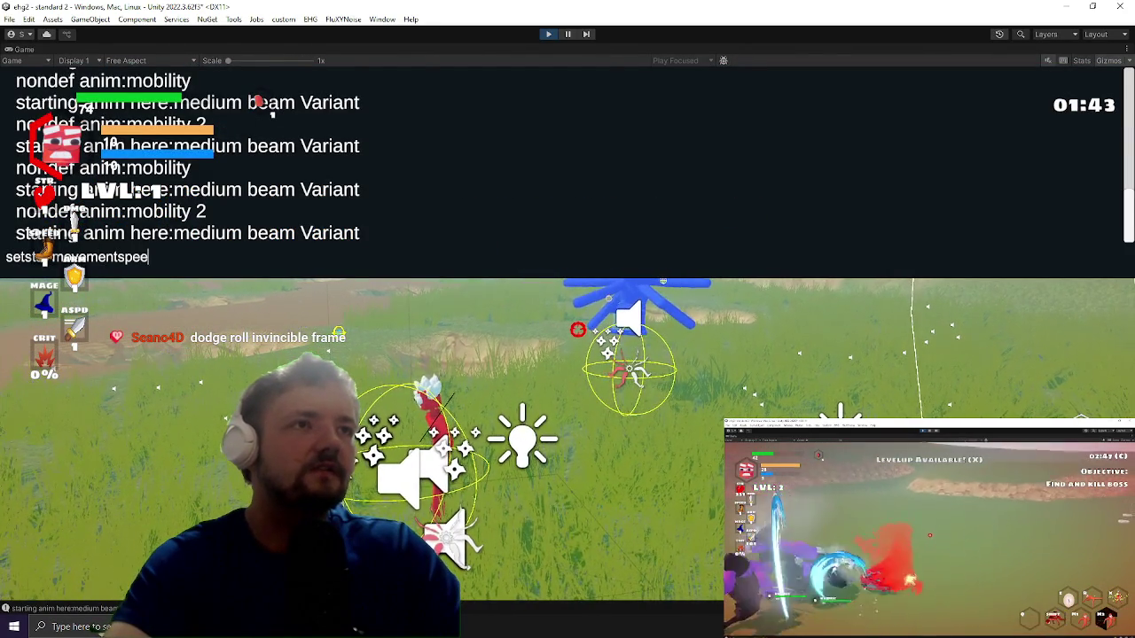
key("grave")
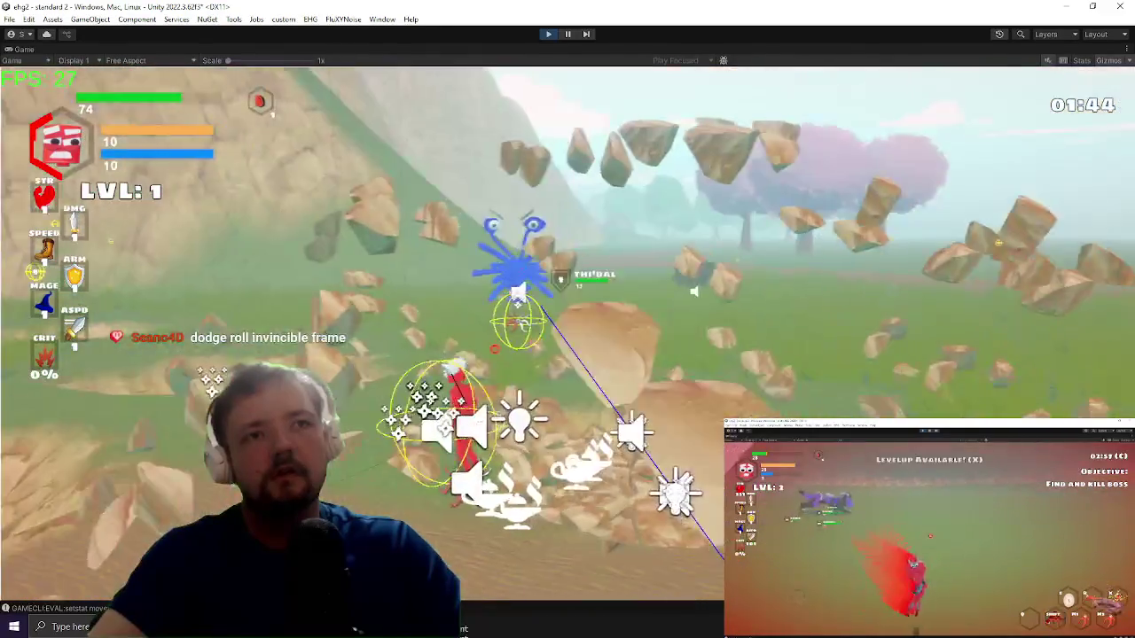
key("Escape")
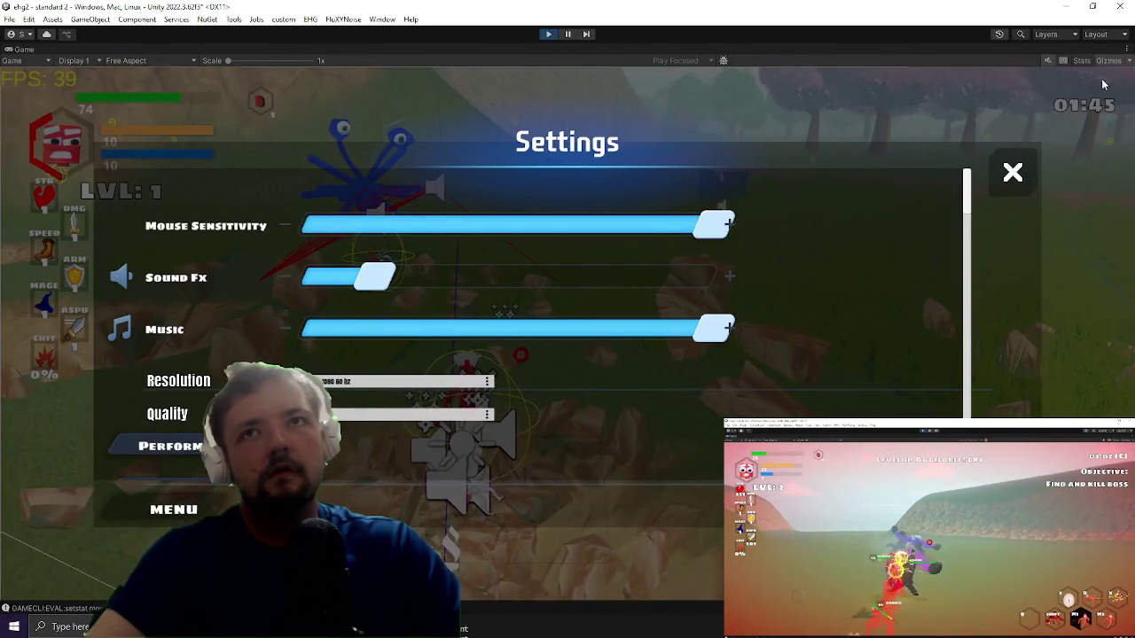
key("Escape")
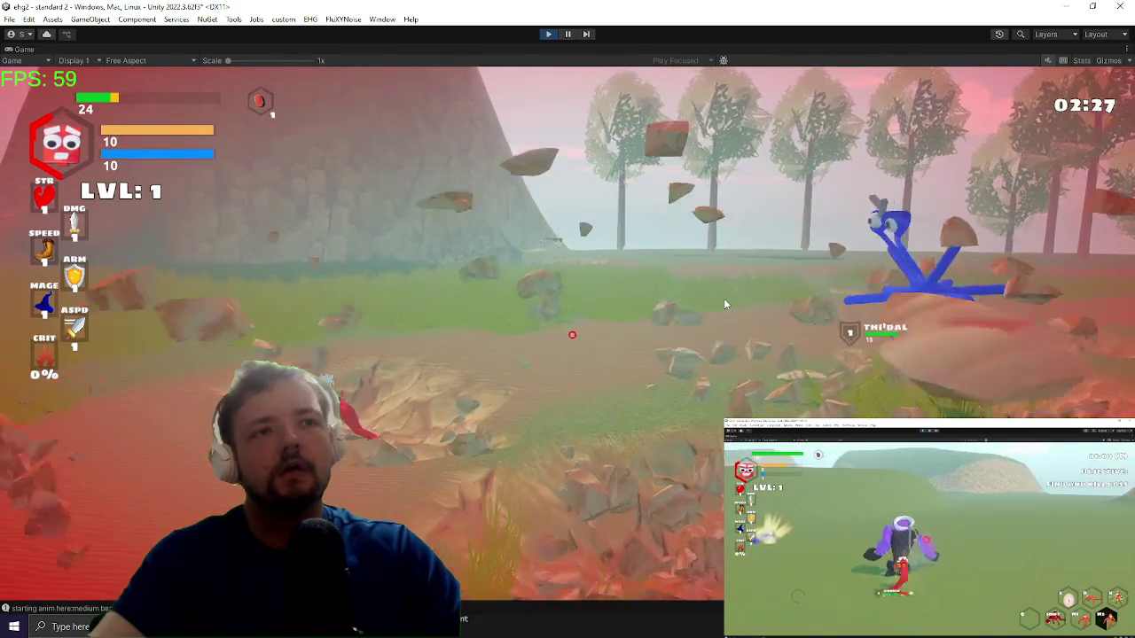
key("alt+Tab")
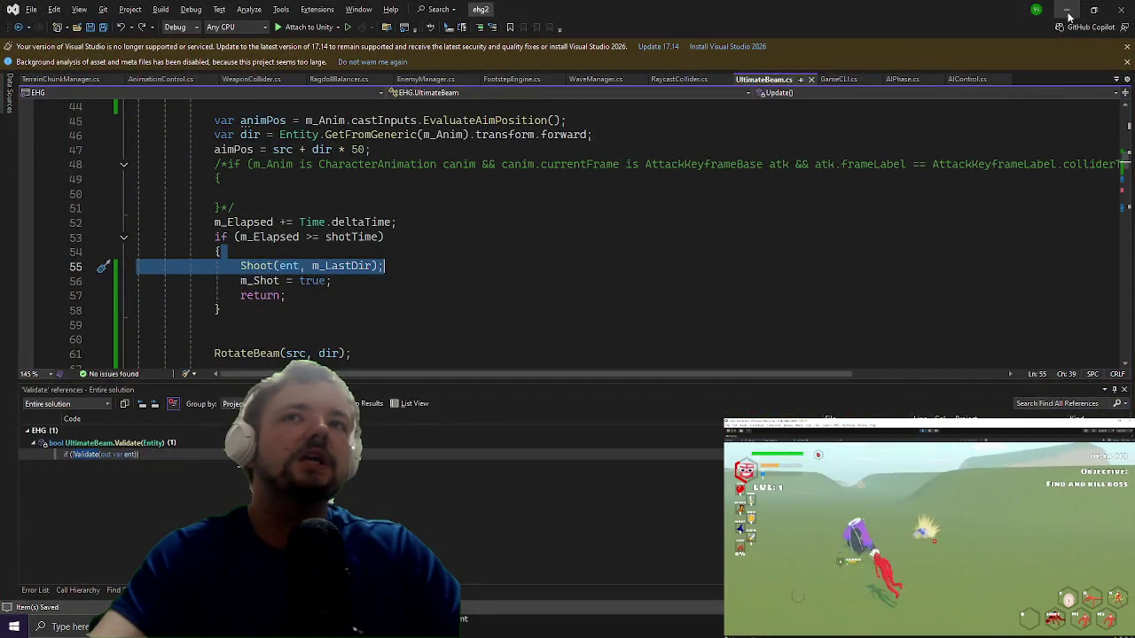
Step: Minimize Visual Studio to bring Unity back to the front
left_click(1068, 11)
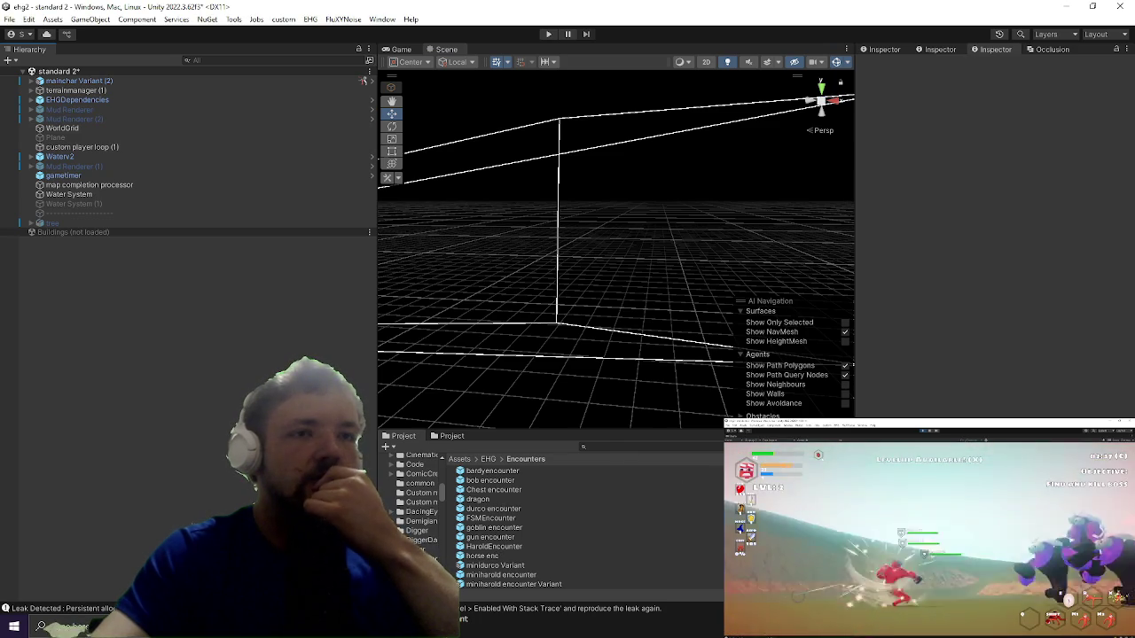
Step: Open the FSMEncounter prefab, select its PS_UltimateBeam_Frost_01 beam effect, then switch to Visual Studio
double_click(493, 519)
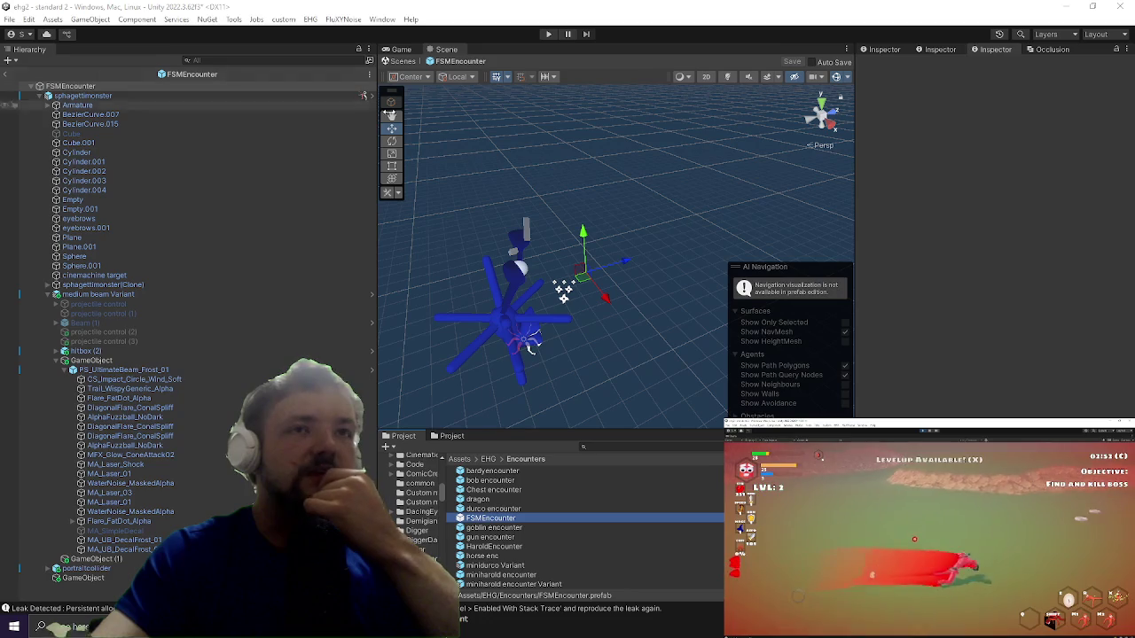
left_click(156, 296)
left_click(120, 370)
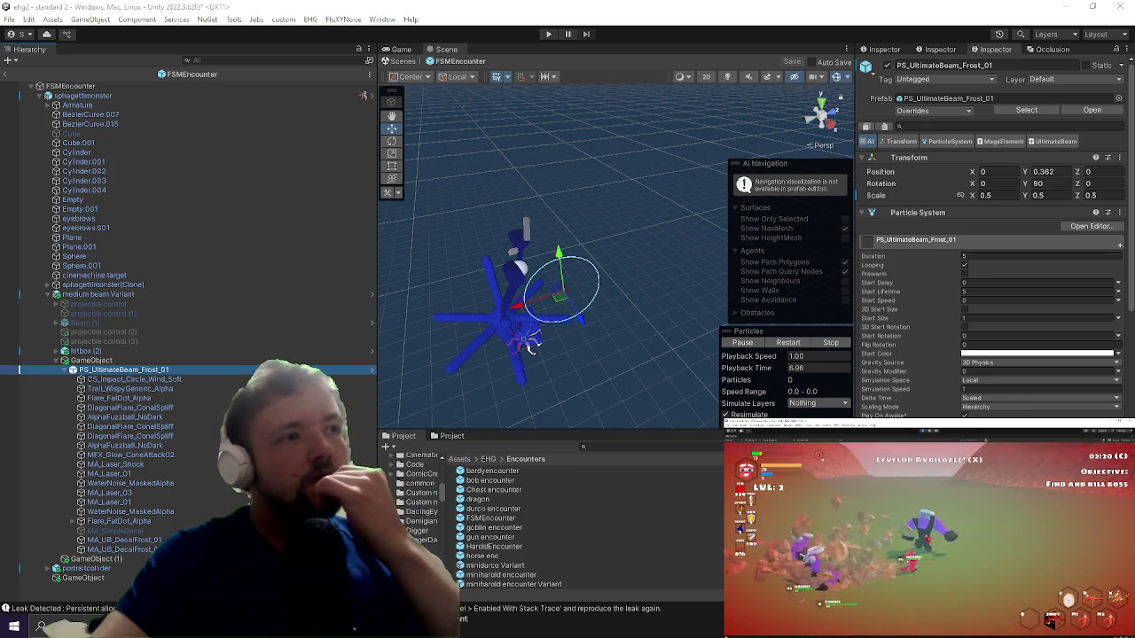
left_click_drag(645, 294, 712, 281)
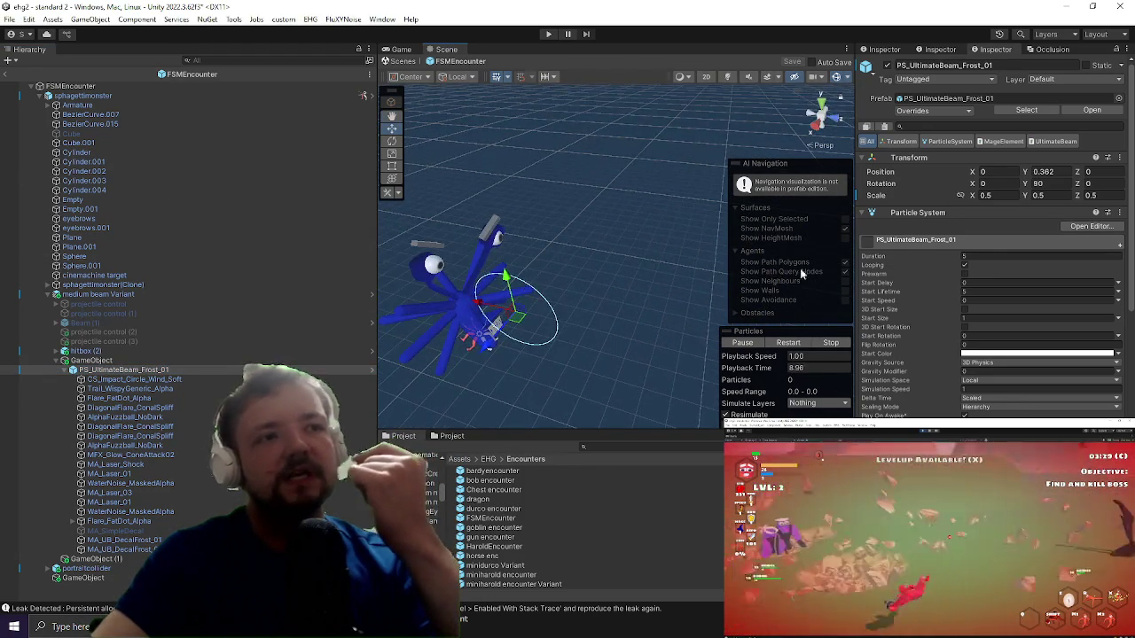
scroll(973, 289, "down", 12)
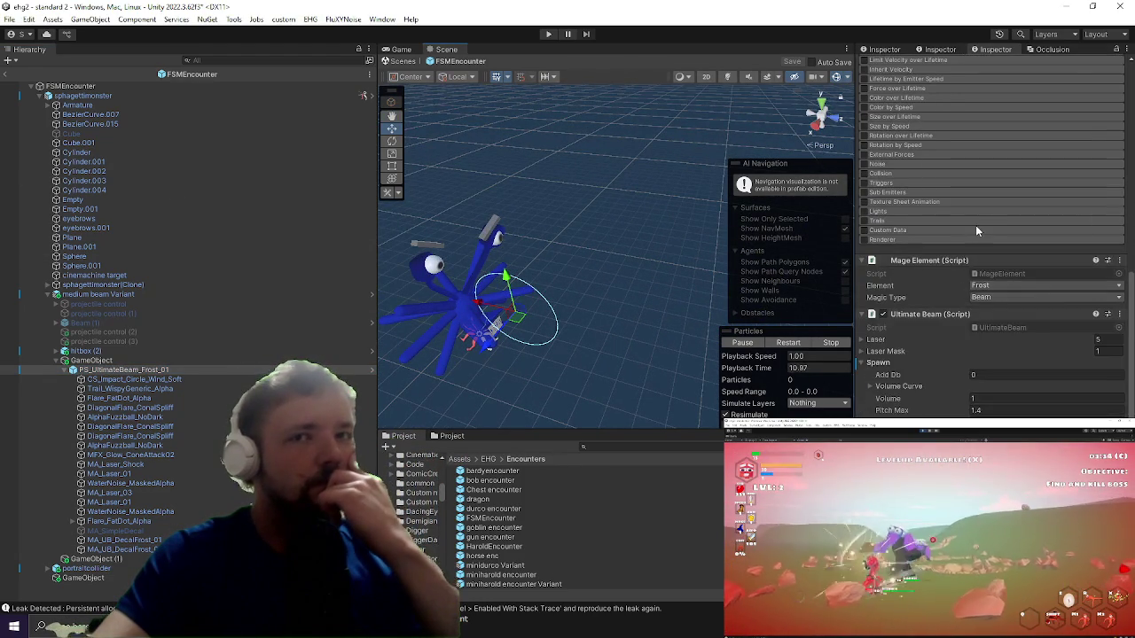
scroll(977, 231, "down", 2)
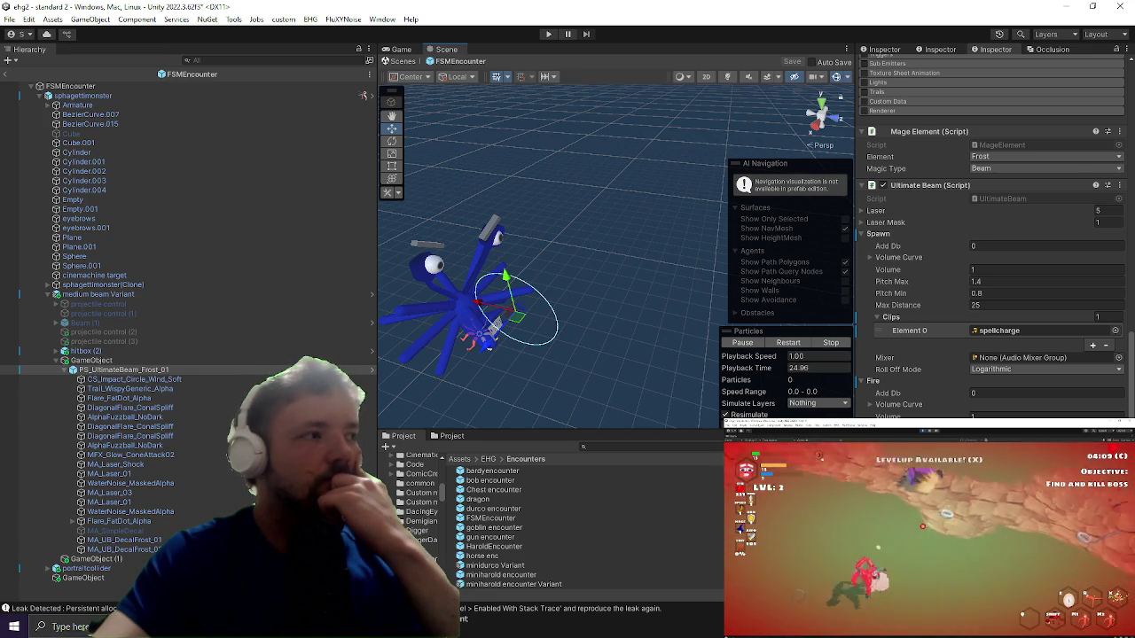
key("alt+Tab")
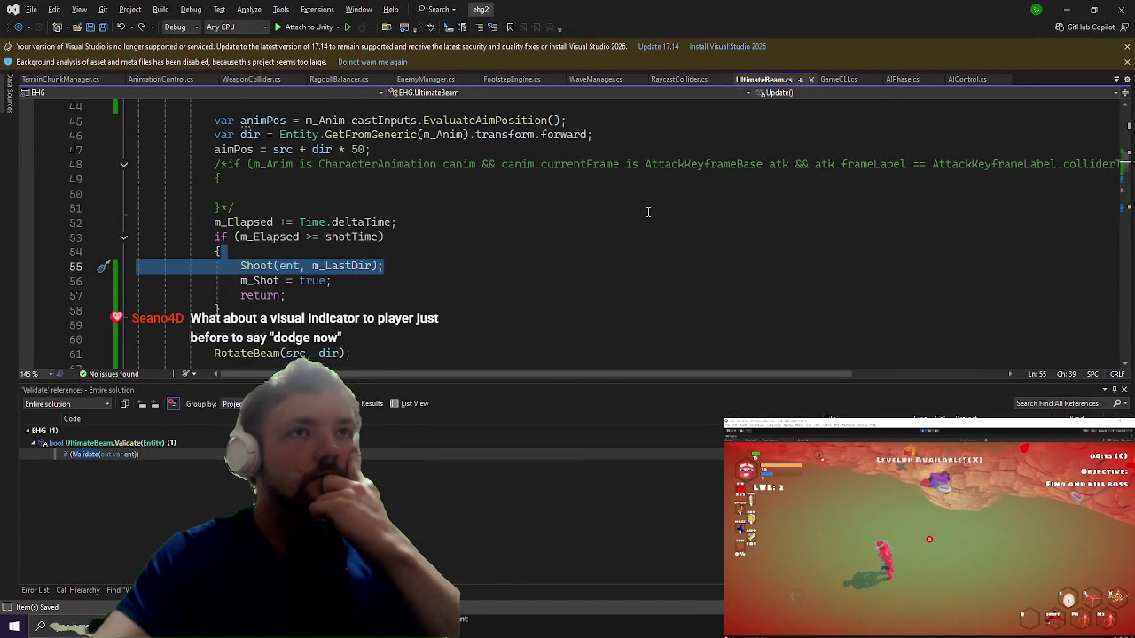
Step: Read UltimateBeam.cs down to Validate and RotateBeam, then return to the frost beam's Inspector in Unity
scroll(647, 213, "down", 6)
scroll(633, 217, "down", 7)
scroll(635, 216, "down", 6)
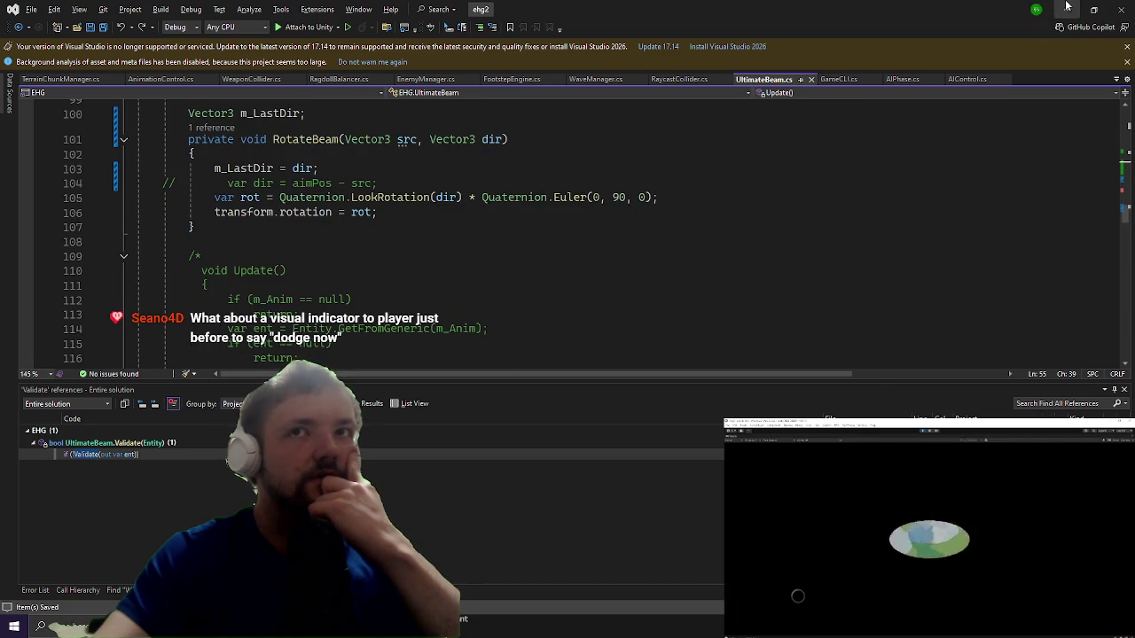
key("alt+Tab")
scroll(1057, 229, "down", 5)
scroll(1050, 227, "up", 5)
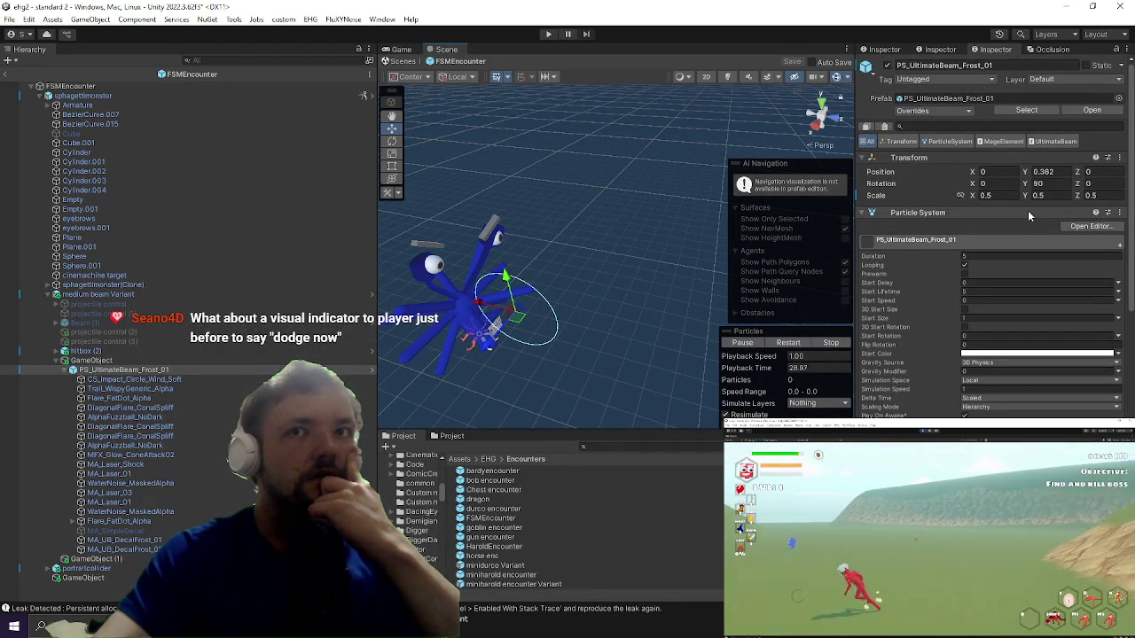
mouse_move(696, 330)
left_mouse_down()
mouse_move(634, 301)
mouse_move(642, 284)
mouse_move(592, 131)
left_mouse_up()
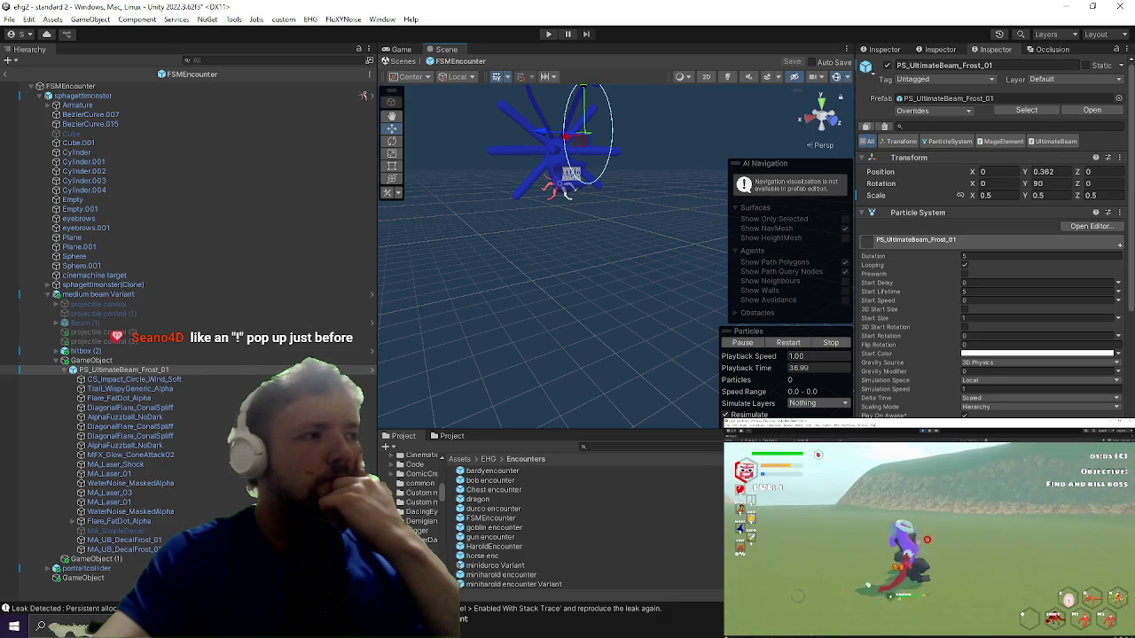
key("alt+Tab")
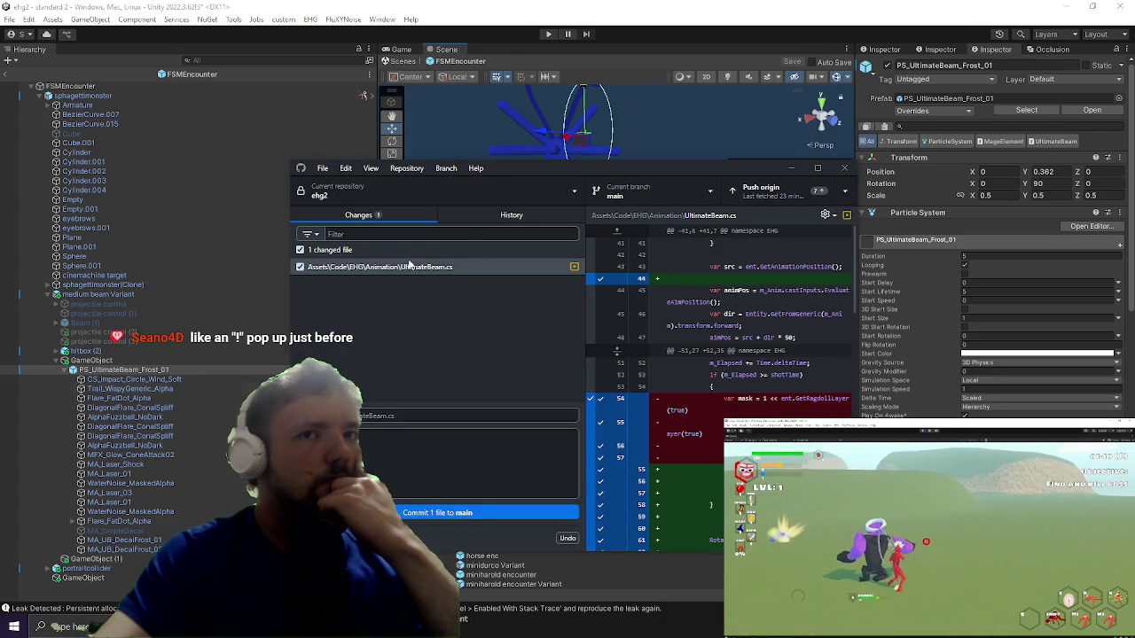
left_click(752, 102)
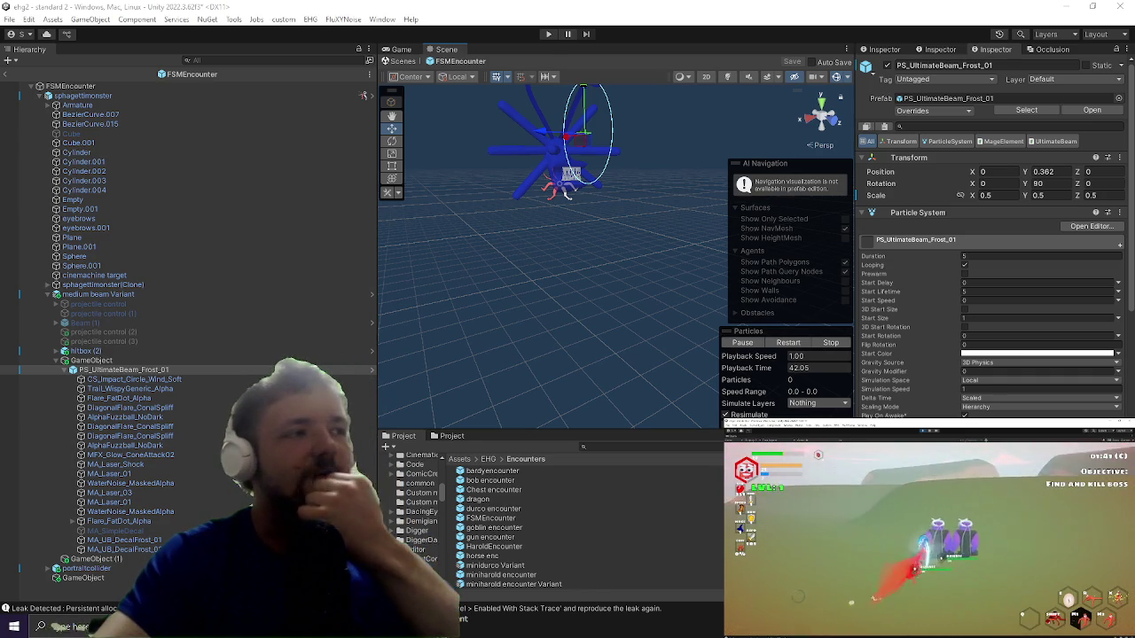
Step: Set the frost beam effect's Position Y to 0.6, exit the prefab, and enter play mode
left_click(1053, 171)
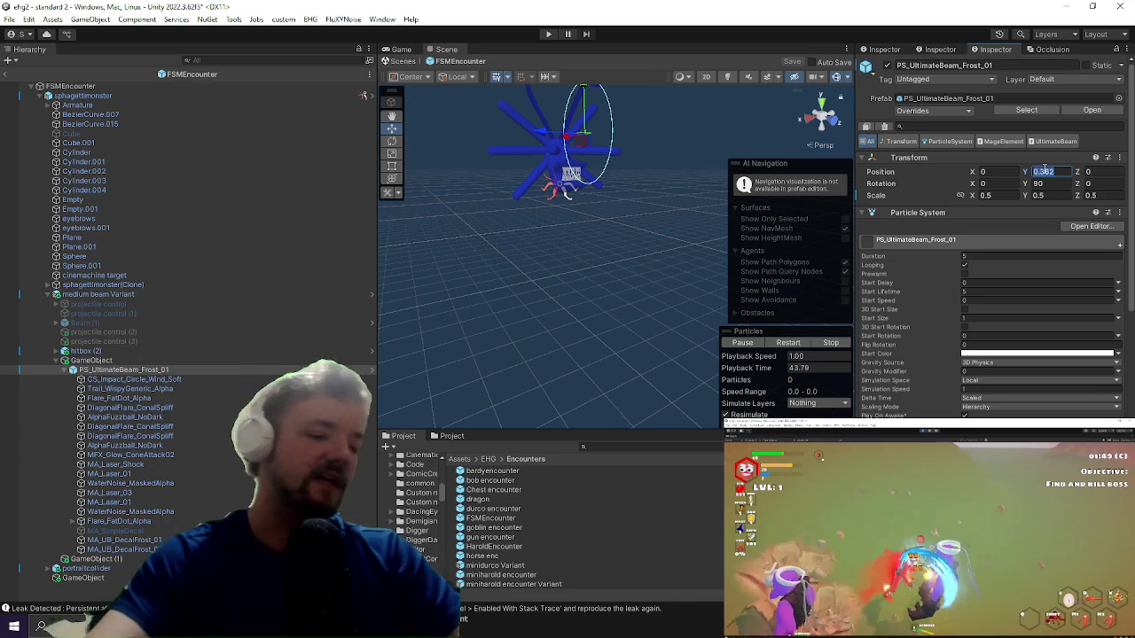
type("0.6")
key("Return")
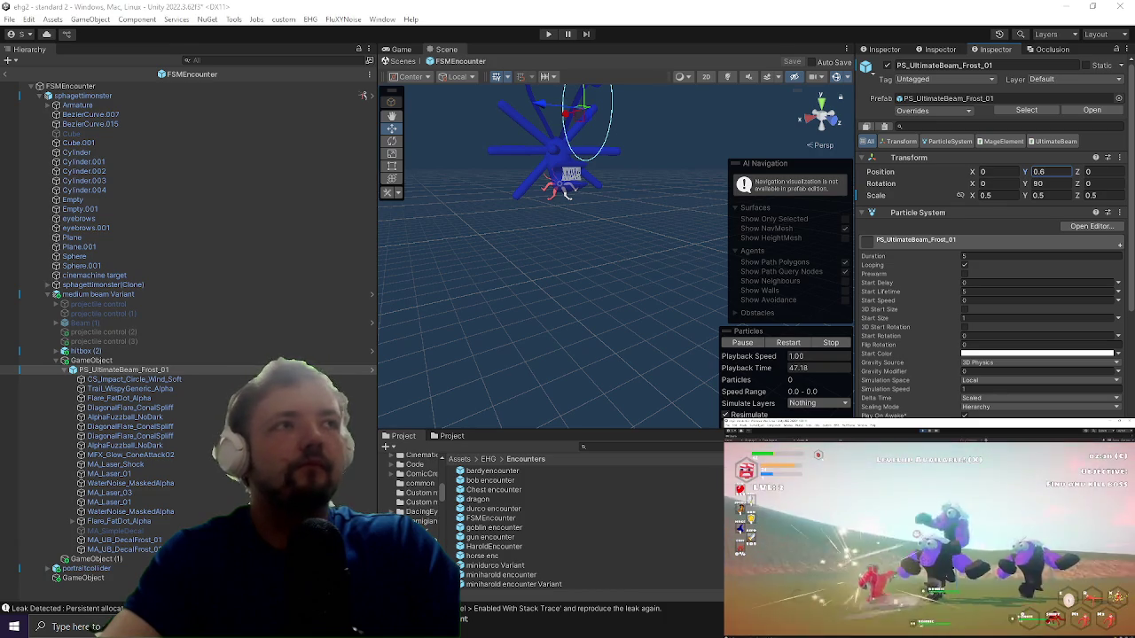
left_click(403, 61)
left_click(548, 34)
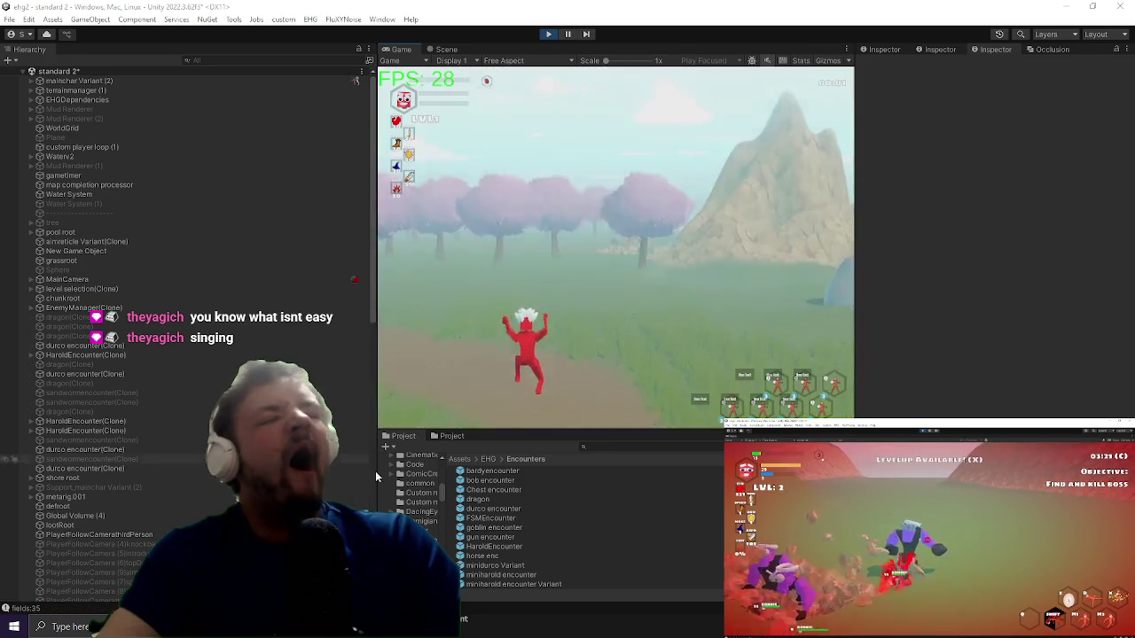
Step: Maximize the Game view and run the character up the path toward the monster
key("shift+space")
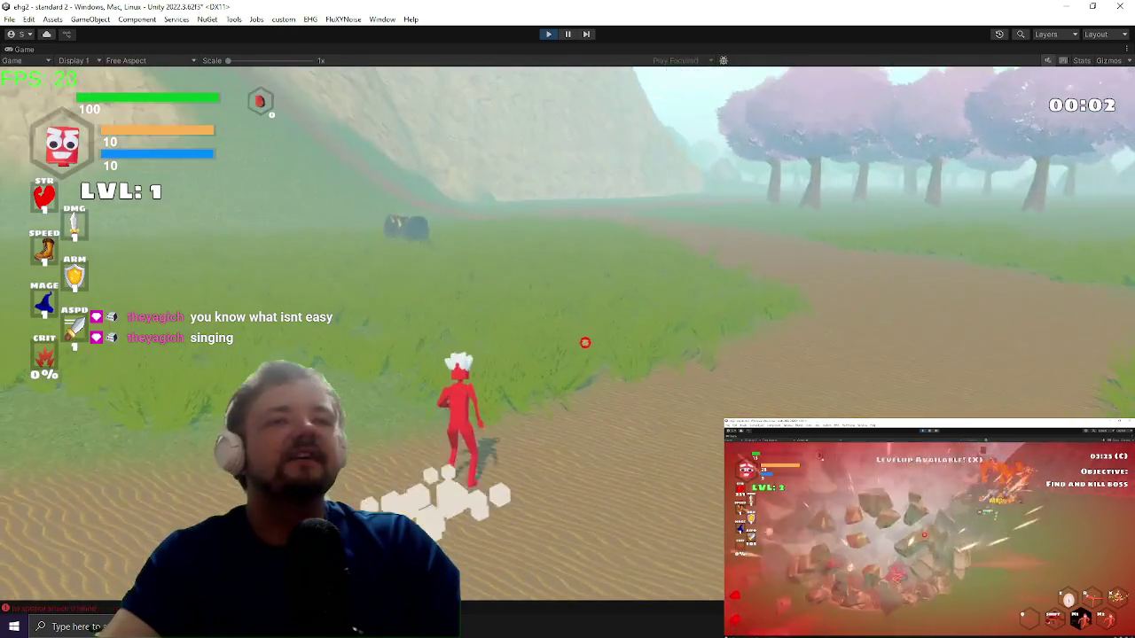
key("a")
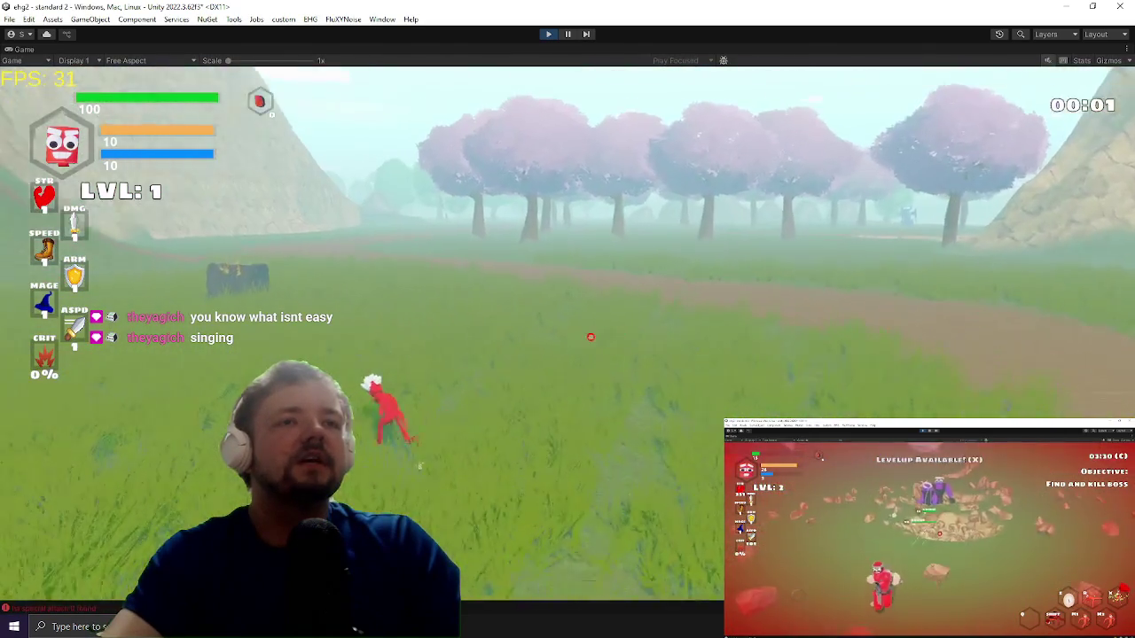
key("w")
key("w")
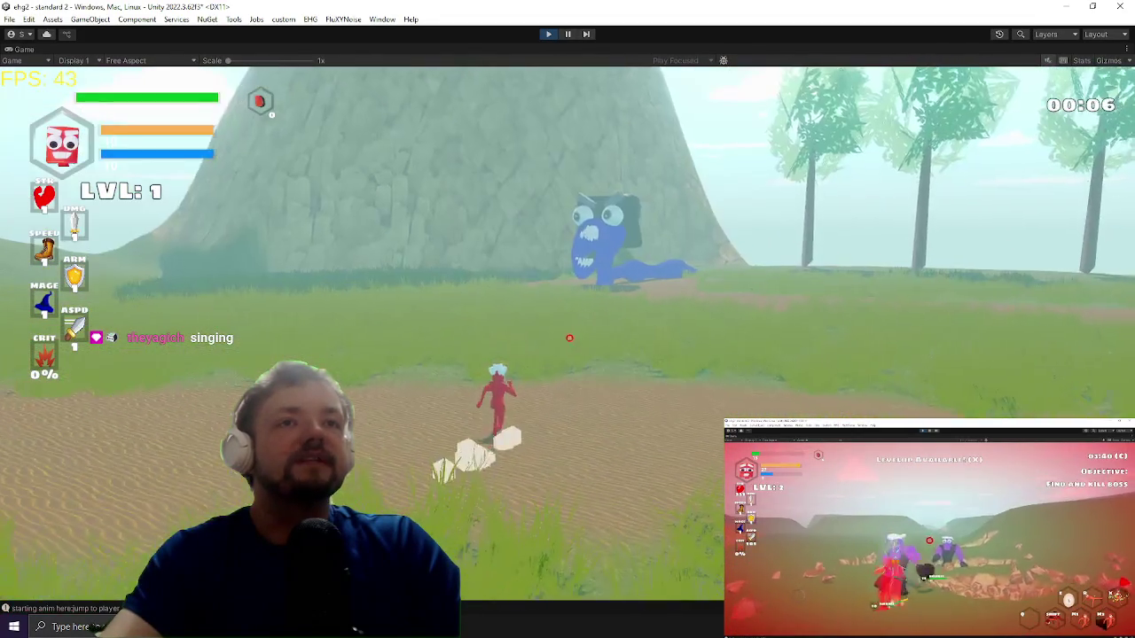
key("w")
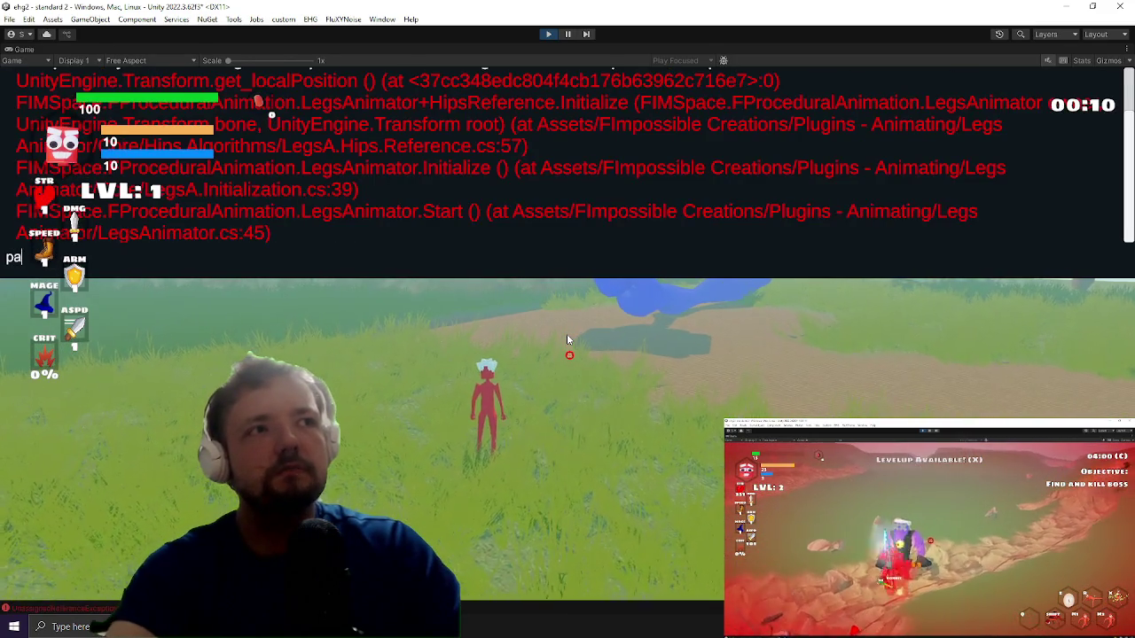
Step: Enter useboss in the game console to bring in the Apocalypse boss and fight it
type("use o")
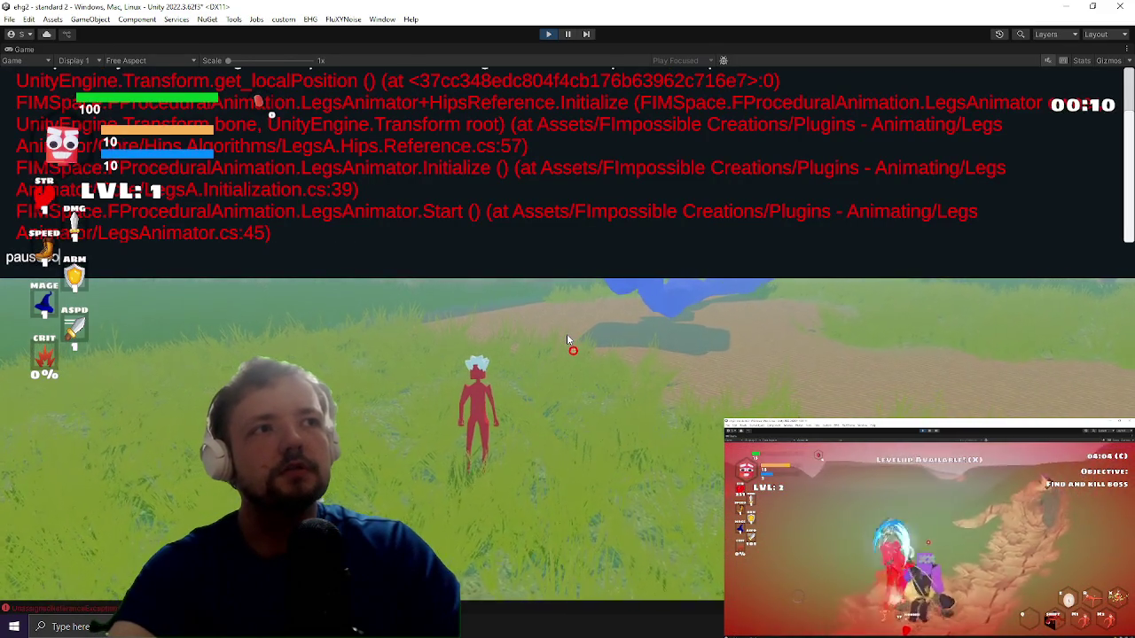
type("boss")
key("Return")
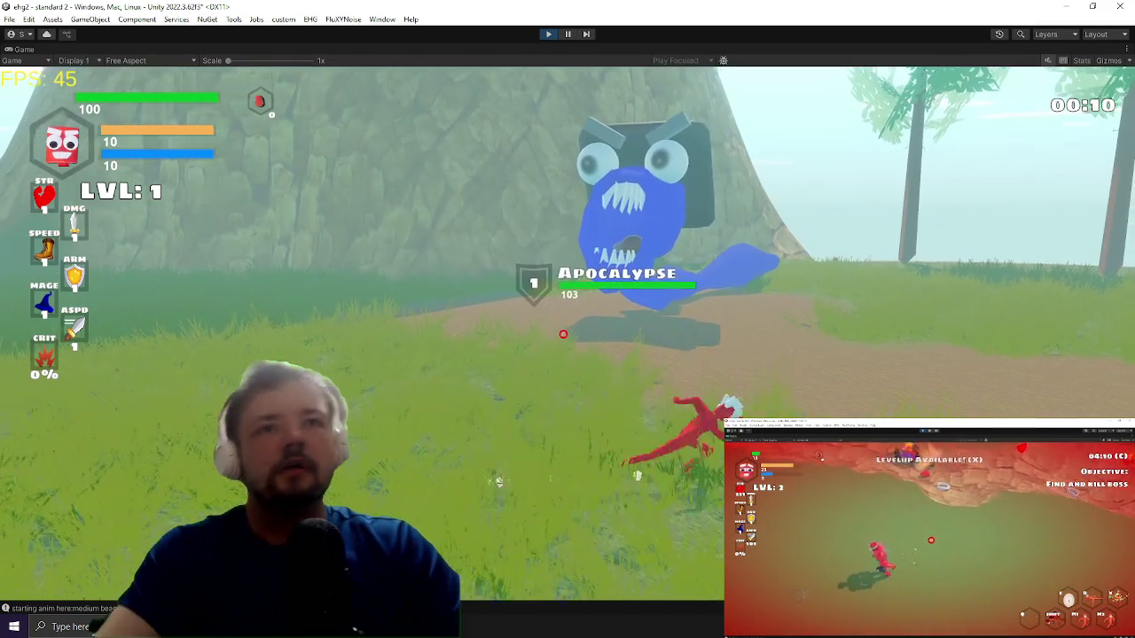
key("s")
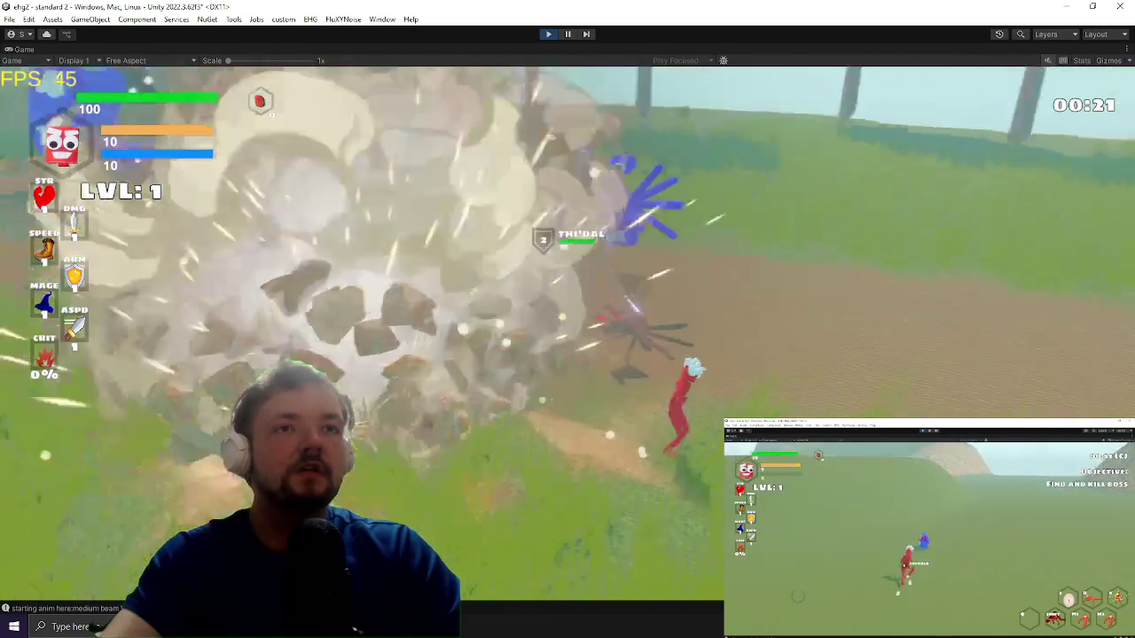
Step: Return focus to the boss fight, then pause on the game's settings menu
key("alt+Tab")
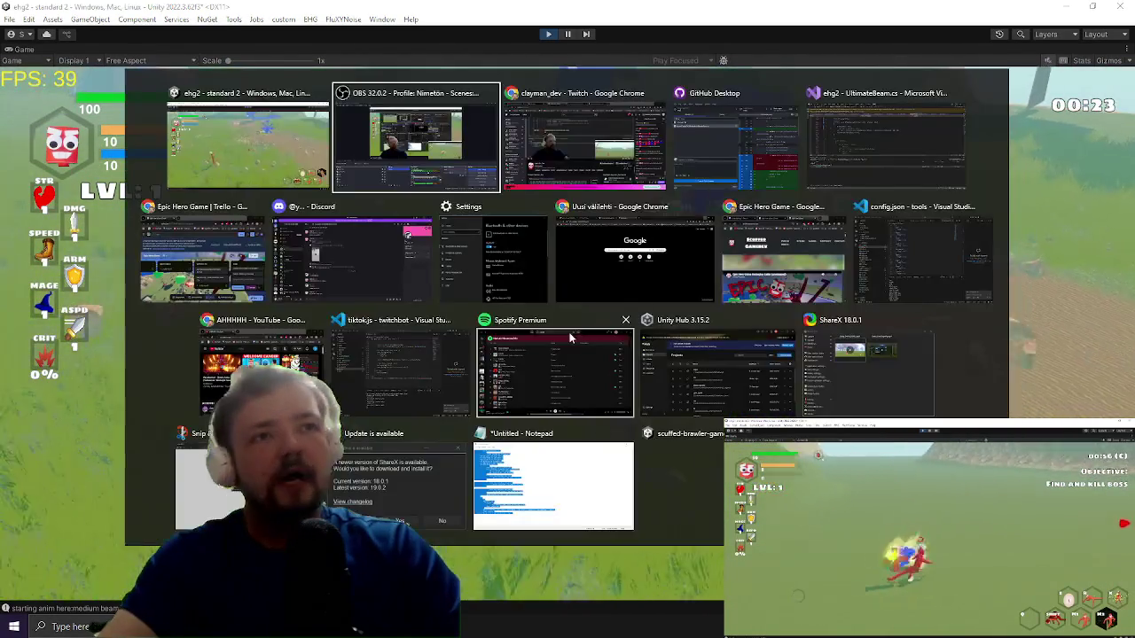
key("Escape")
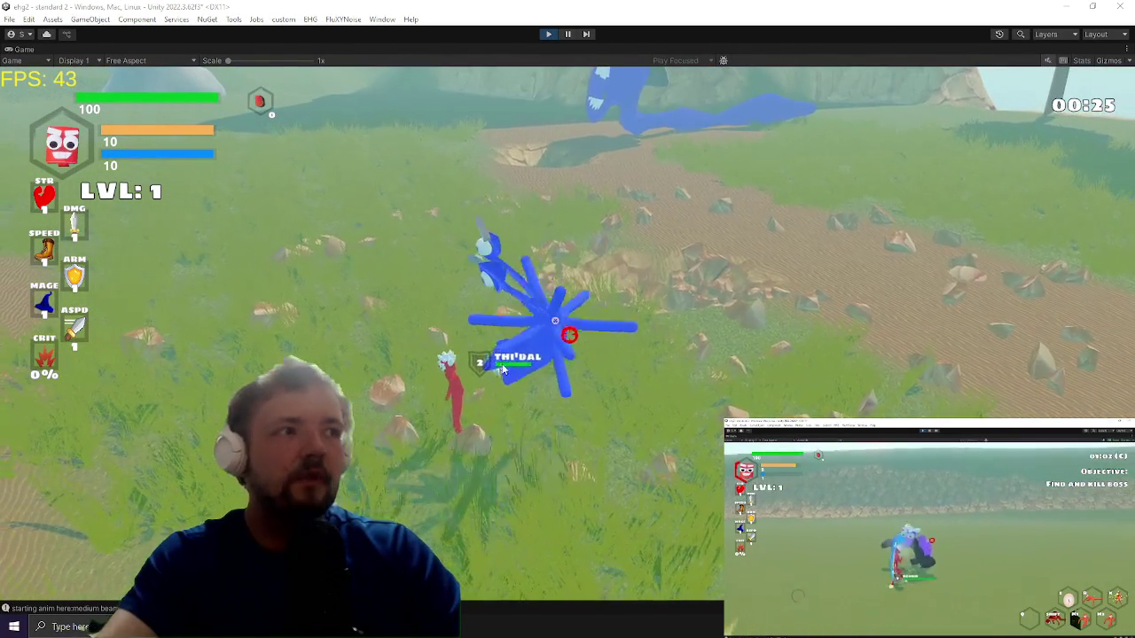
left_click(535, 391)
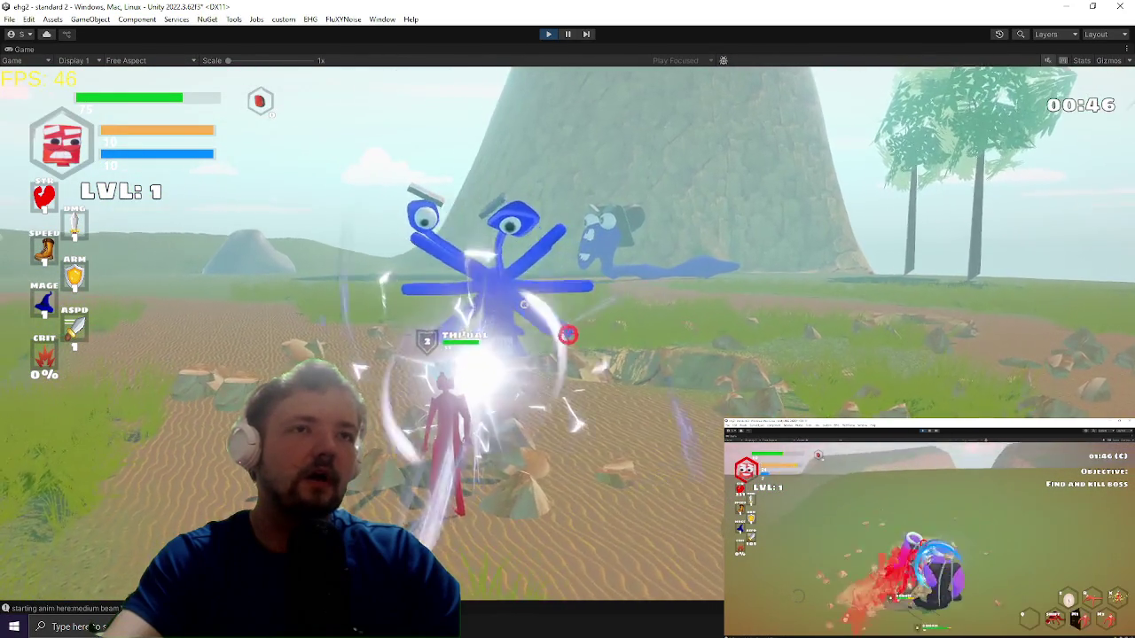
key("Escape")
key("alt+Tab")
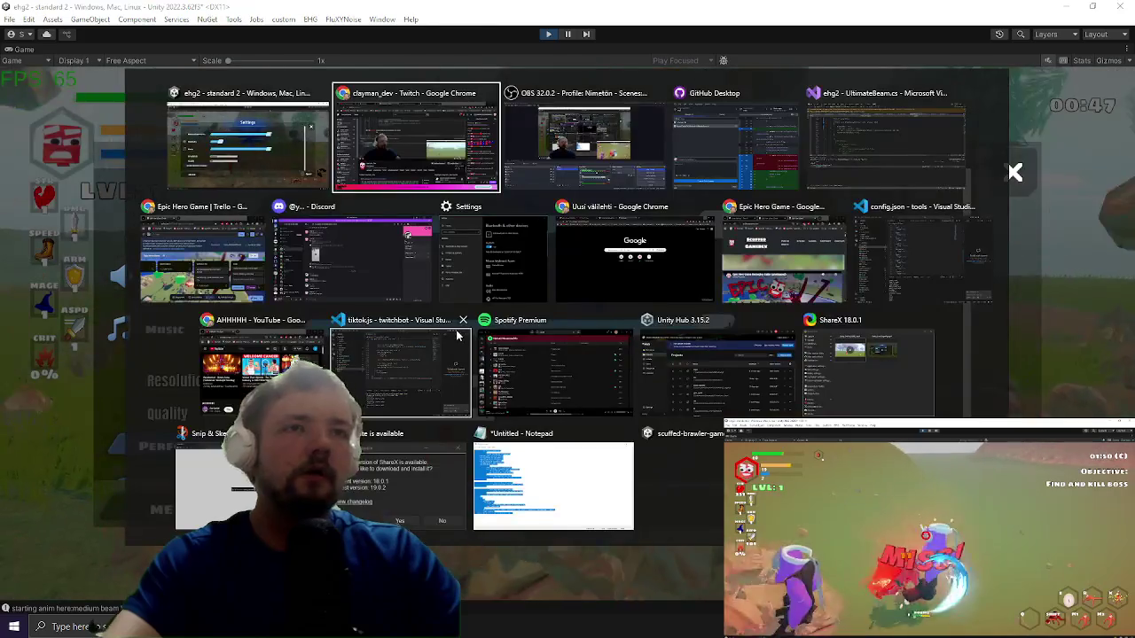
Step: Add the condition m_Elapsed >= shotTime + .5f before the Shoot call in UltimateBeam.cs
key("alt+Tab")
scroll(403, 273, "down", 4)
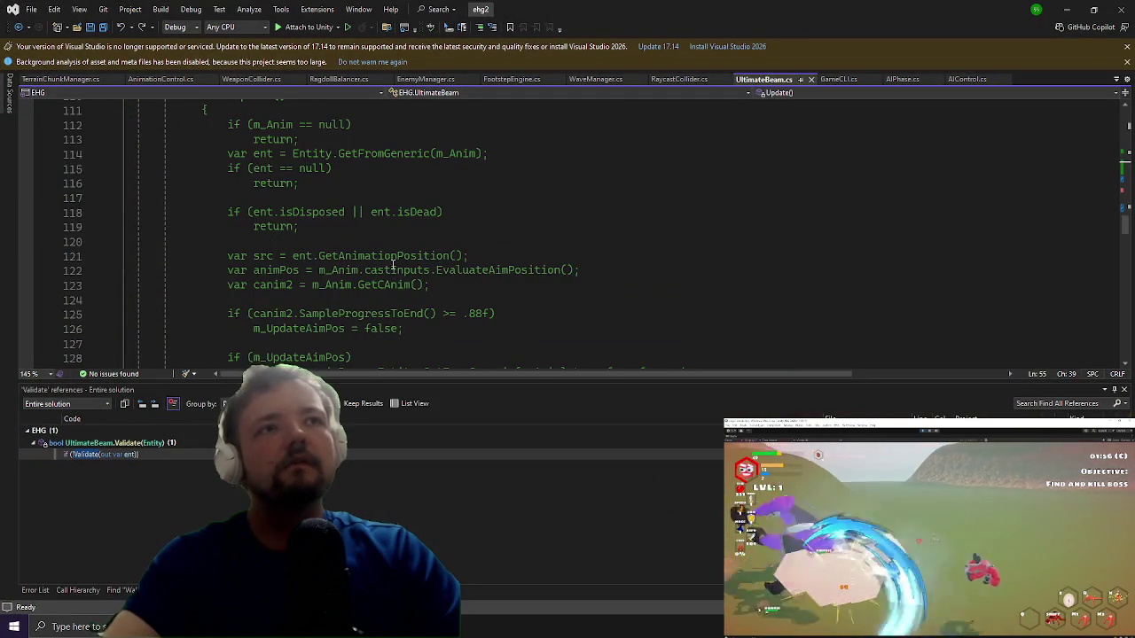
scroll(392, 266, "down", 20)
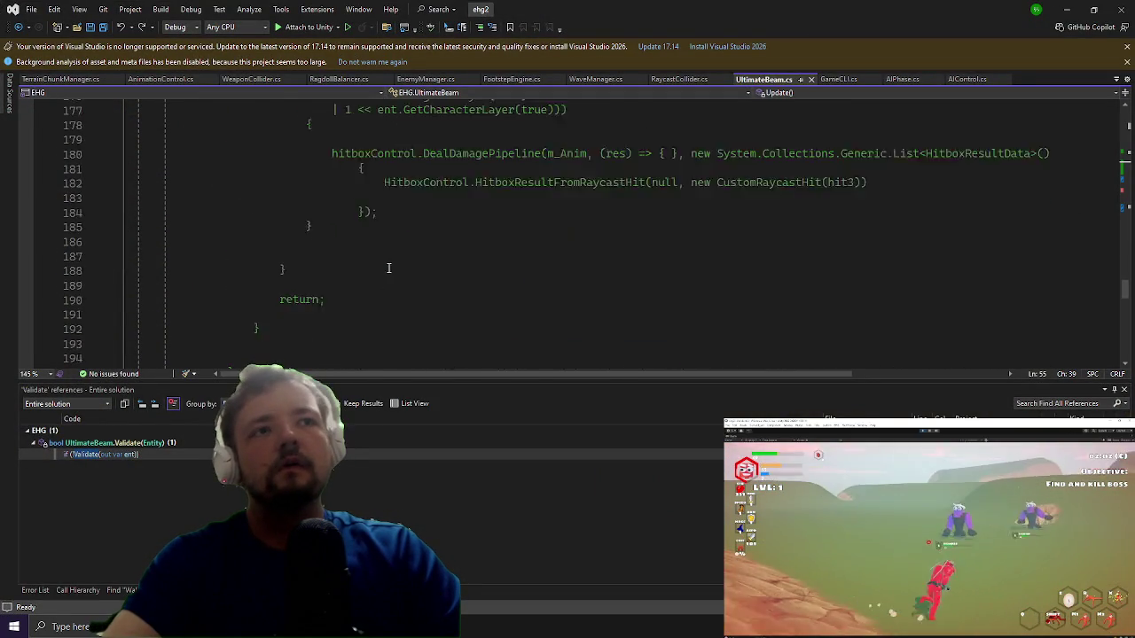
scroll(390, 267, "down", 4)
scroll(372, 270, "up", 18)
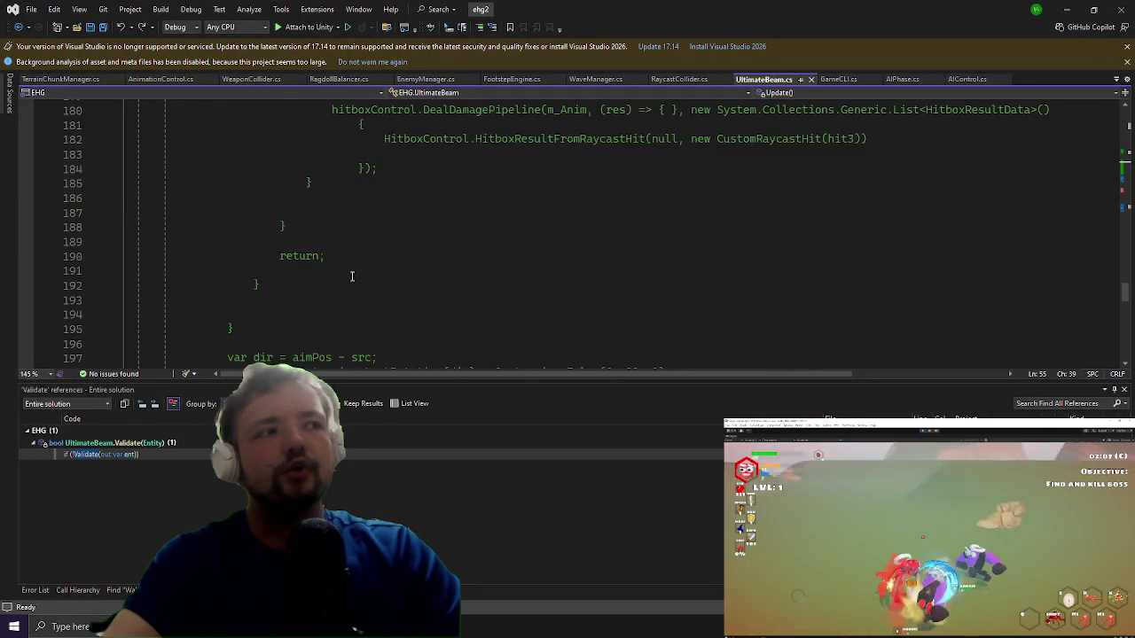
scroll(355, 275, "up", 20)
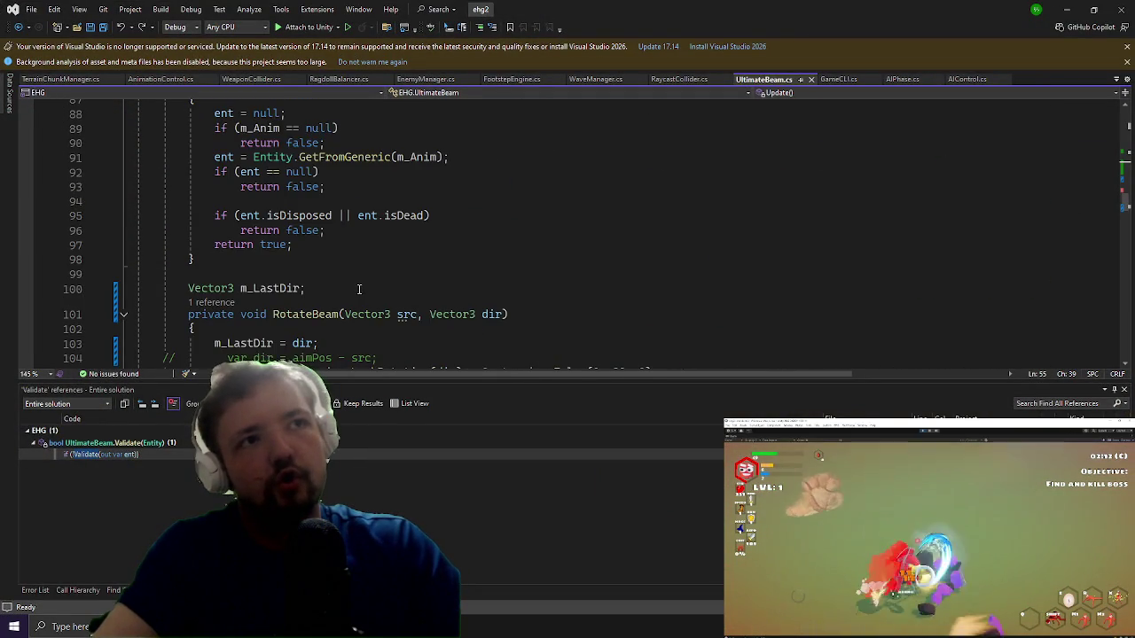
scroll(357, 287, "up", 8)
scroll(354, 285, "up", 7)
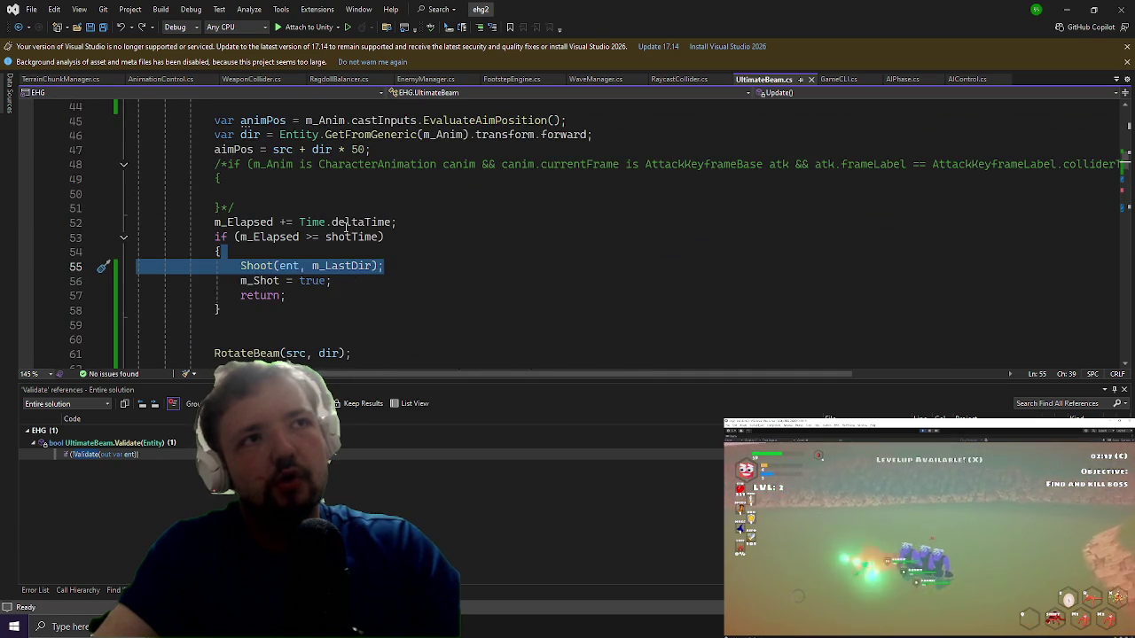
left_click(324, 266)
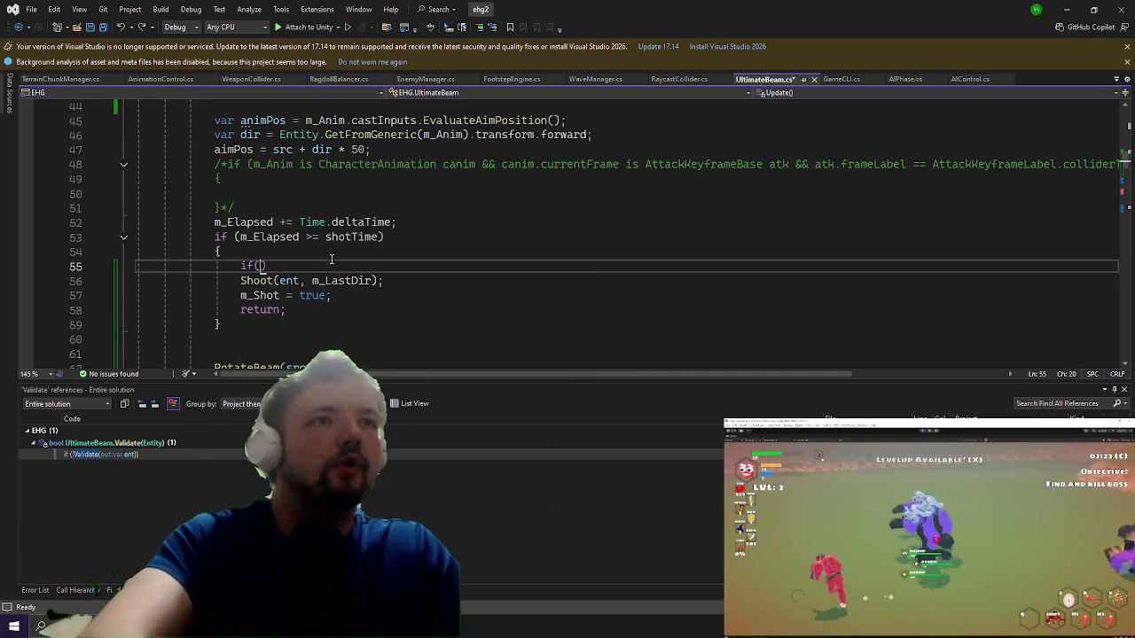
type("m_Elapsed>=")
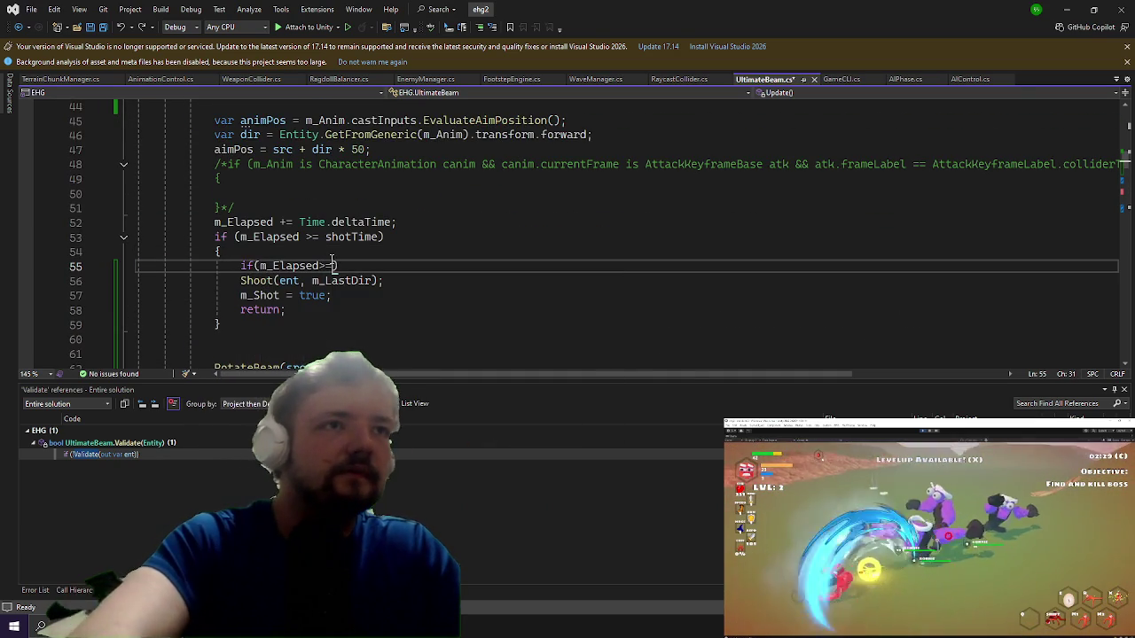
type("shotTime+.25")
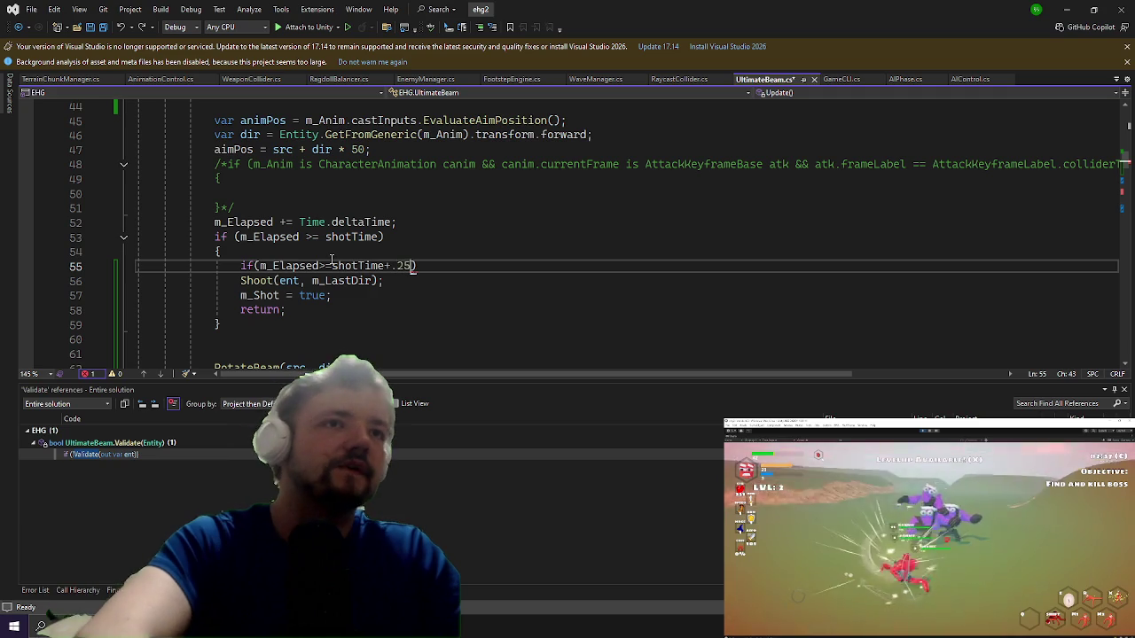
key("Left")
key("BackSpace")
key("Right")
type("f)")
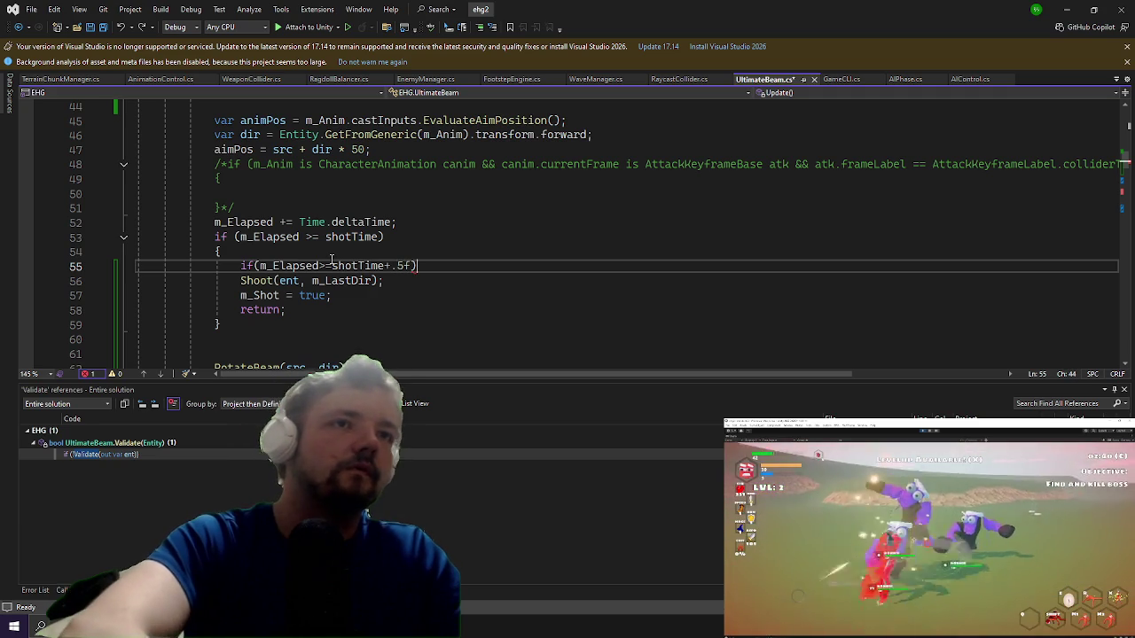
Step: Wrap the Shoot call in its own braces block and save UltimateBeam.cs
key("Down")
key("End")
key("Return")
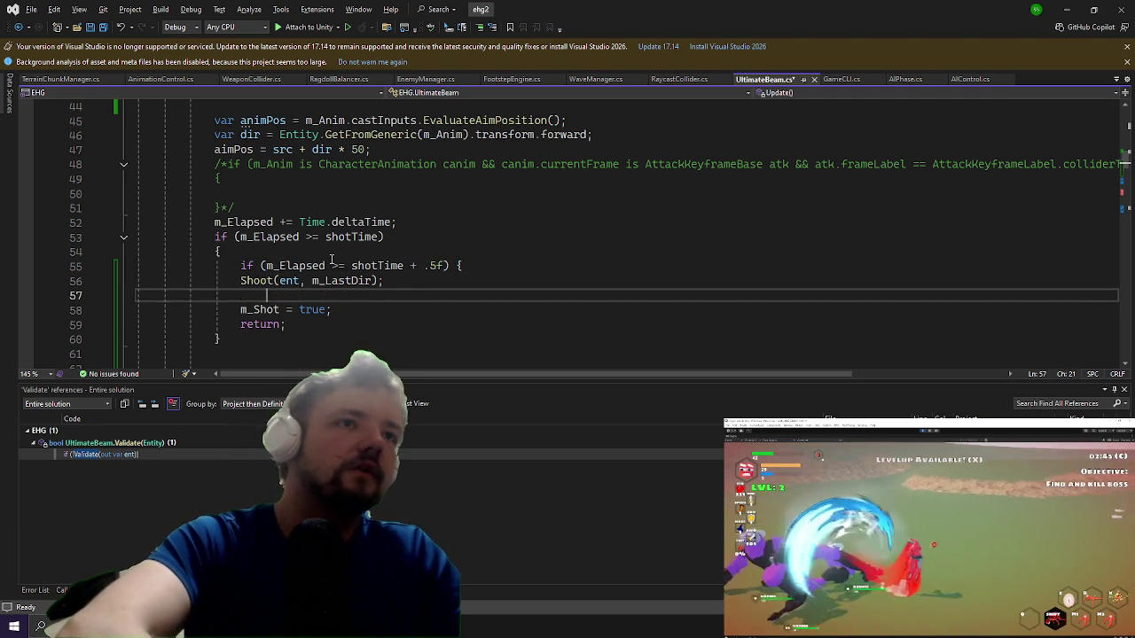
type("}")
key("ctrl+s")
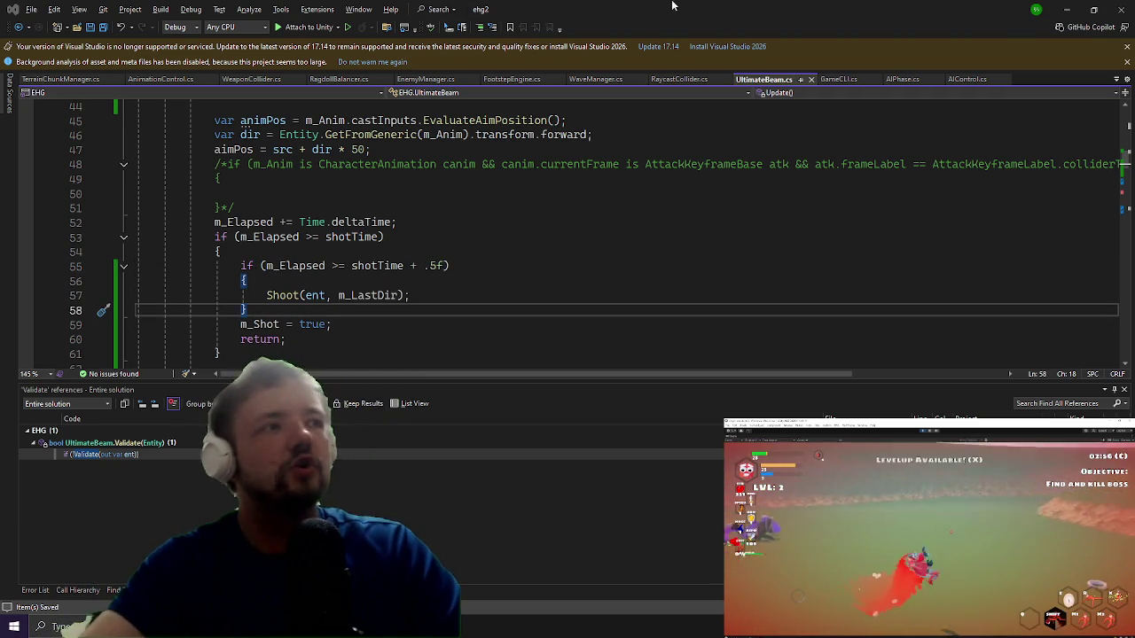
left_click(1080, 7)
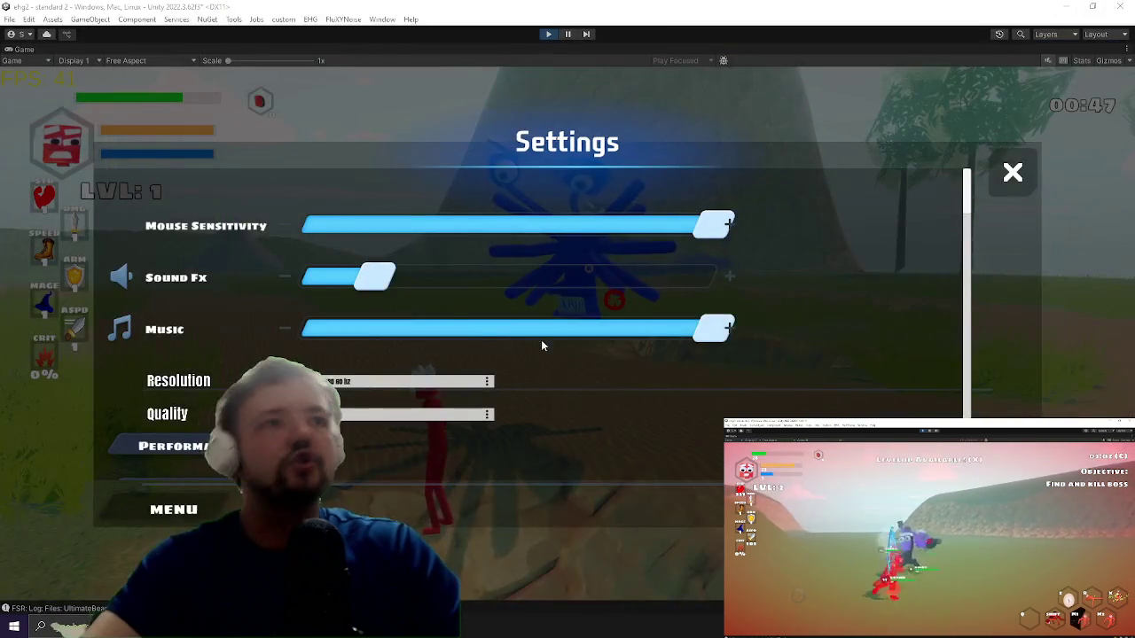
Step: Resume play, run toward the blue enemy, and fire the hot-reloaded beam at it
key("Escape")
key("w")
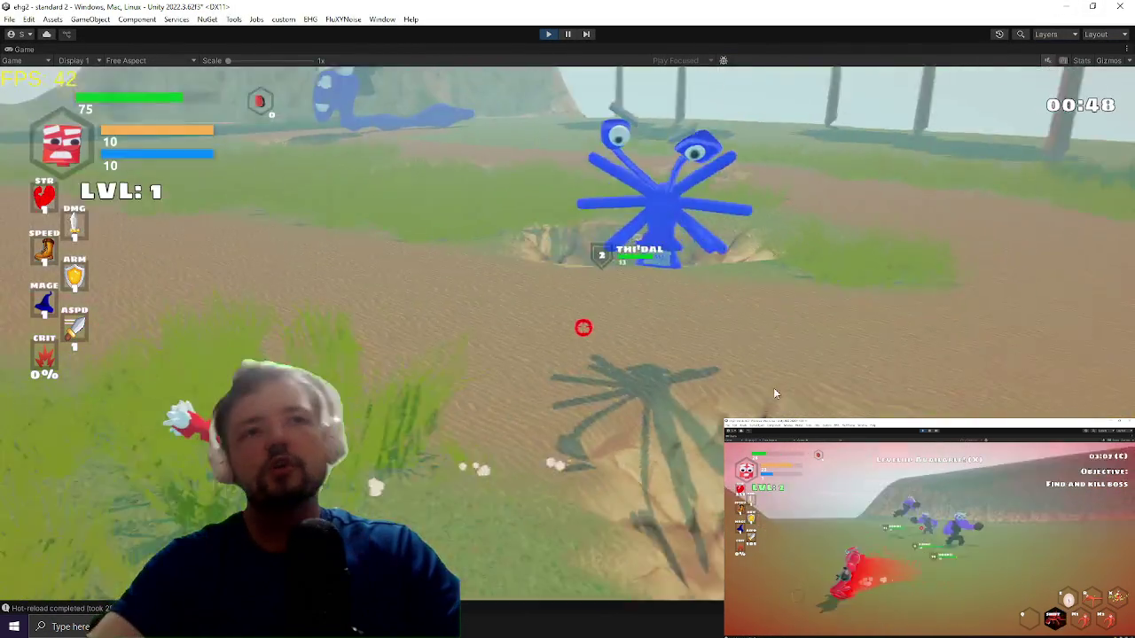
key("w")
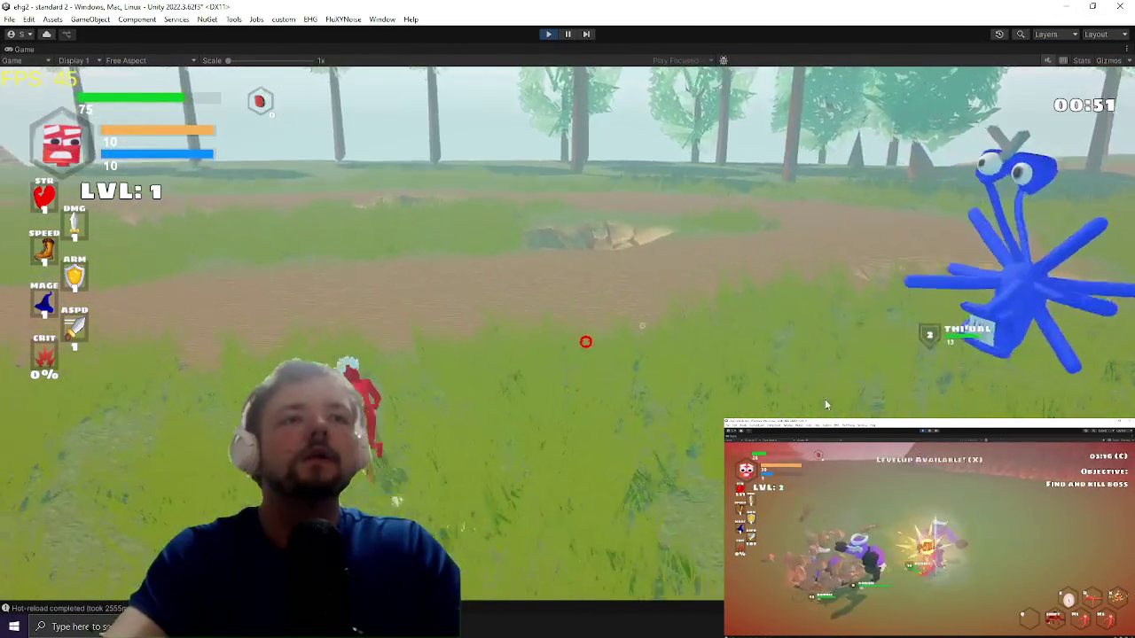
key("w")
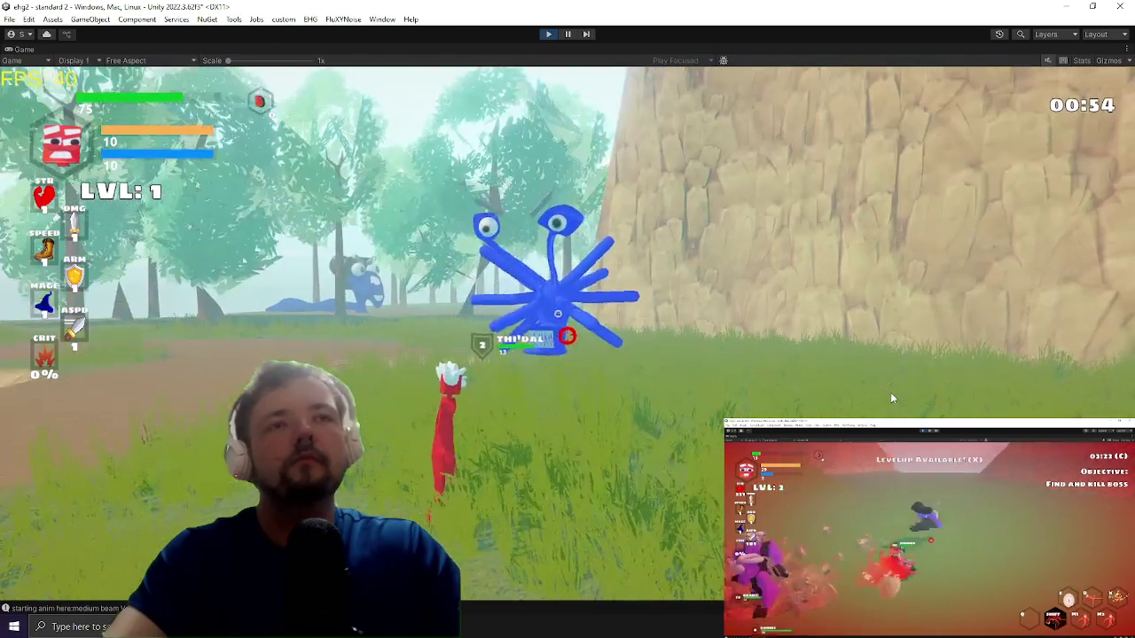
left_click(893, 406)
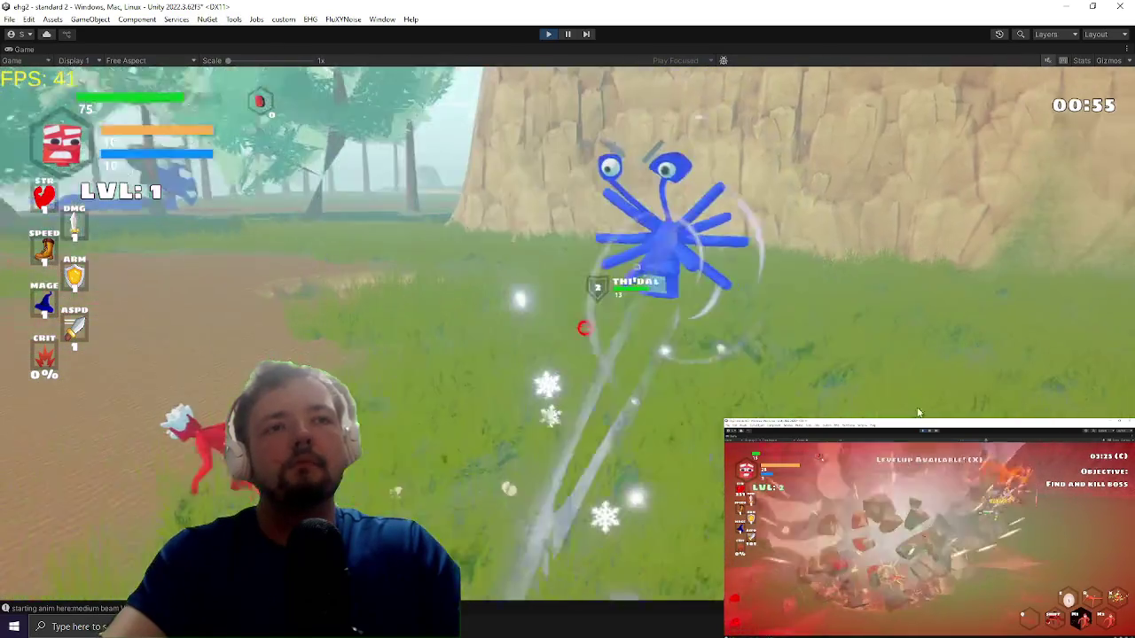
left_click(919, 412)
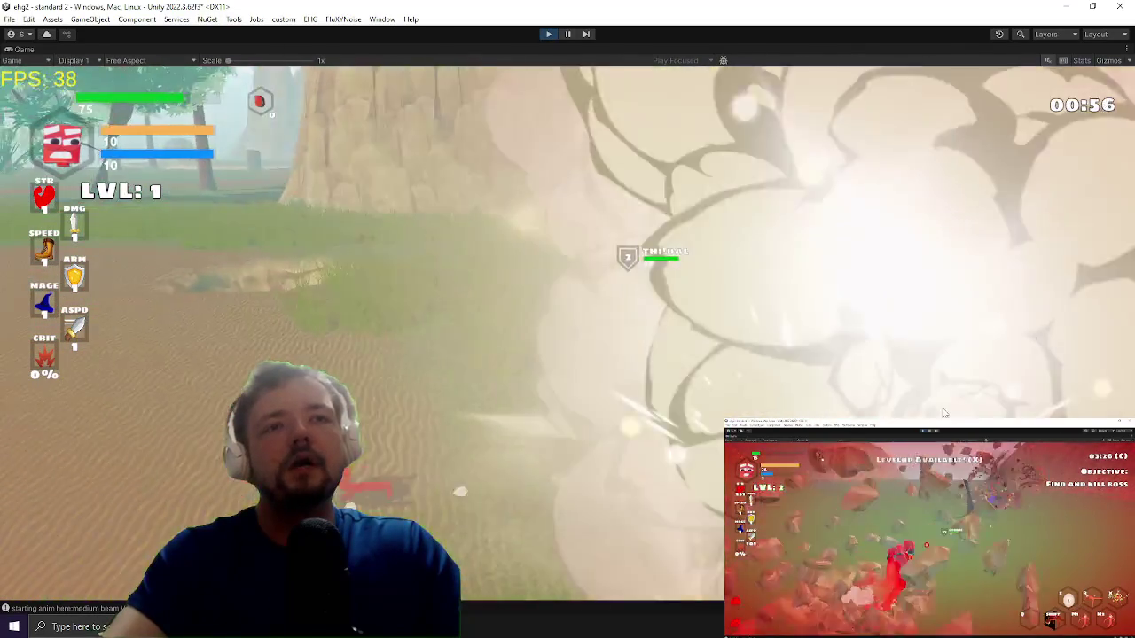
Step: Dodge the rock burst, beam the blue enemy twice more, then pause the game
key("w")
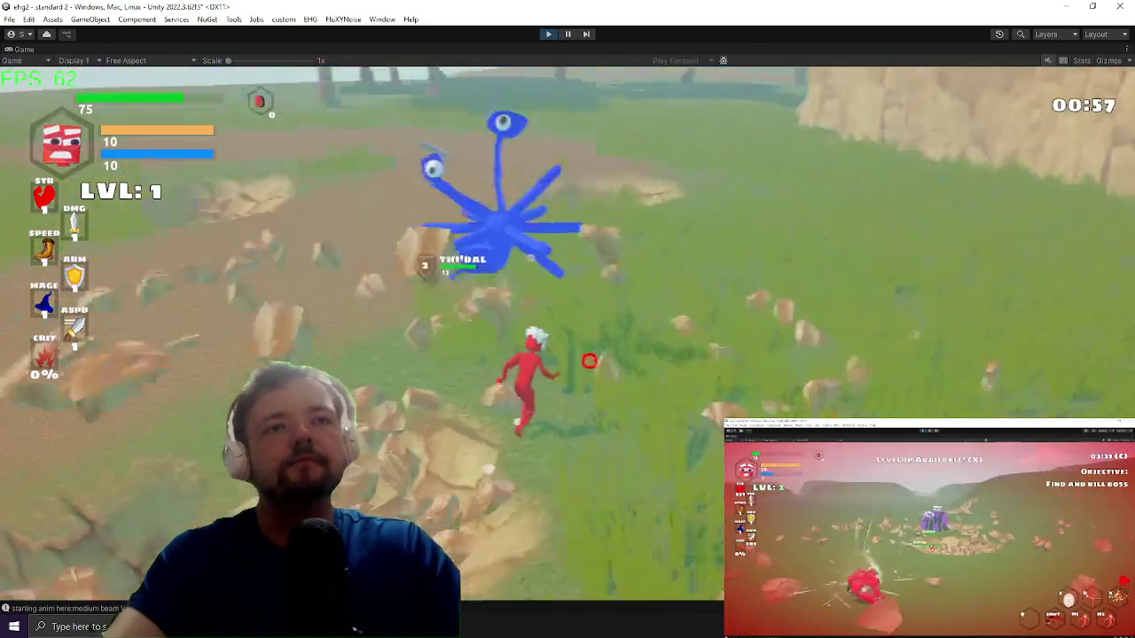
key("w")
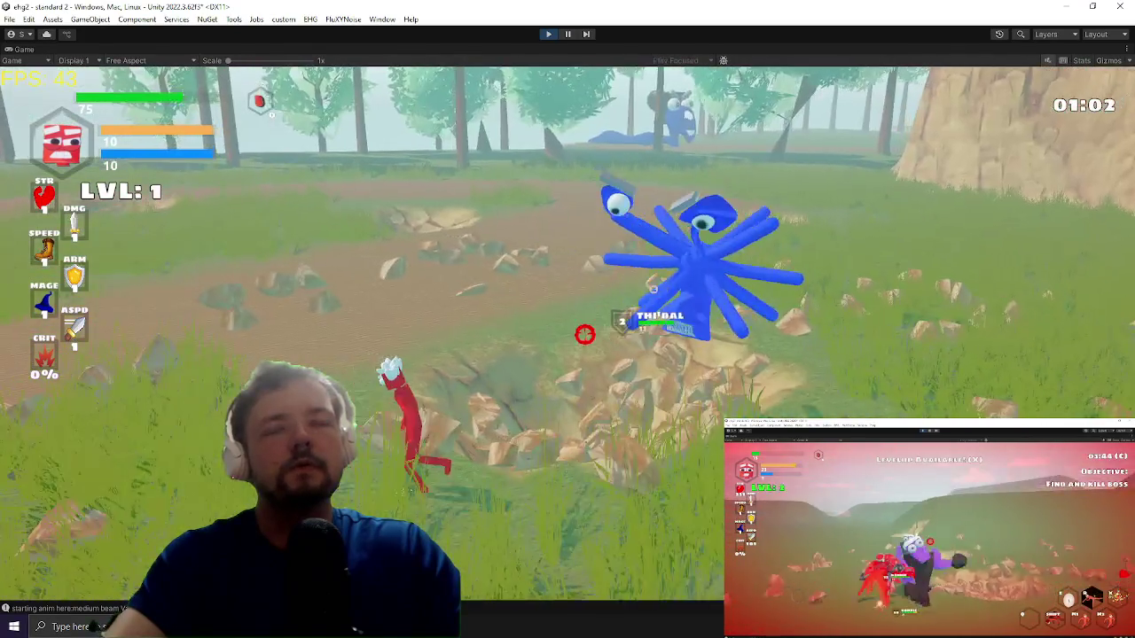
left_click(568, 335)
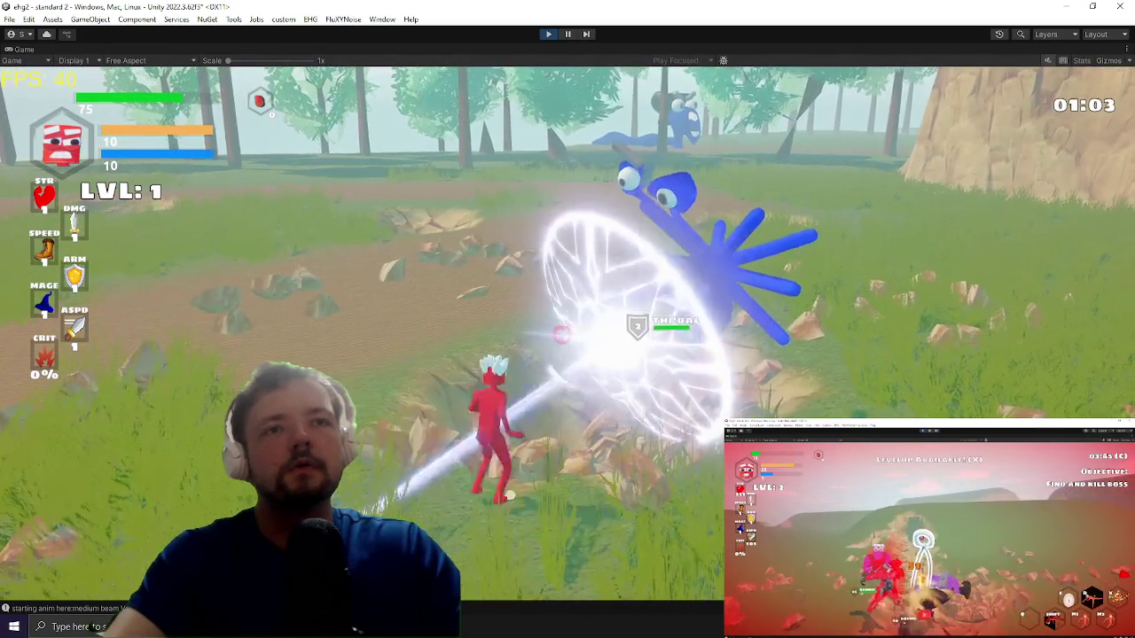
left_click(568, 335)
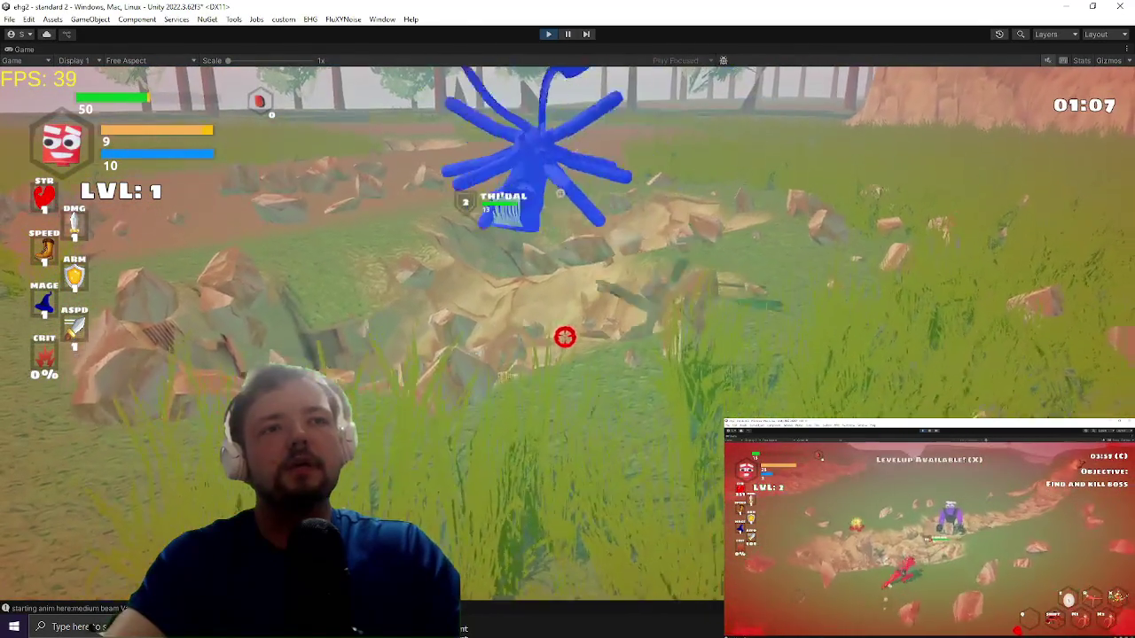
key("Escape")
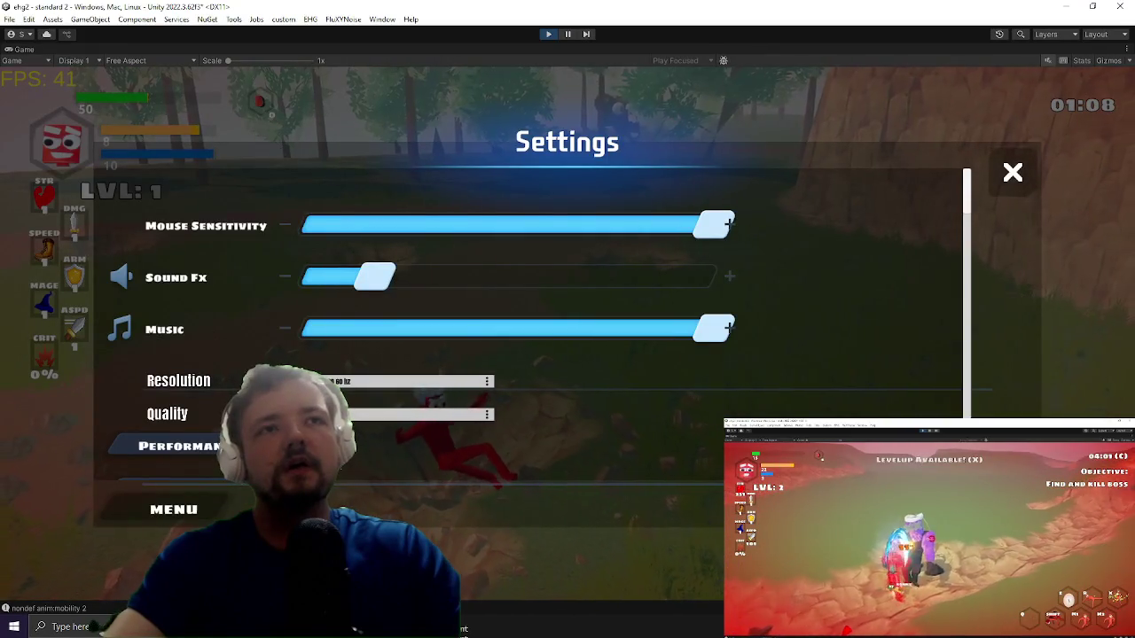
key("alt+Tab")
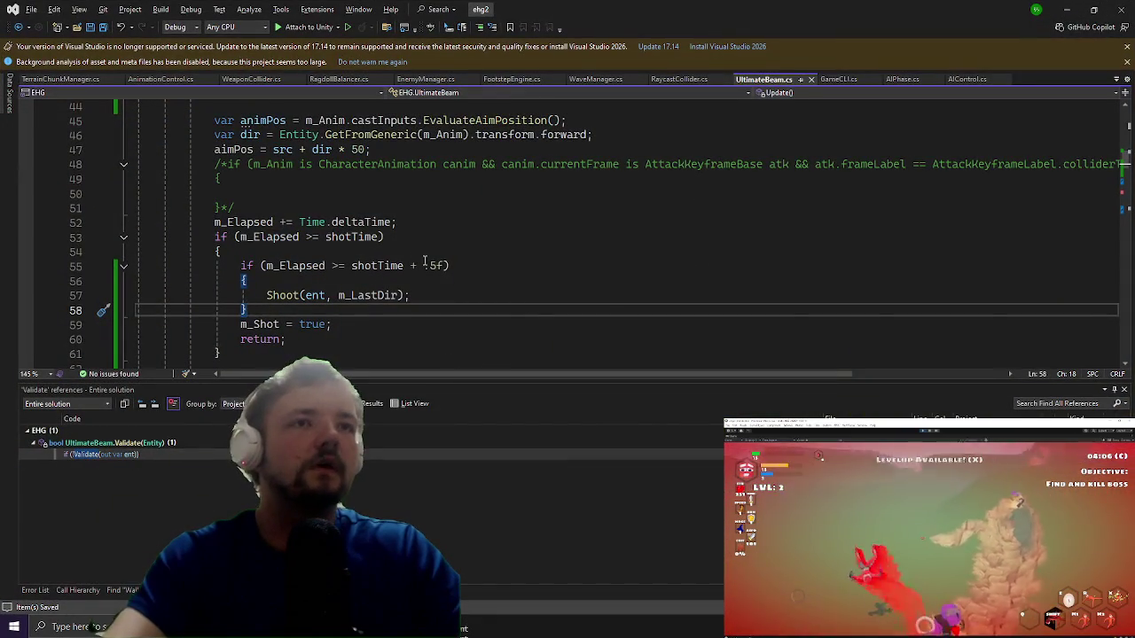
Step: Change the Shoot condition to m_Elapsed < shotTime + .5f, then return to the game
left_click(433, 266)
type("2")
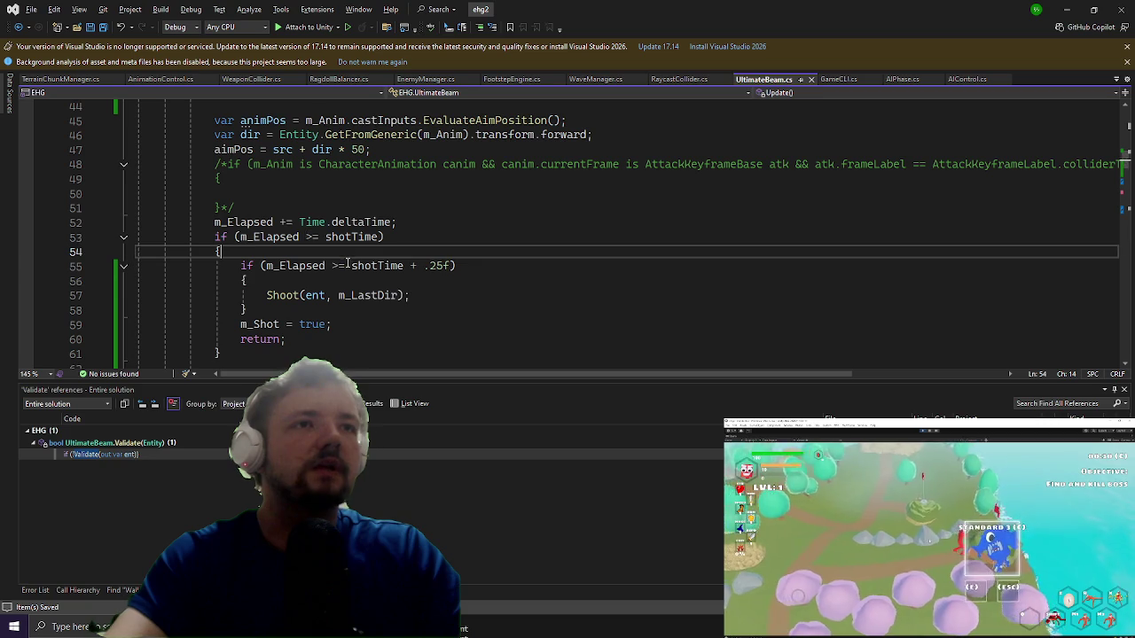
left_click(348, 265)
key("BackSpace")
key("BackSpace")
key("BackSpace")
type("<")
left_click(424, 266)
key("BackSpace")
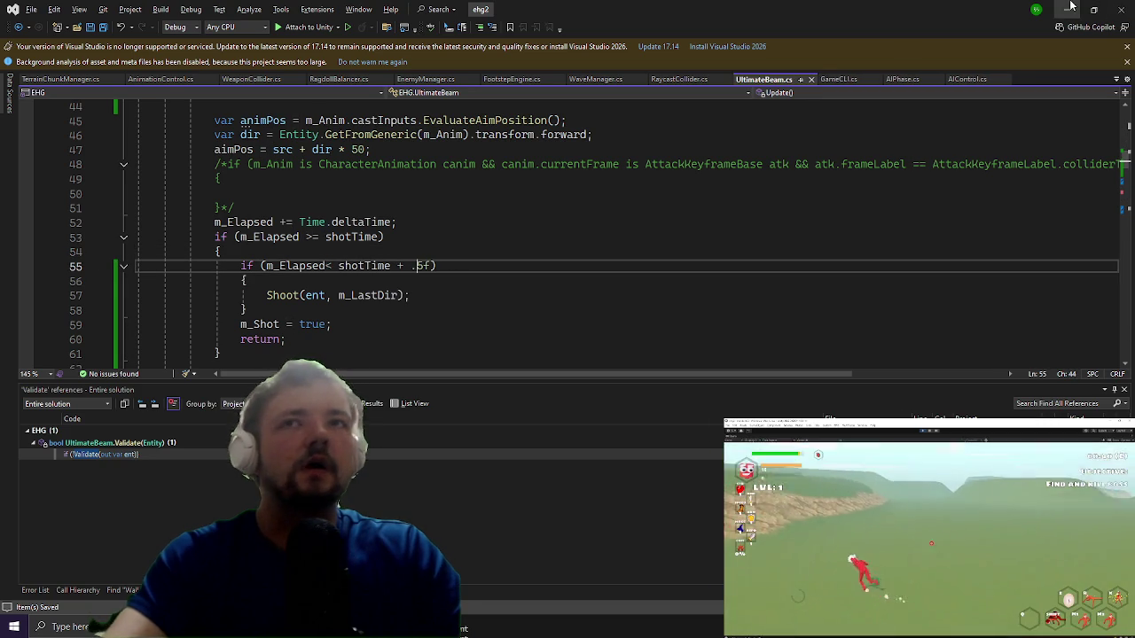
left_click(1068, 9)
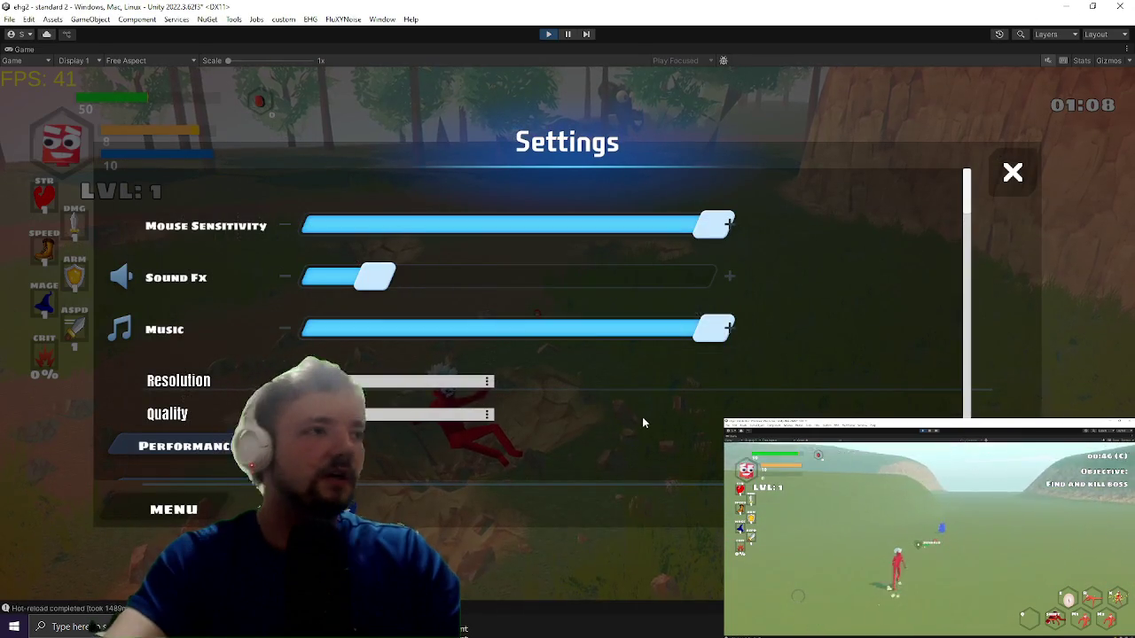
Step: Resume play and fire the revised beam at the blue enemy until the character dies
key("Escape")
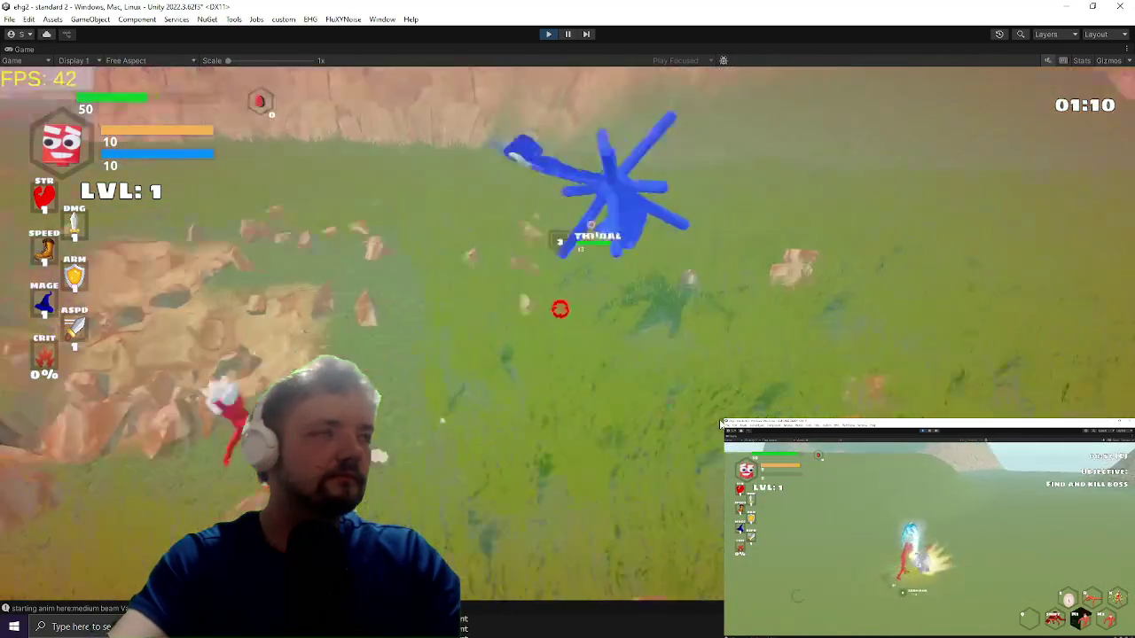
left_click(615, 429)
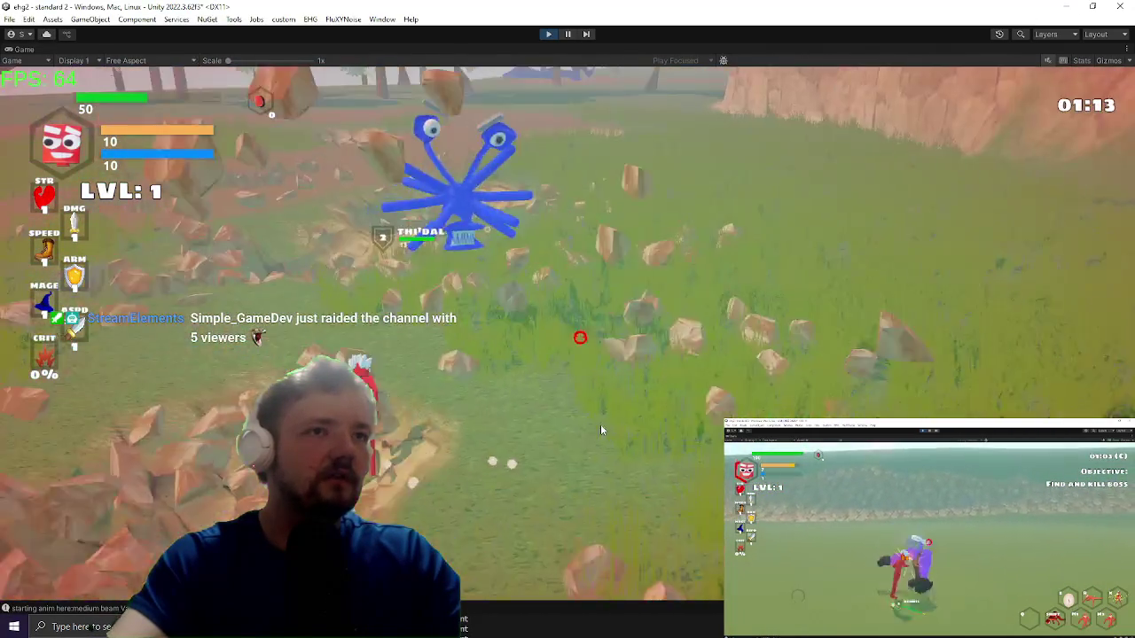
key("alt+Tab")
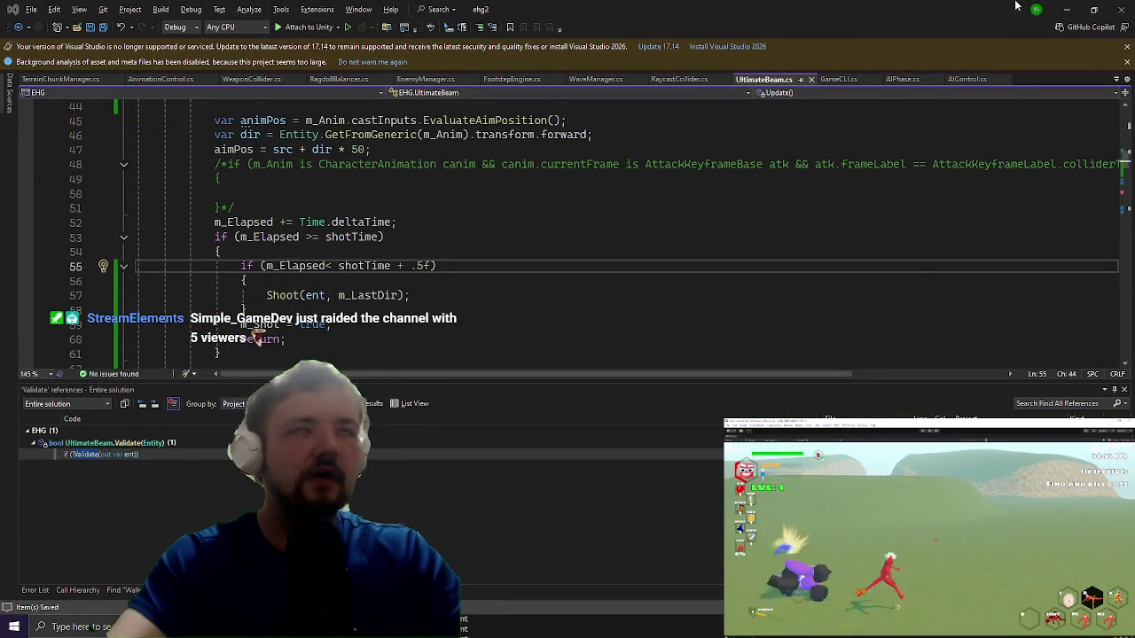
left_click(1064, 7)
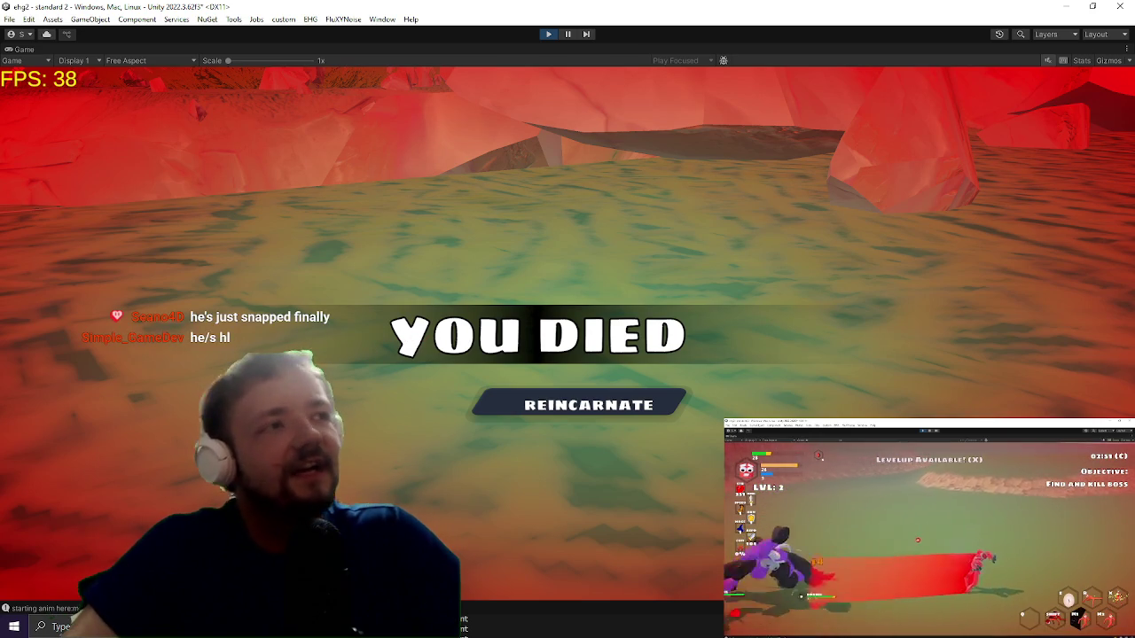
Step: Reincarnate into a fresh level, reach boss Harold, and open the in-game console
key("space")
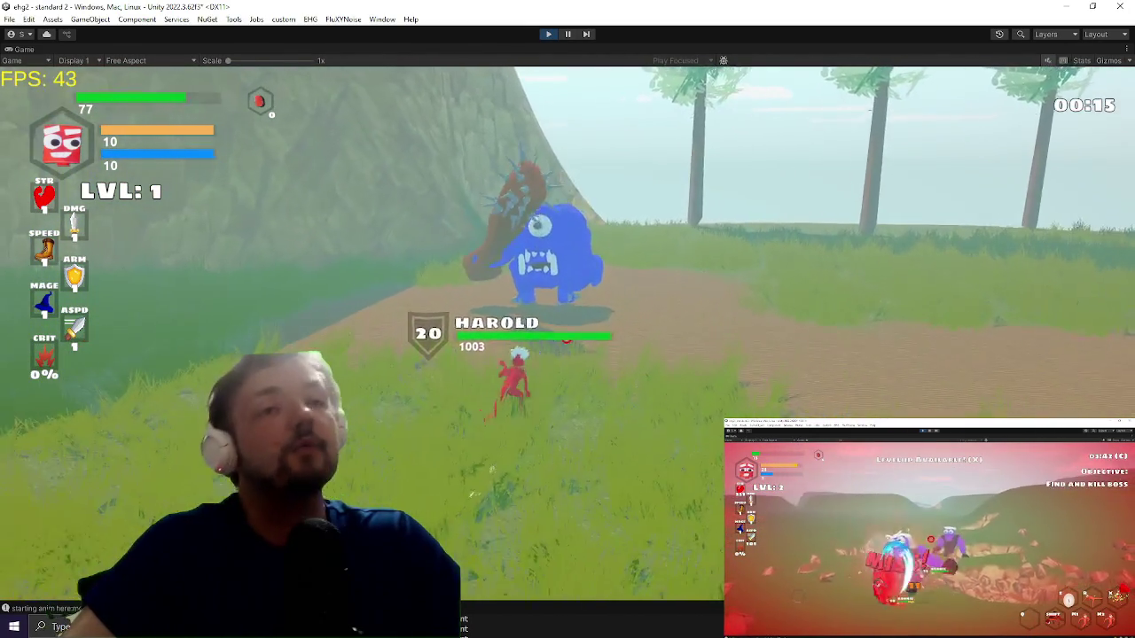
key("grave")
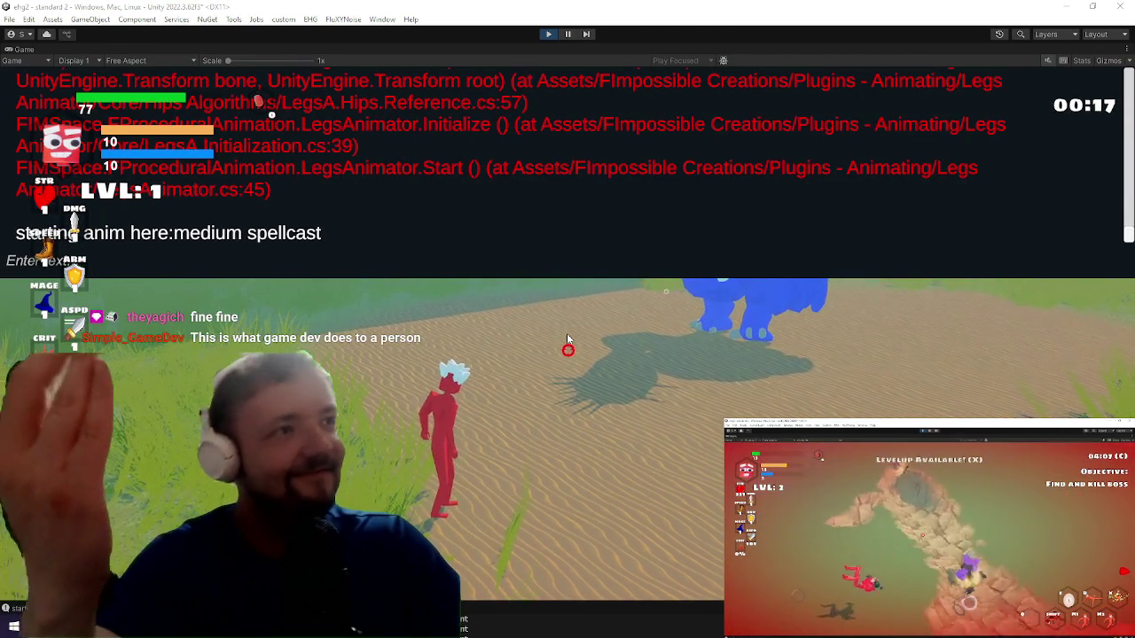
Step: Run pauseboss in the in-game console, then close the console beside boss Harold
key("super")
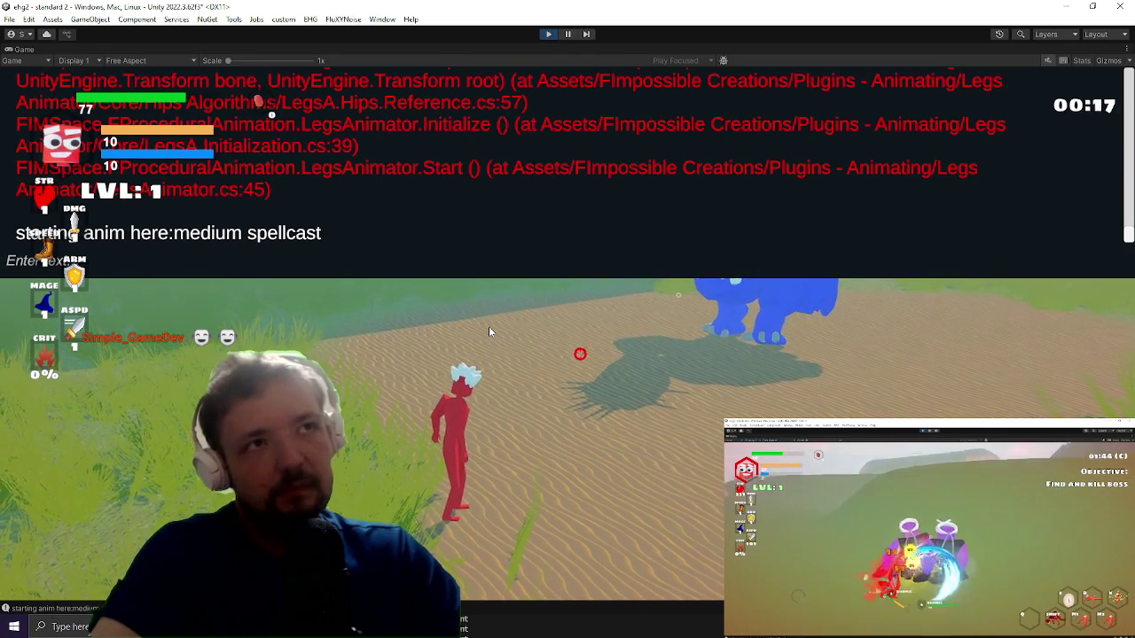
type("pauseboss")
key("Return")
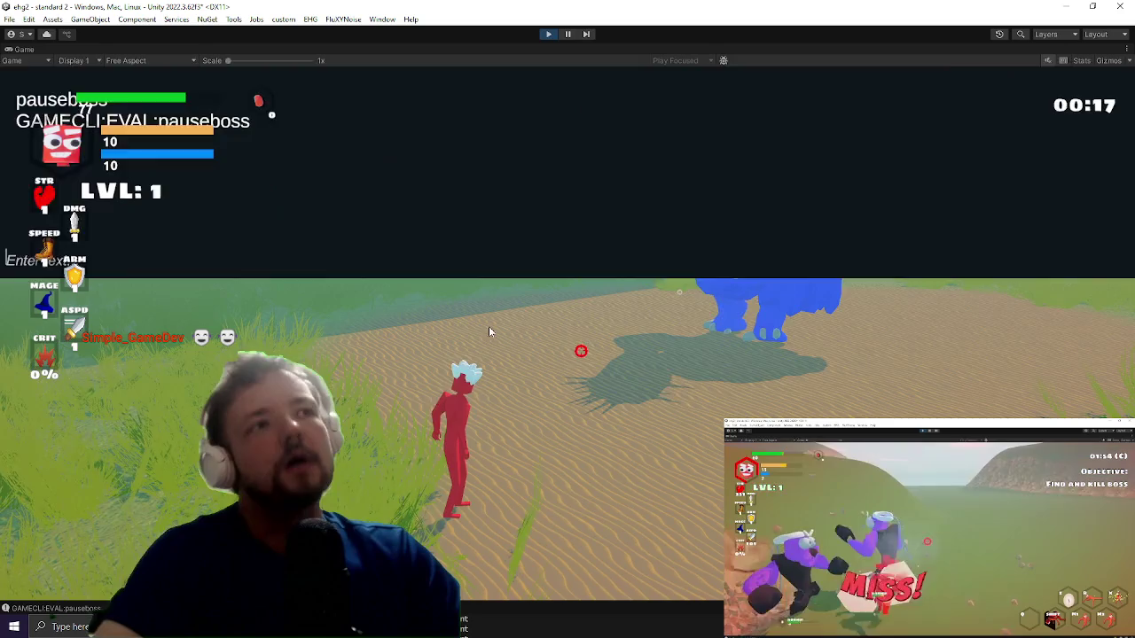
key("grave")
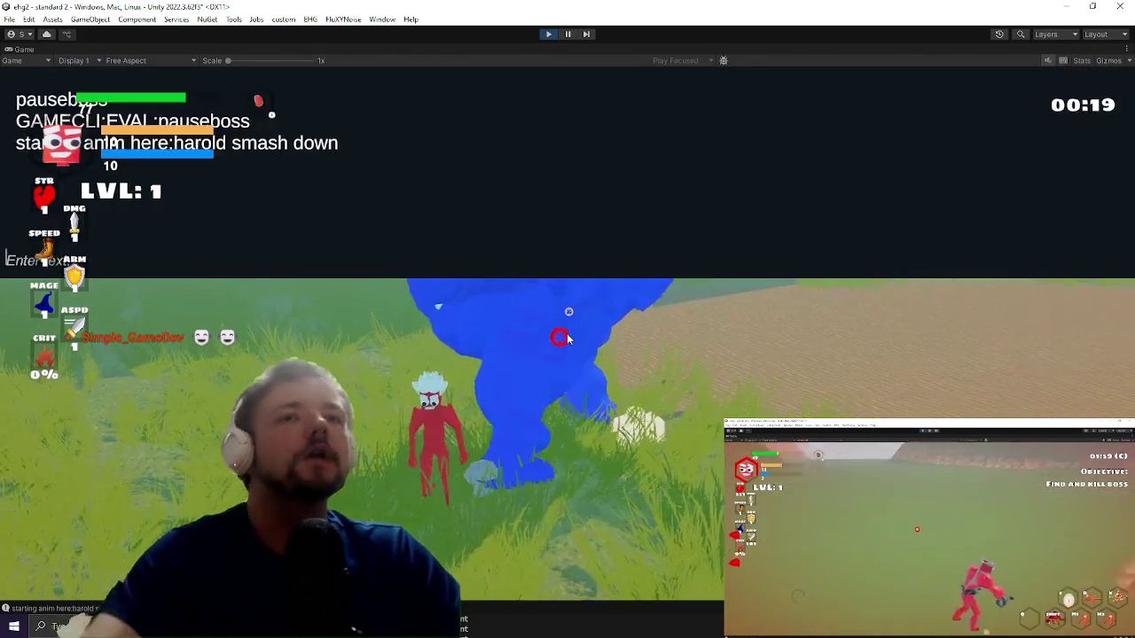
key("grave")
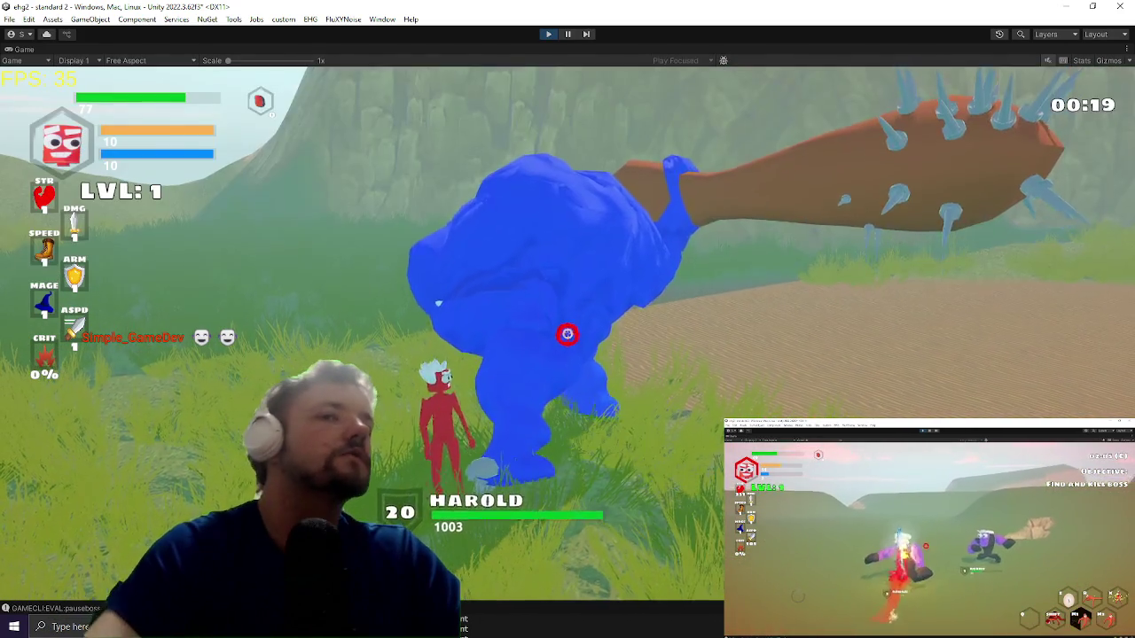
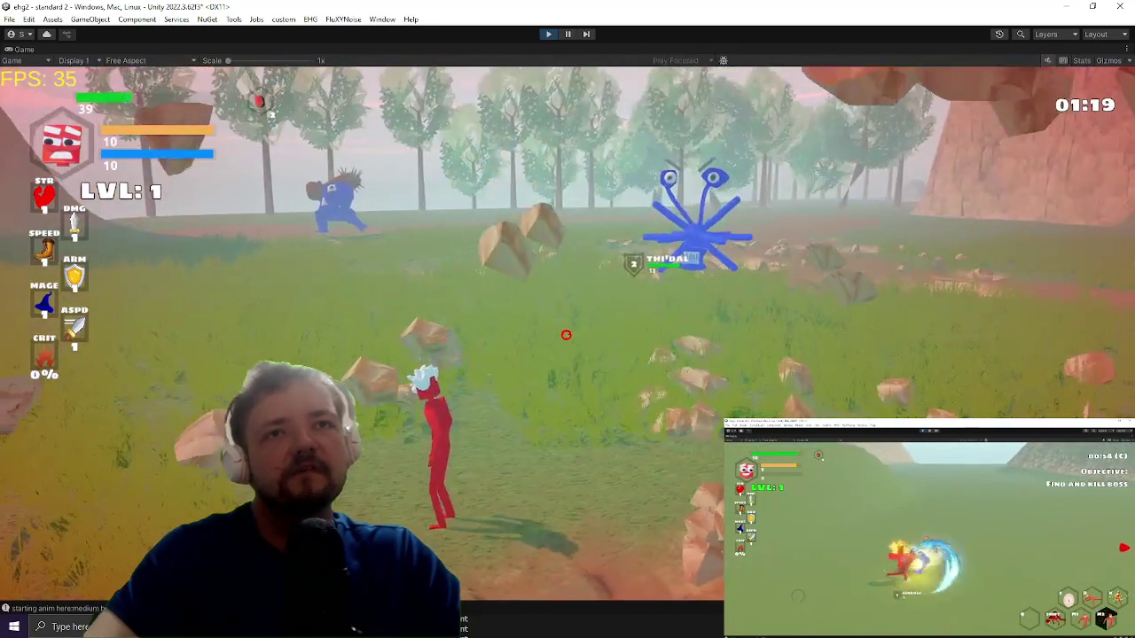
Step: Open the in-game Settings menu mid-playtest, then close it and resume playing
key("Escape")
key("alt+Tab")
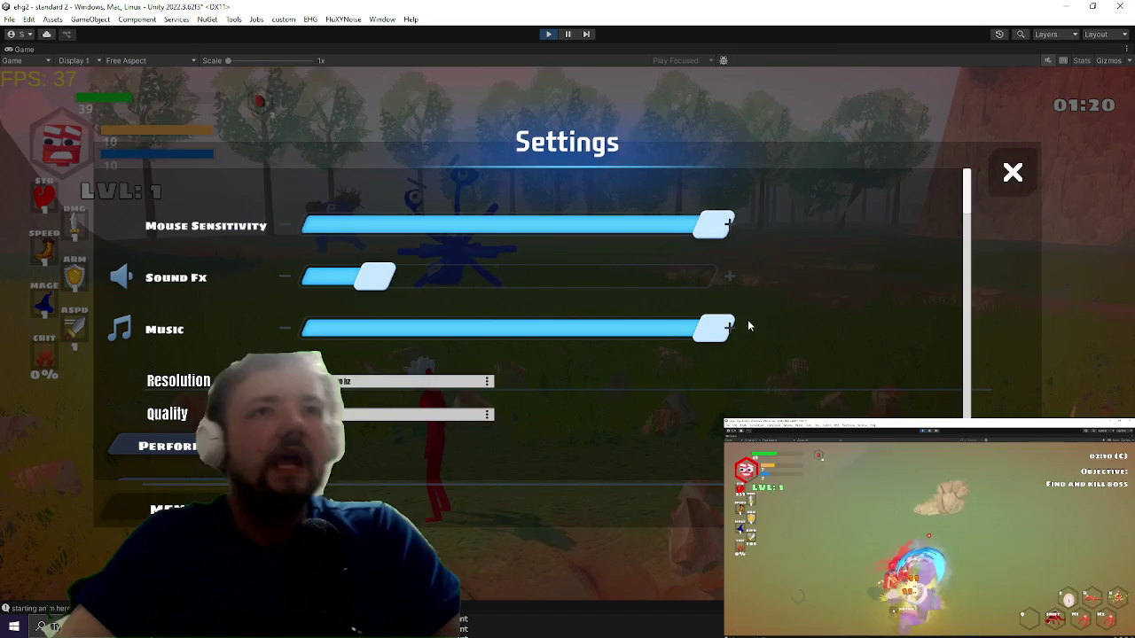
key("Escape")
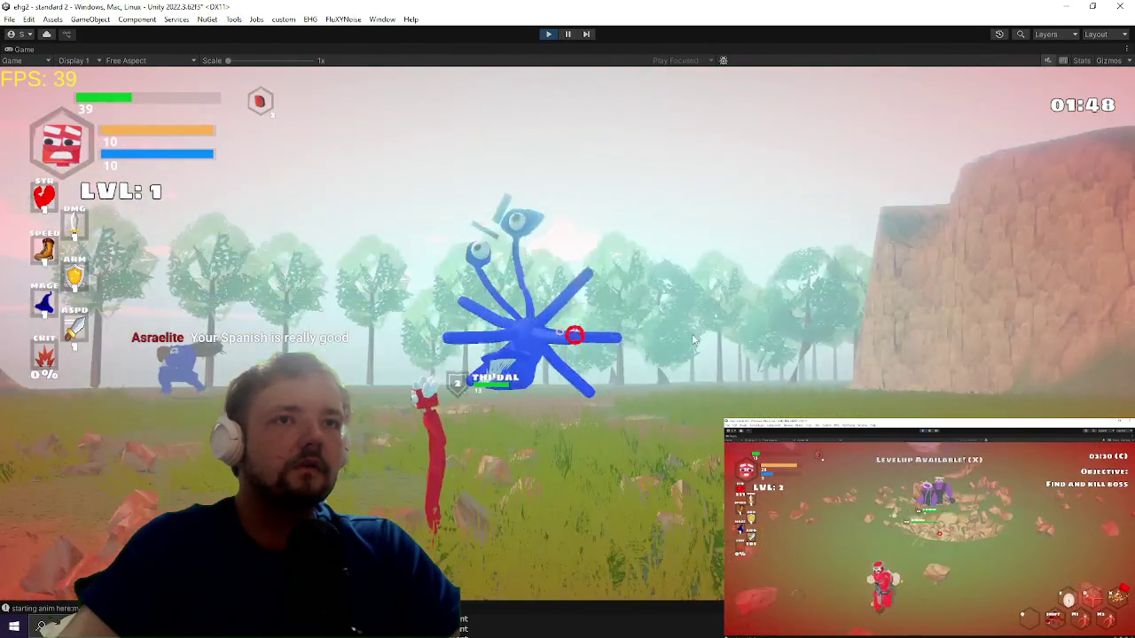
Step: Leave the maximized Game view for the Scene view and play the SECTOR ZERO trailer full screen
key("shift+space")
left_click(446, 49)
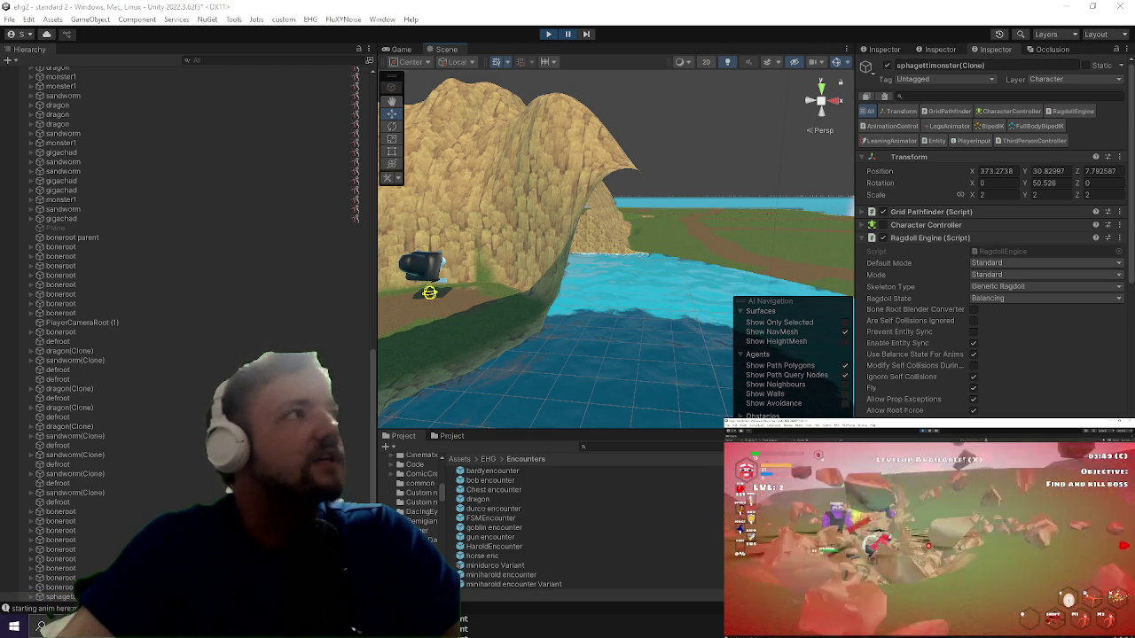
key("alt+Tab")
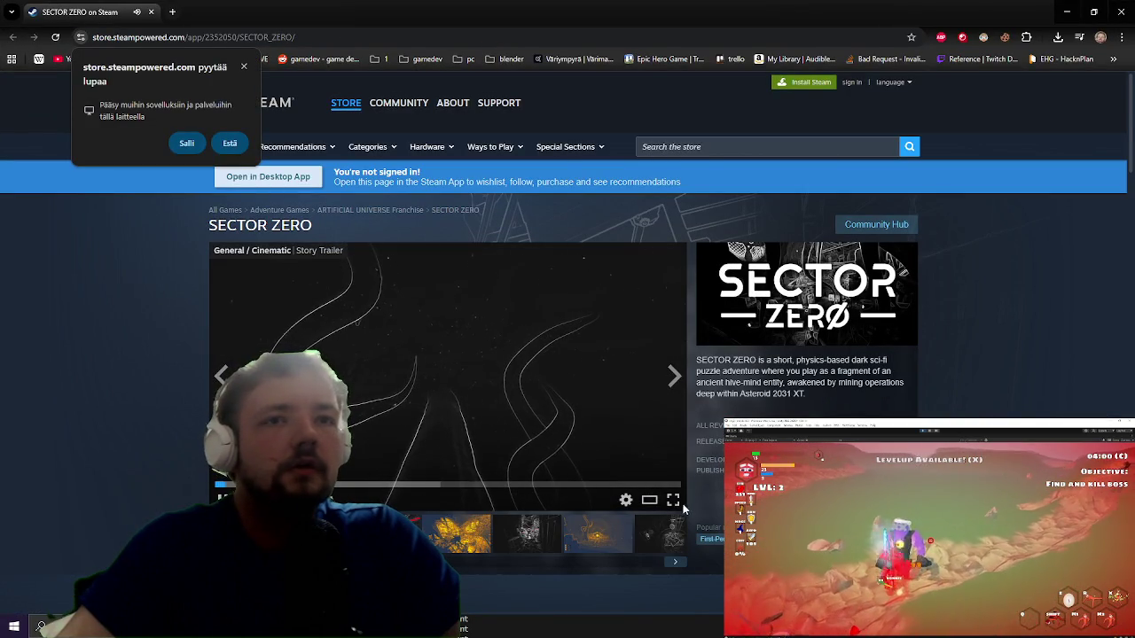
left_click(673, 500)
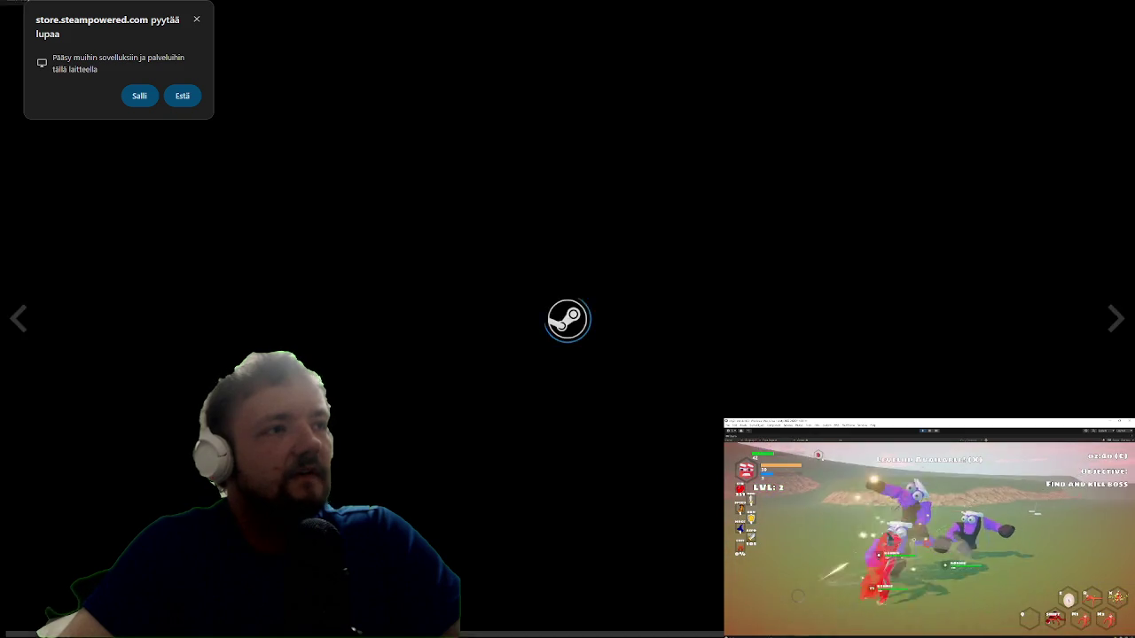
Step: Exit the full-screen SECTOR ZERO trailer and go back to the curator's page
key("Escape")
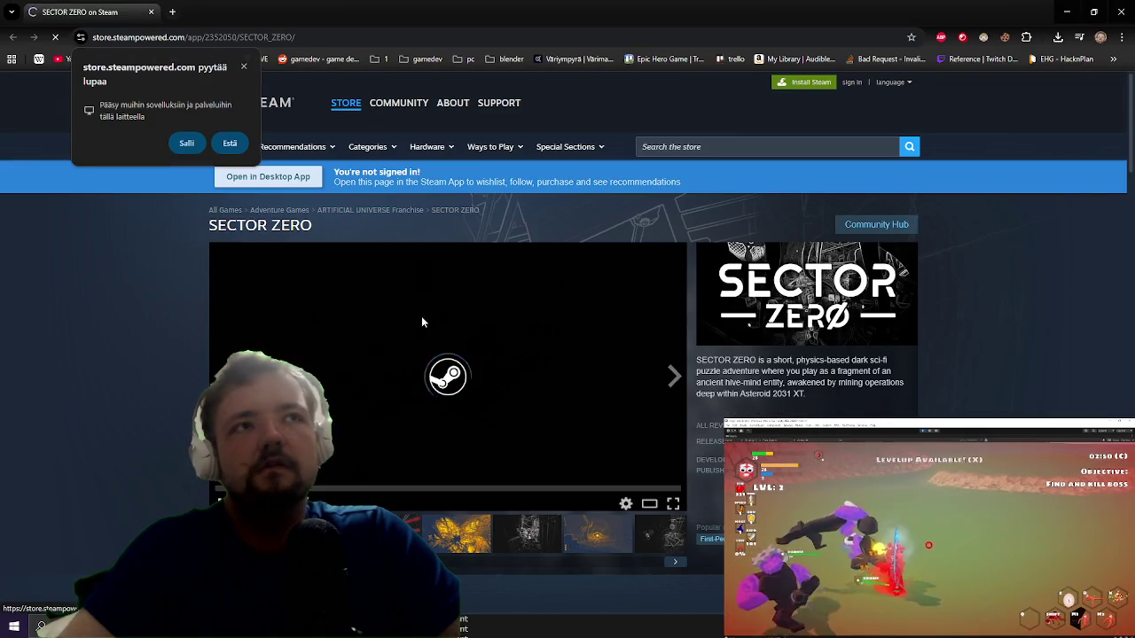
key("alt+Left")
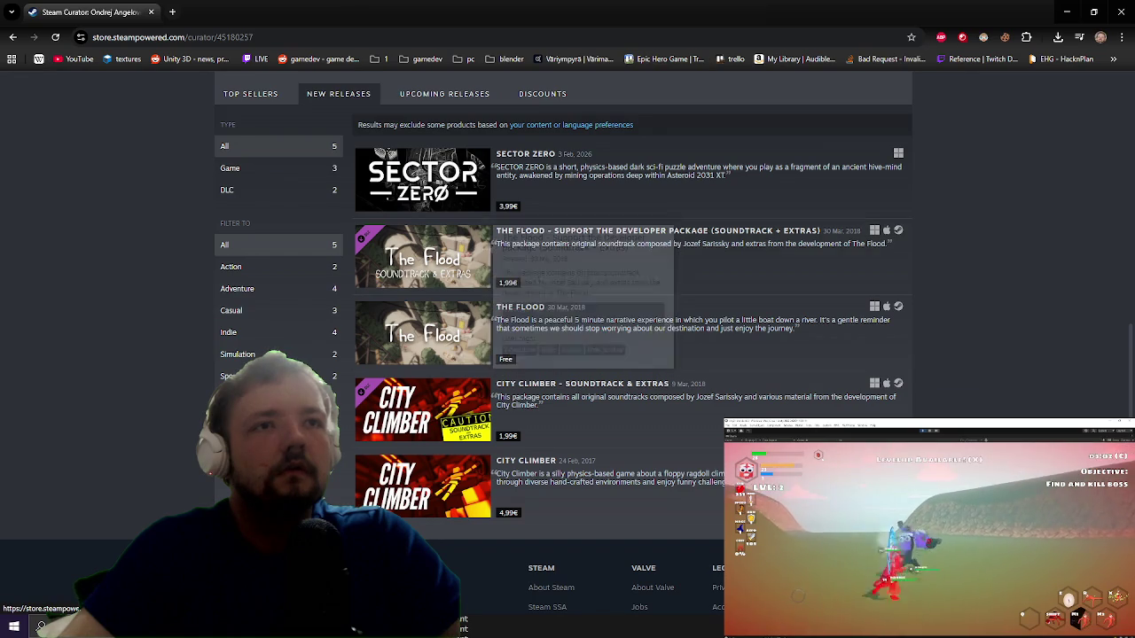
Step: Filter the curator's new releases to the Game type, then restore and minimize Chrome
scroll(142, 305, "up", 1)
scroll(142, 299, "up", 2)
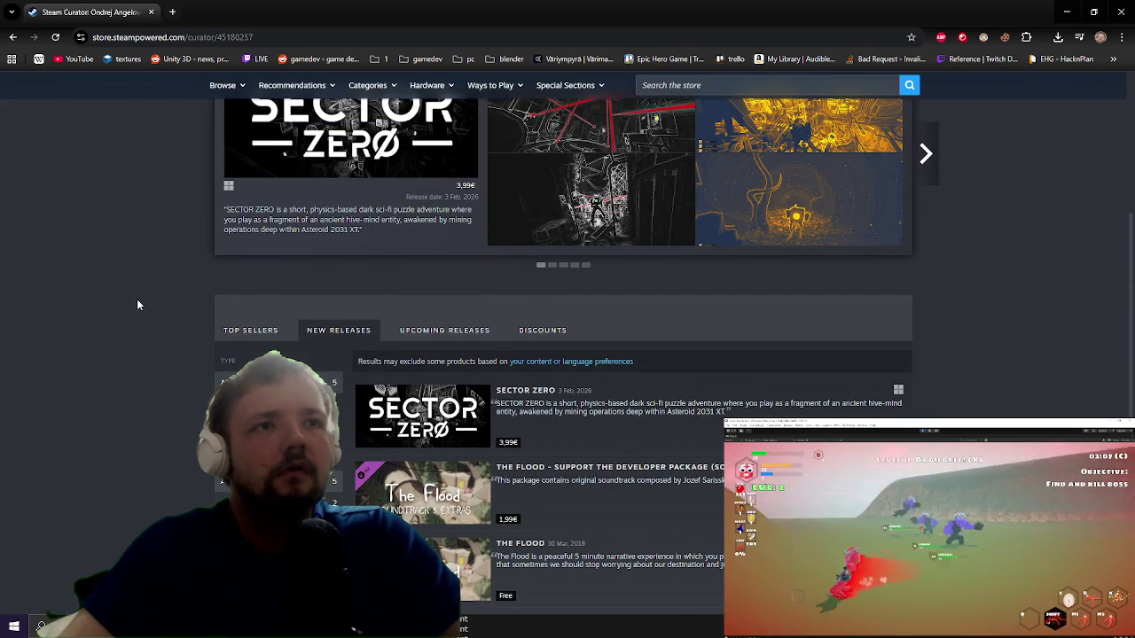
left_click(257, 404)
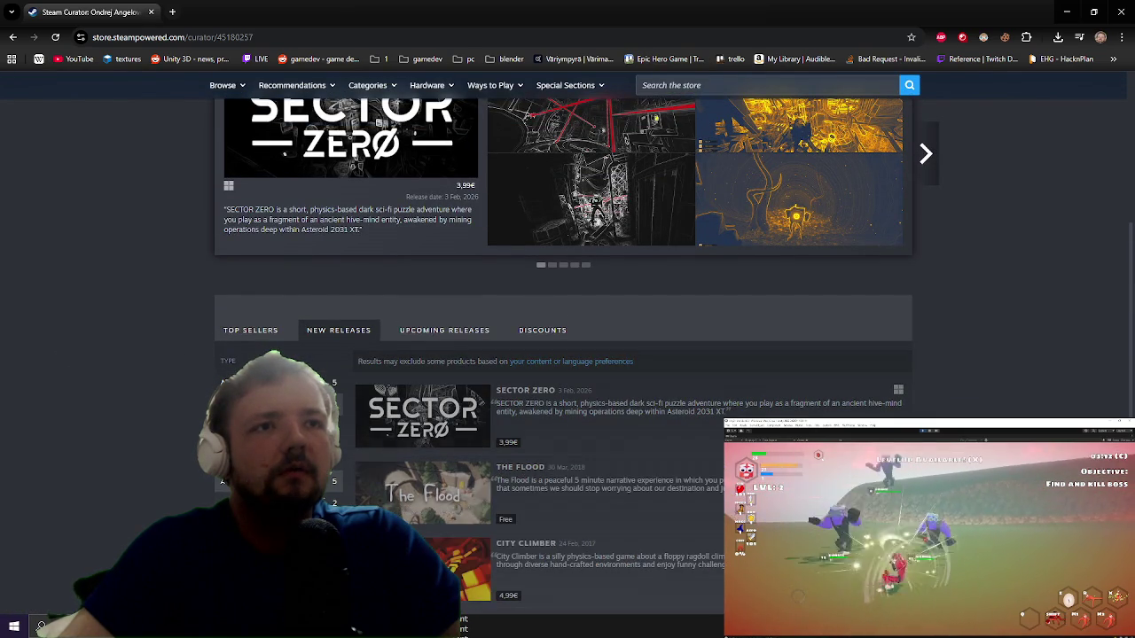
scroll(265, 341, "down", 2)
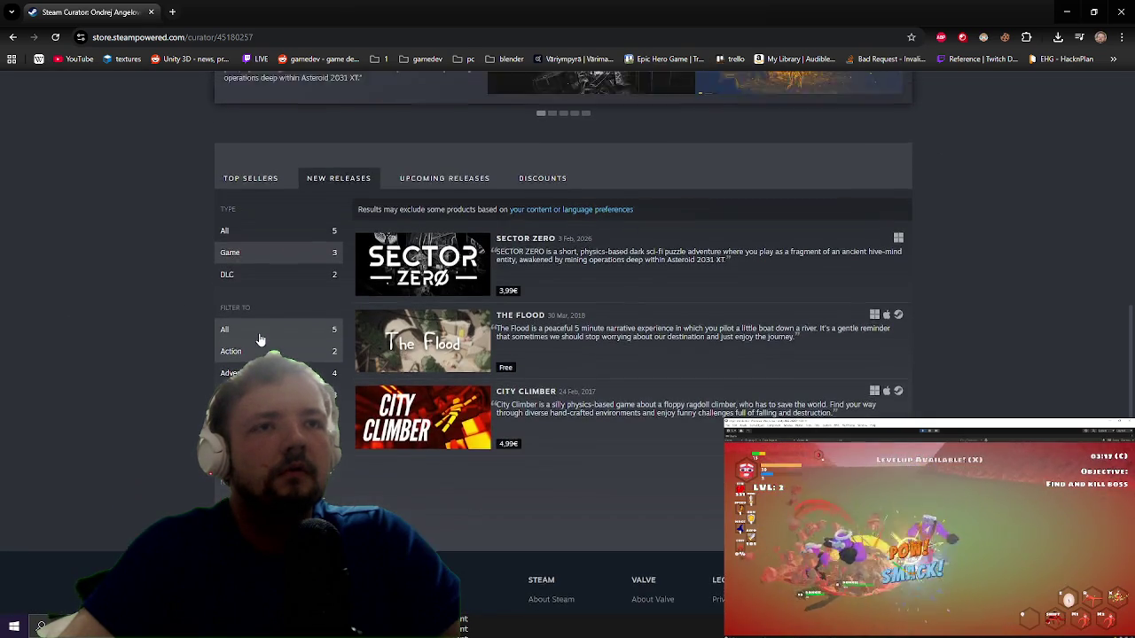
scroll(257, 333, "up", 6)
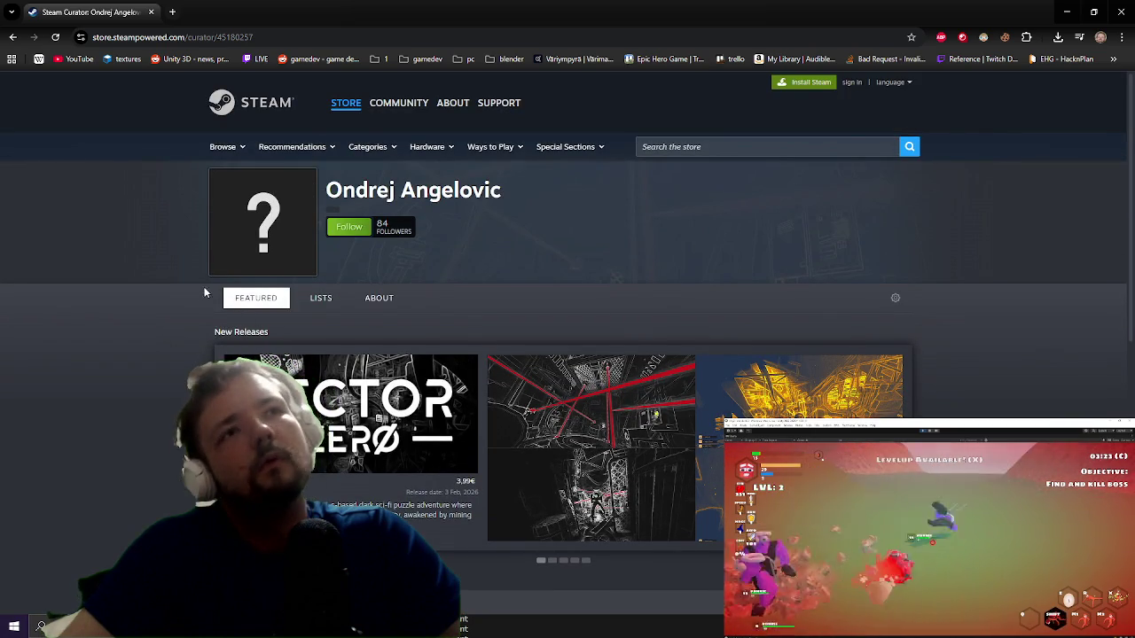
left_click_drag(322, 11, 321, 96)
left_click(549, 90)
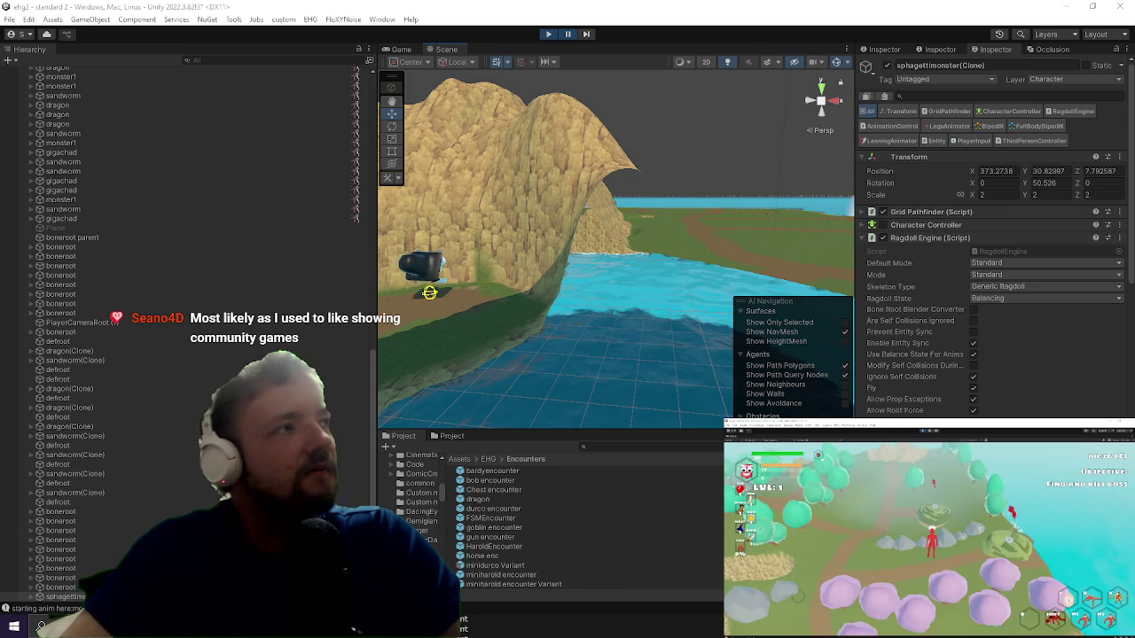
Step: Bring Chrome back onscreen with the ARTIFICIAL Steam store page filling the screen
mouse_move(0, 146)
left_mouse_down()
mouse_move(53, 146)
mouse_move(410, 15)
left_mouse_up()
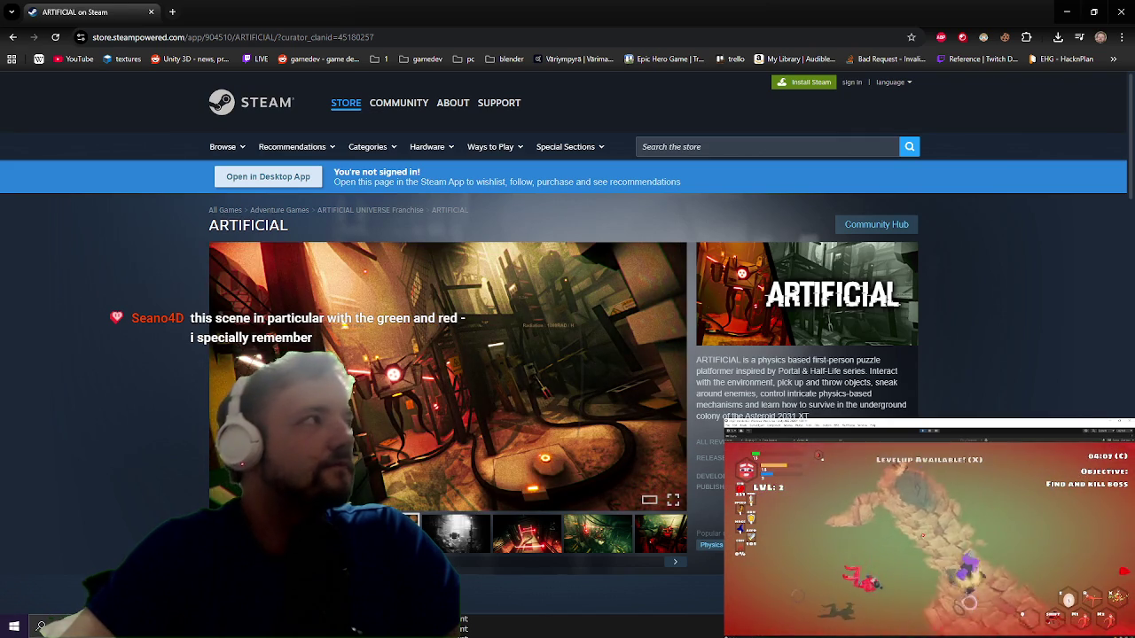
Step: Switch from the ARTIFICIAL store page back to the Unity editor
key("alt+Tab")
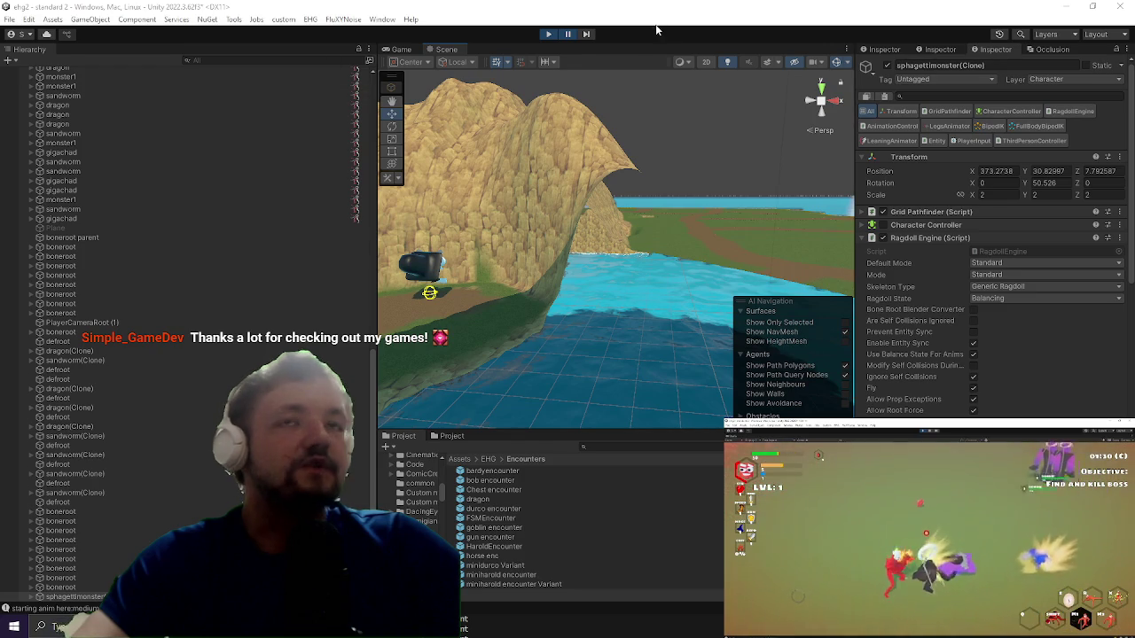
Step: Resume the paused playtest in a maximized Game view, then restore the layout and open the Profiler
left_click(572, 37)
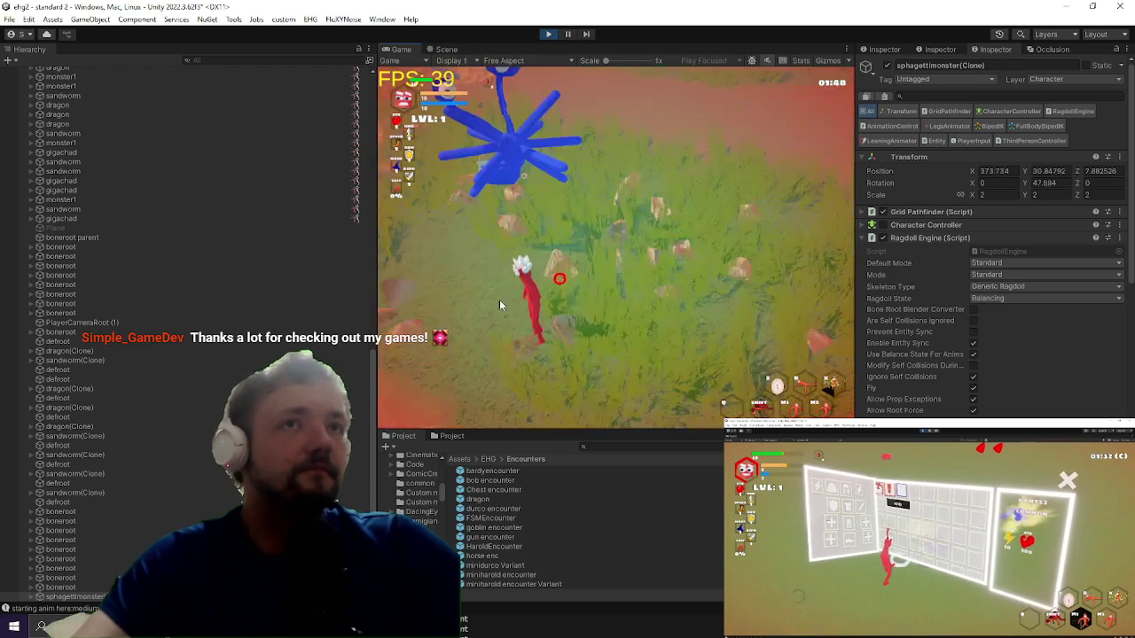
key("shift+space")
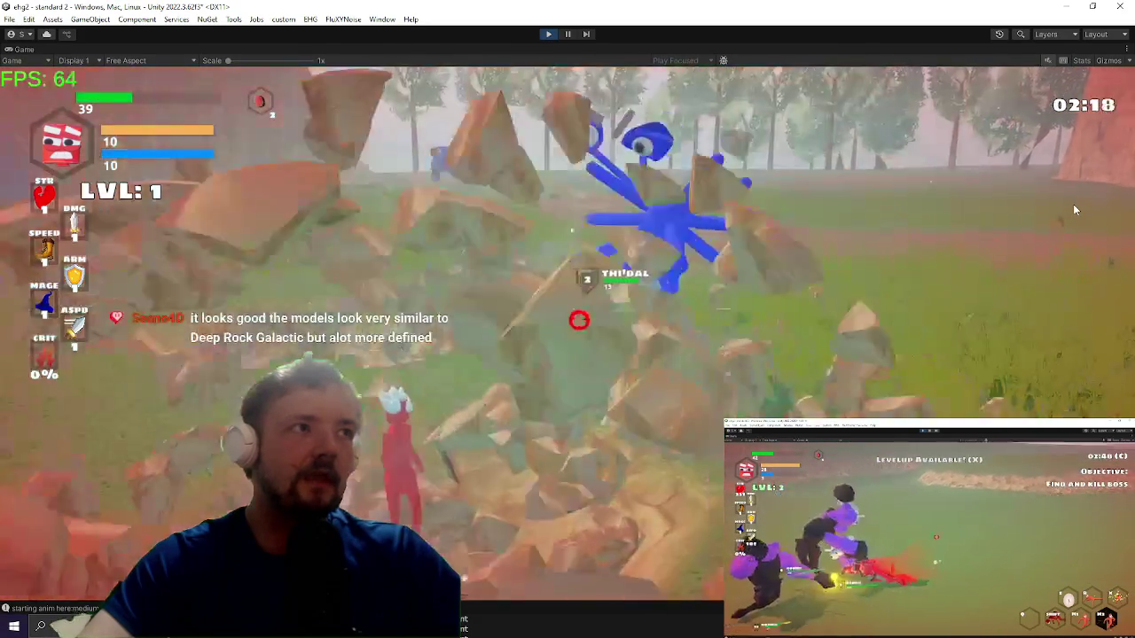
key("super")
left_click(182, 131)
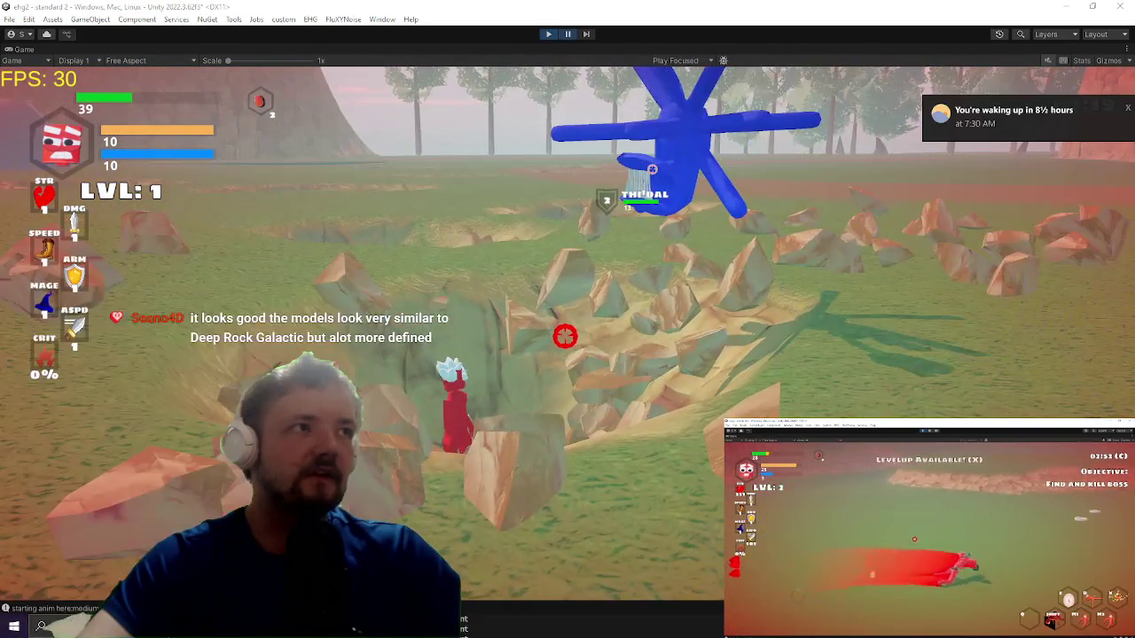
key("ctrl+1")
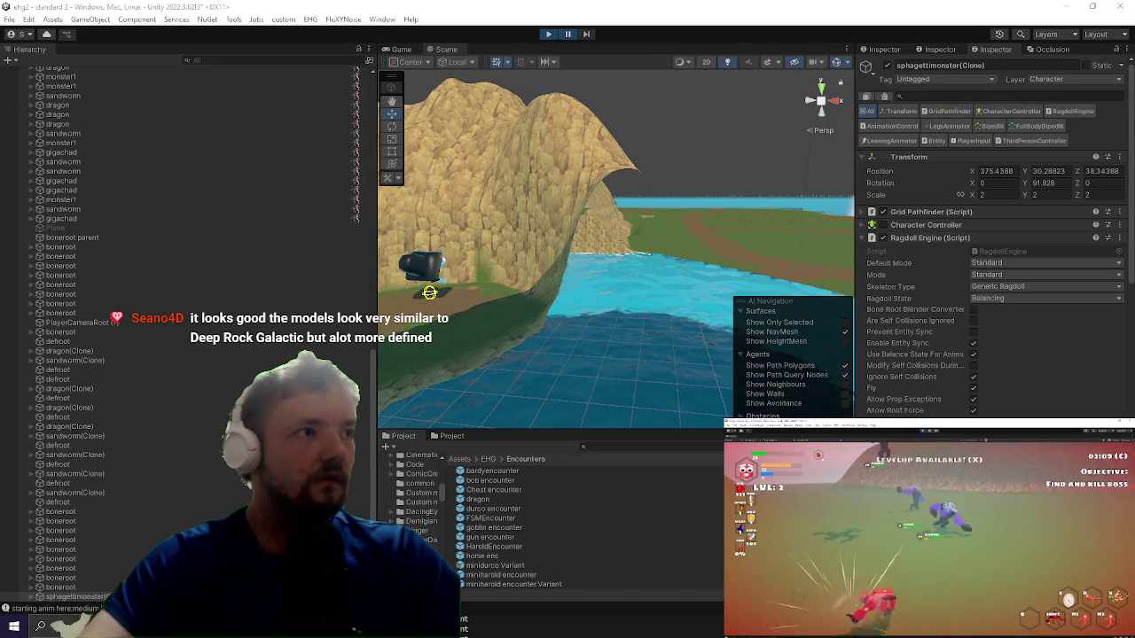
key("ctrl+7")
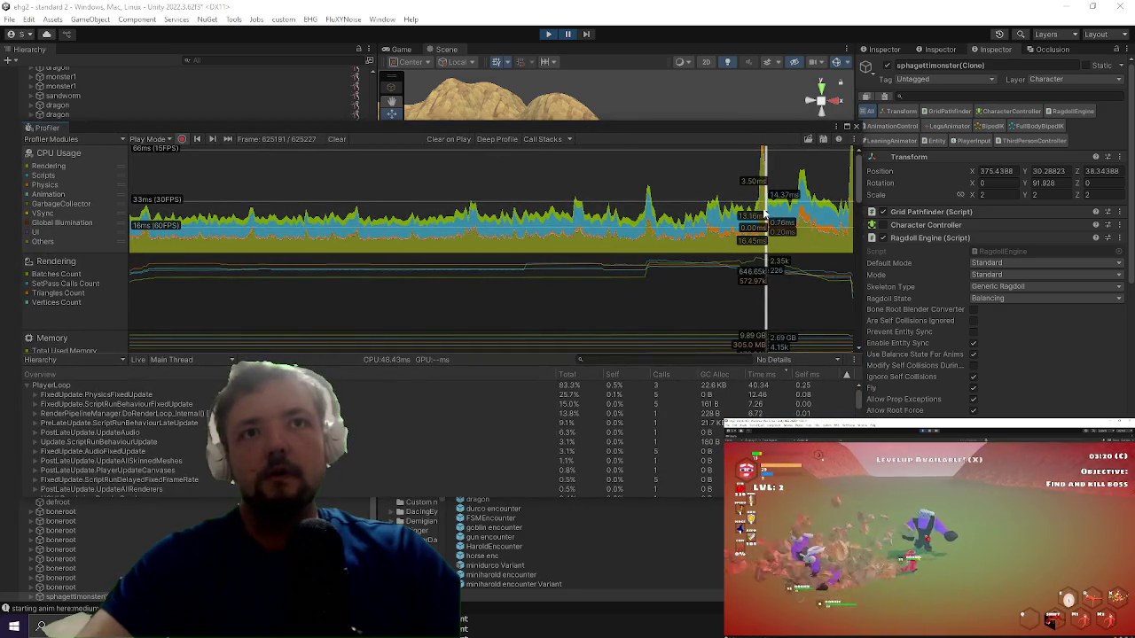
Step: Select a recent frame in the Profiler and inspect FixedUpdate.PhysicsFixedUpdate's CPU cost
left_click(762, 213)
left_click(621, 403)
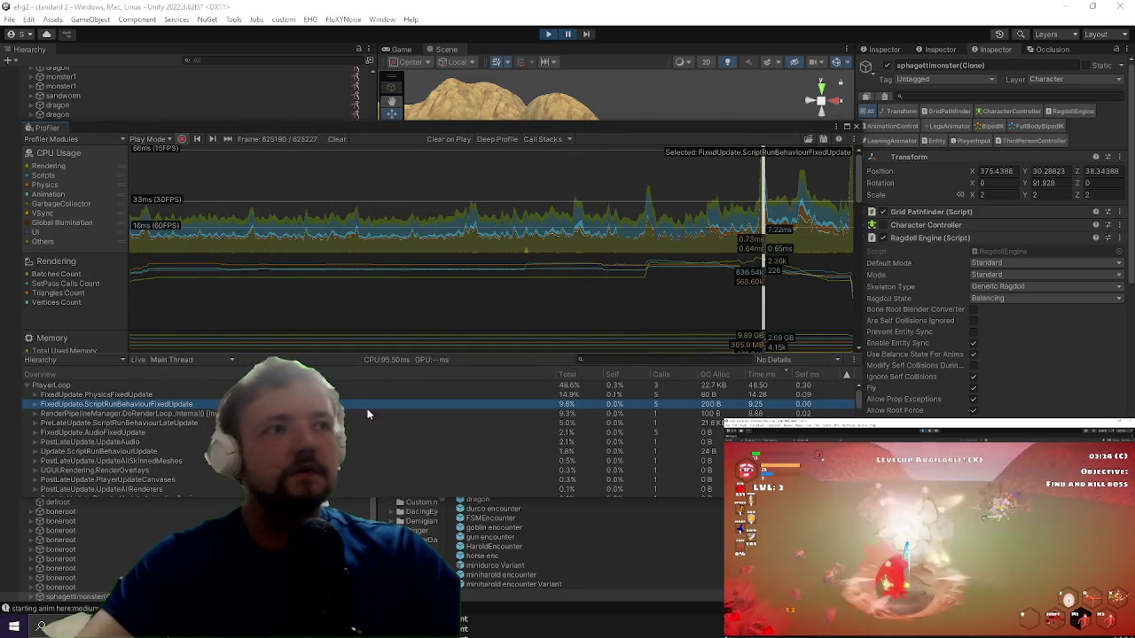
left_click(149, 386)
left_click(129, 394)
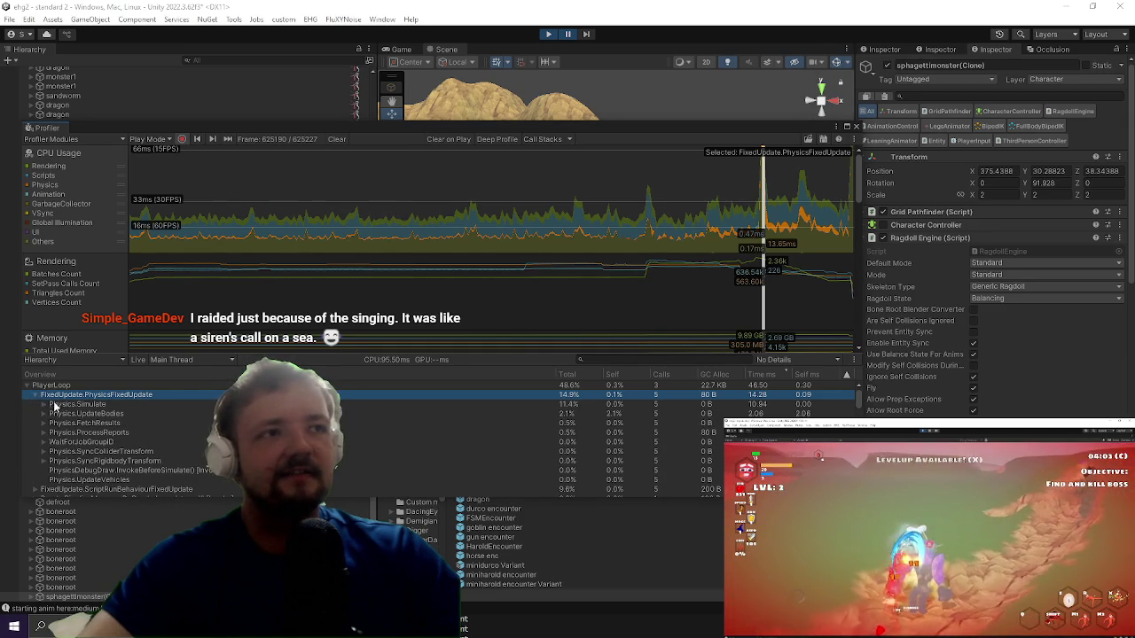
Step: Expand Physics.Simulate, select PxScene.simulate, and switch to UltimateBeam.cs in Visual Studio
left_click(44, 405)
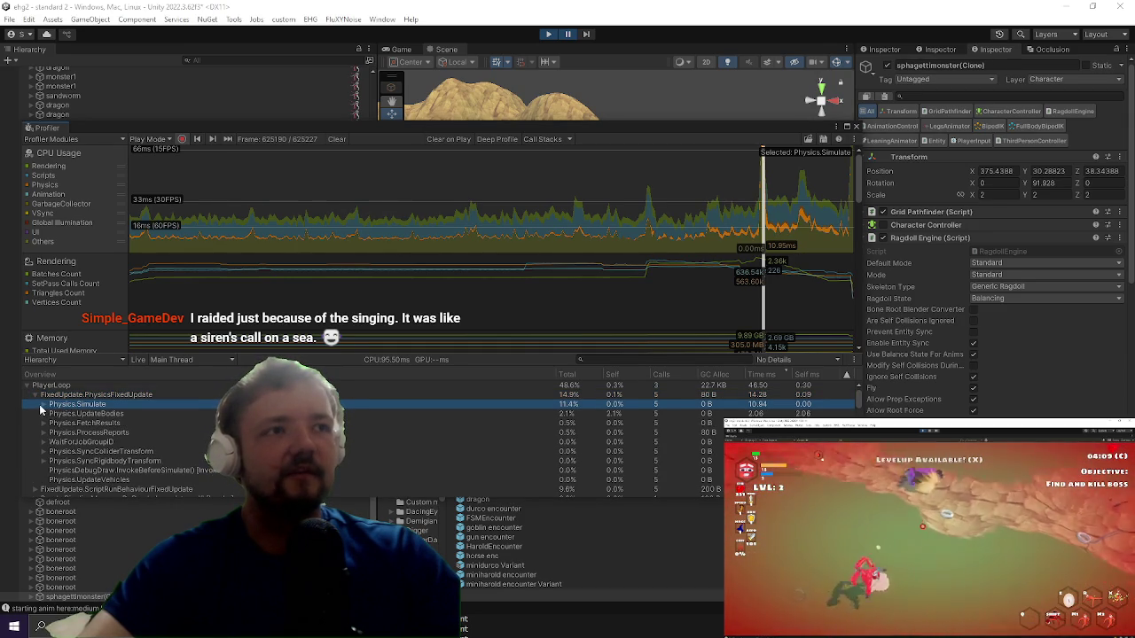
left_click(44, 405)
left_click(53, 414)
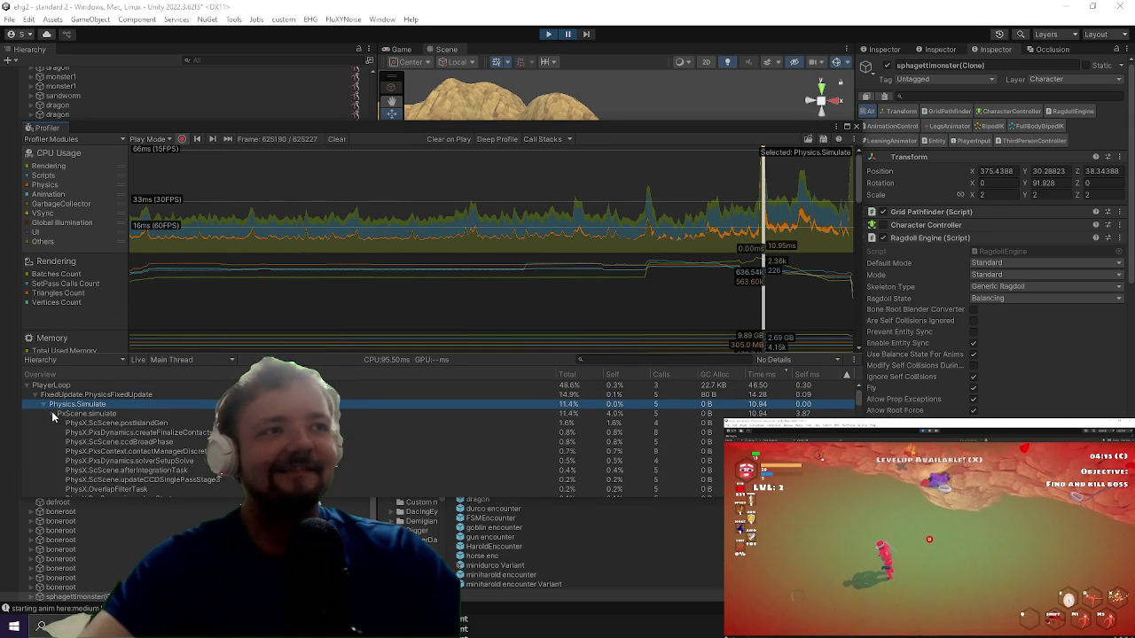
left_click(789, 414)
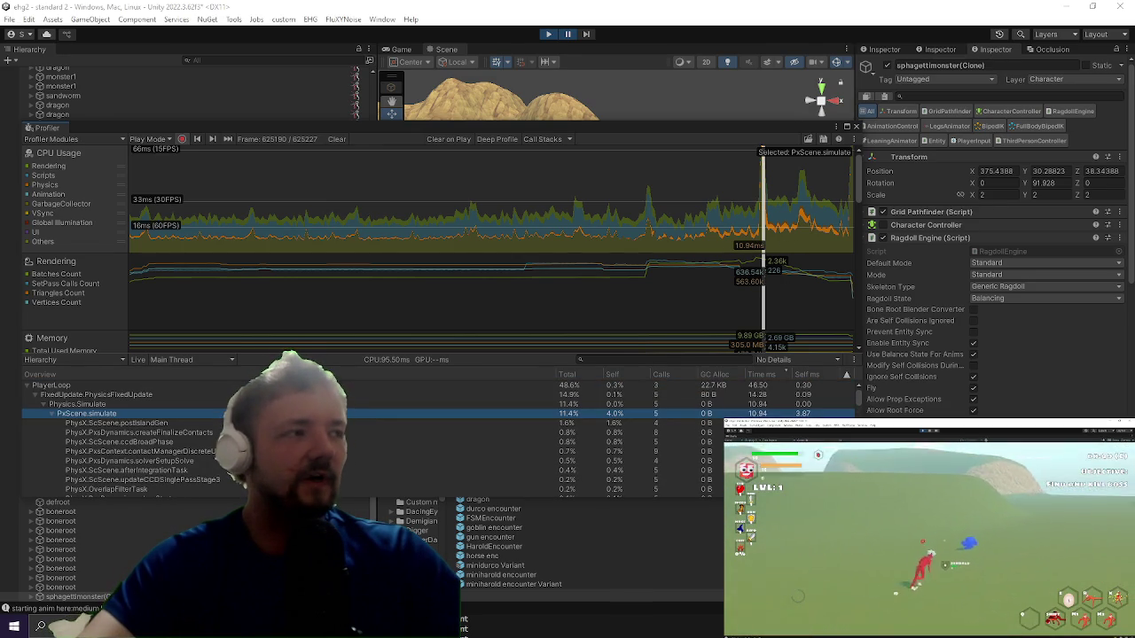
key("alt+Tab")
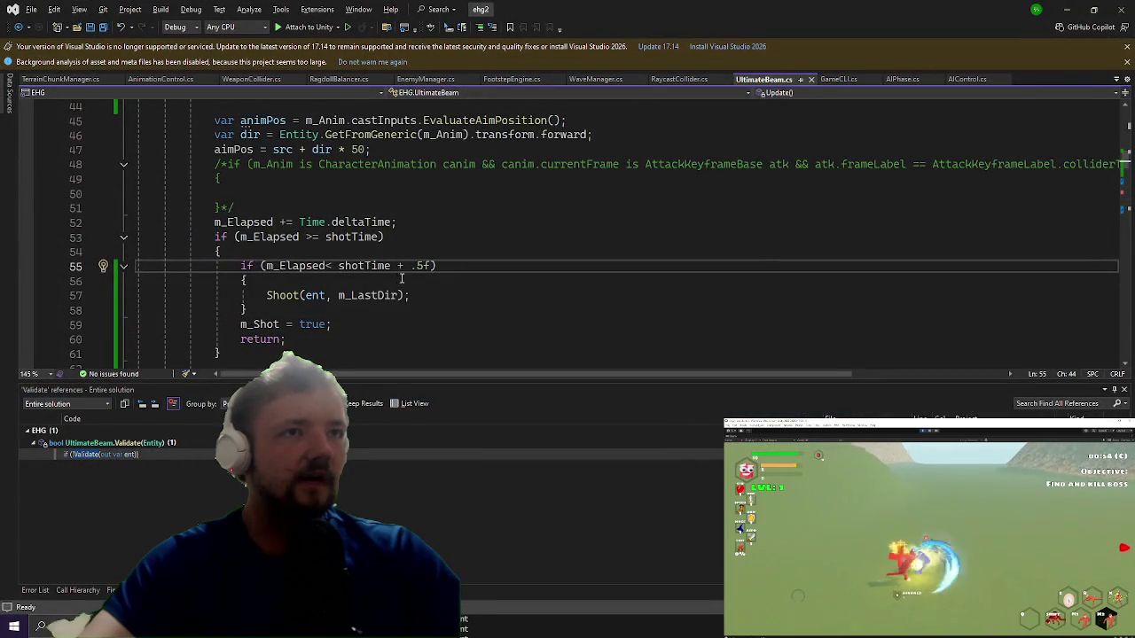
left_click(277, 311)
scroll(278, 312, "down", 20)
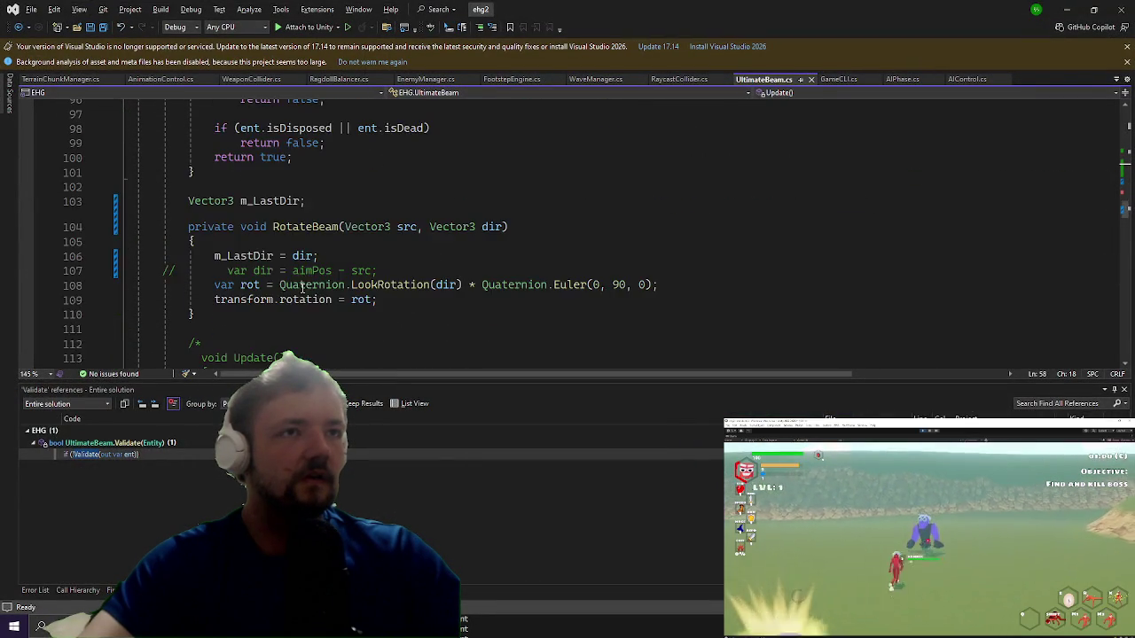
scroll(300, 273, "down", 7)
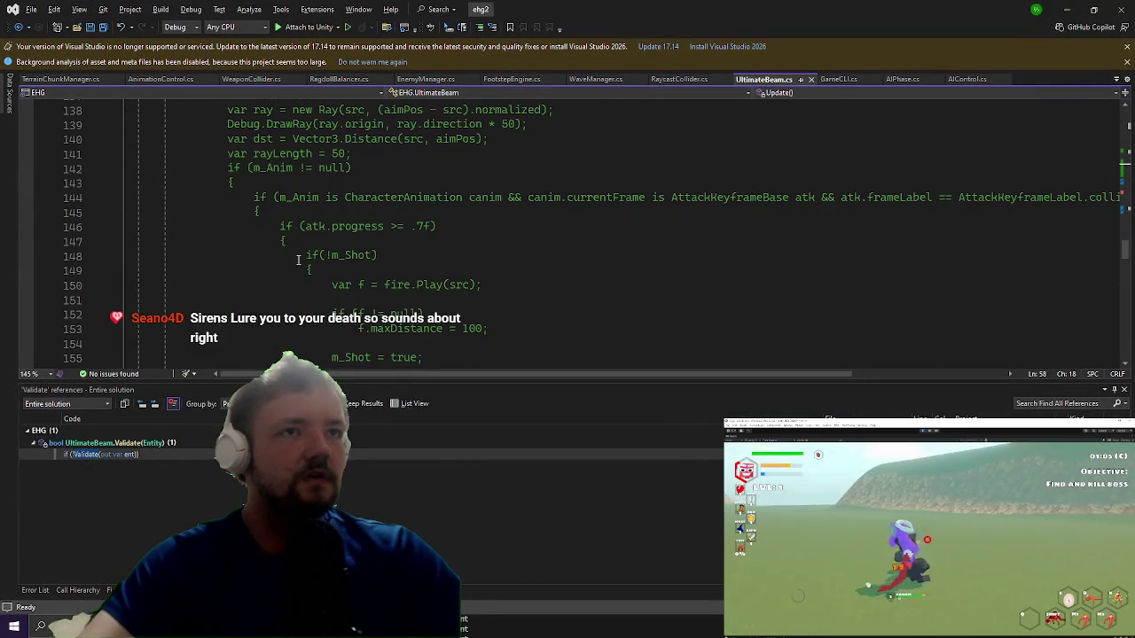
scroll(299, 260, "down", 2)
left_click_drag(312, 284, 302, 169)
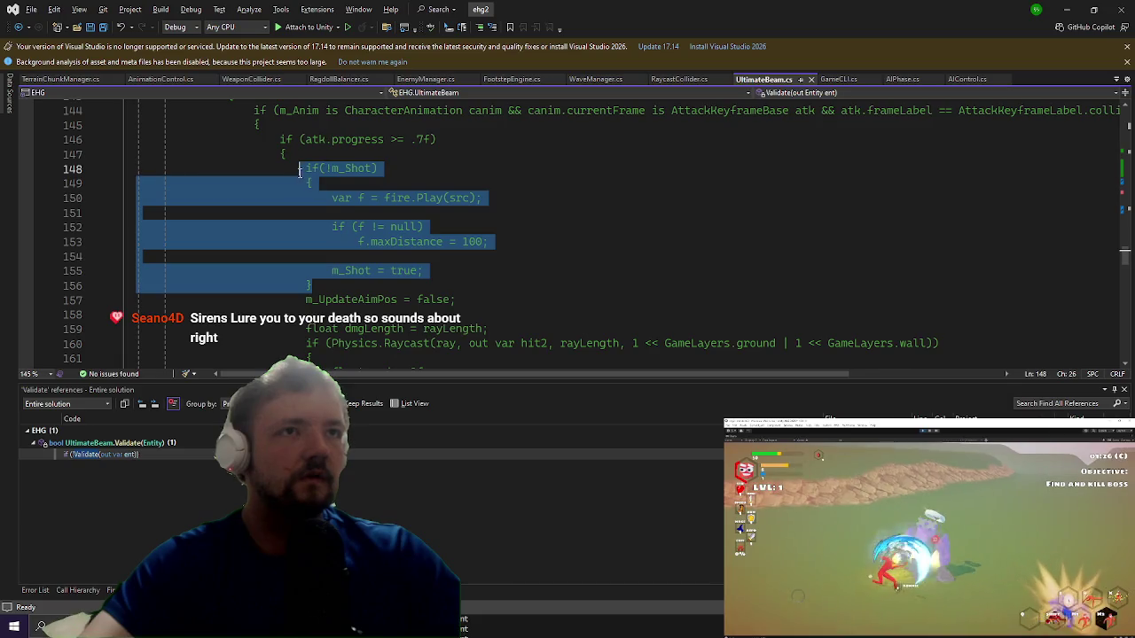
left_click(463, 202)
mouse_move(423, 271)
left_mouse_down()
mouse_move(190, 257)
mouse_move(336, 211)
left_mouse_up()
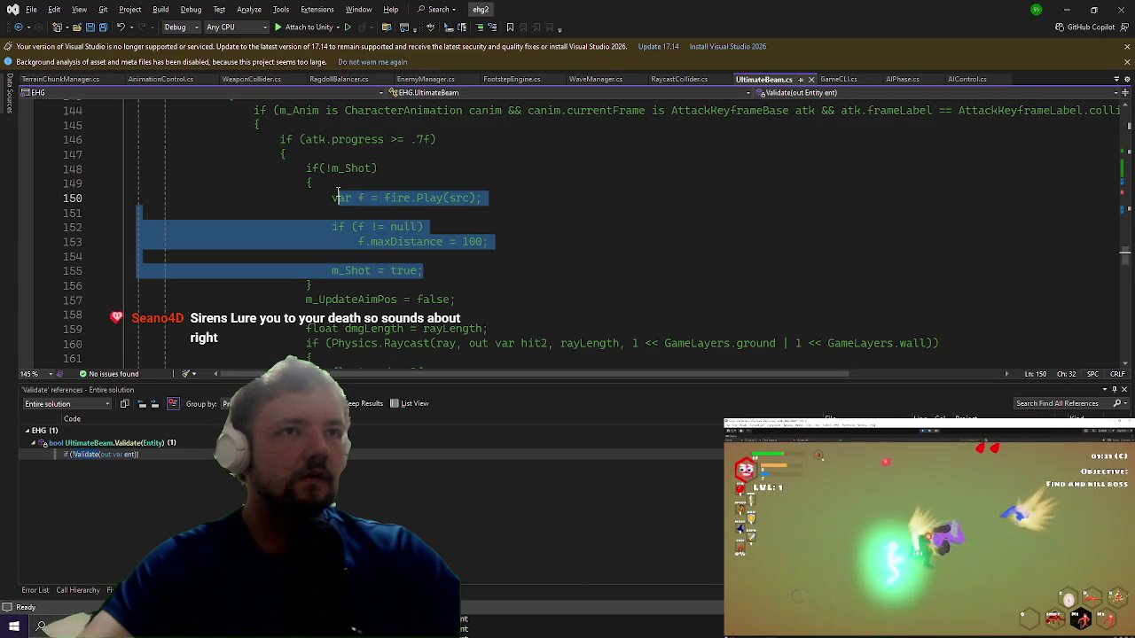
scroll(337, 213, "up", 20)
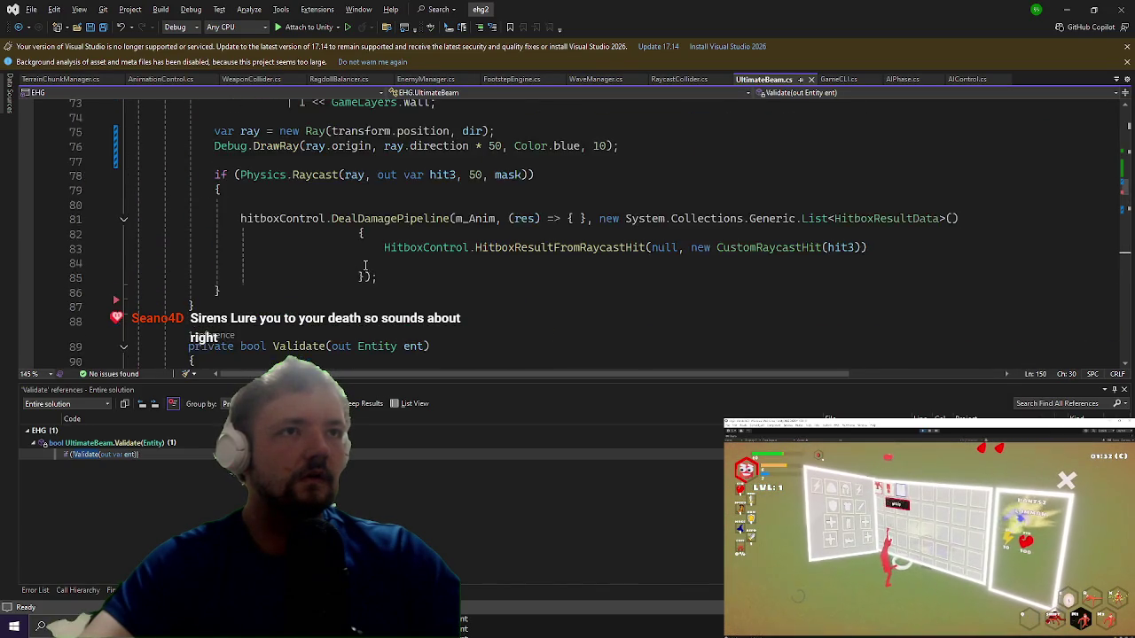
scroll(368, 291, "up", 2)
left_click(321, 223)
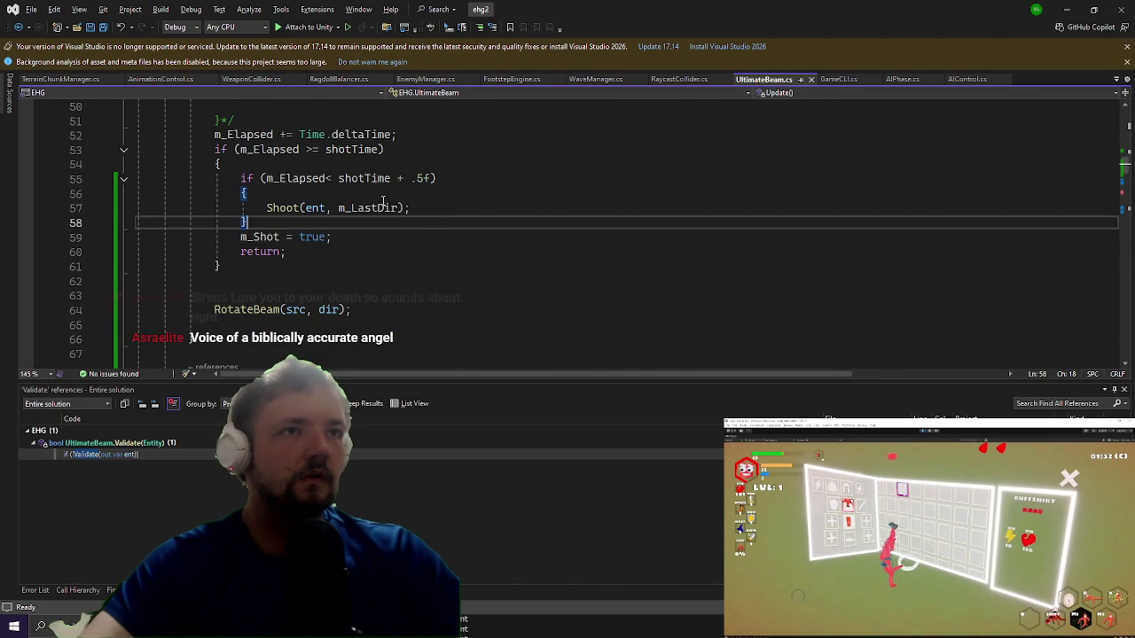
left_click(419, 207)
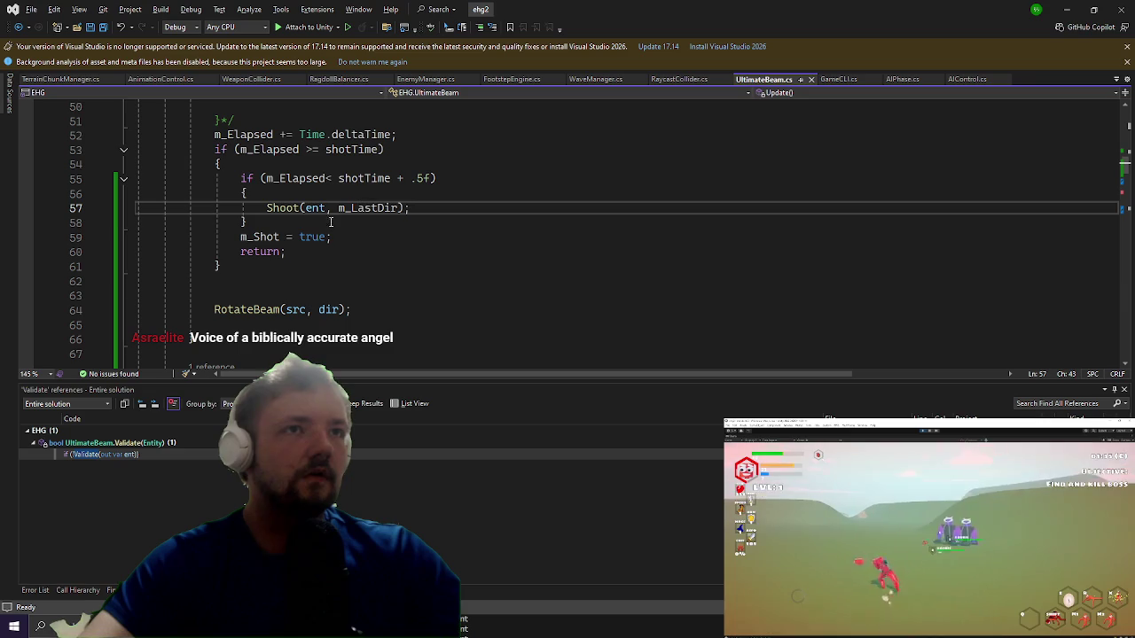
key("Down")
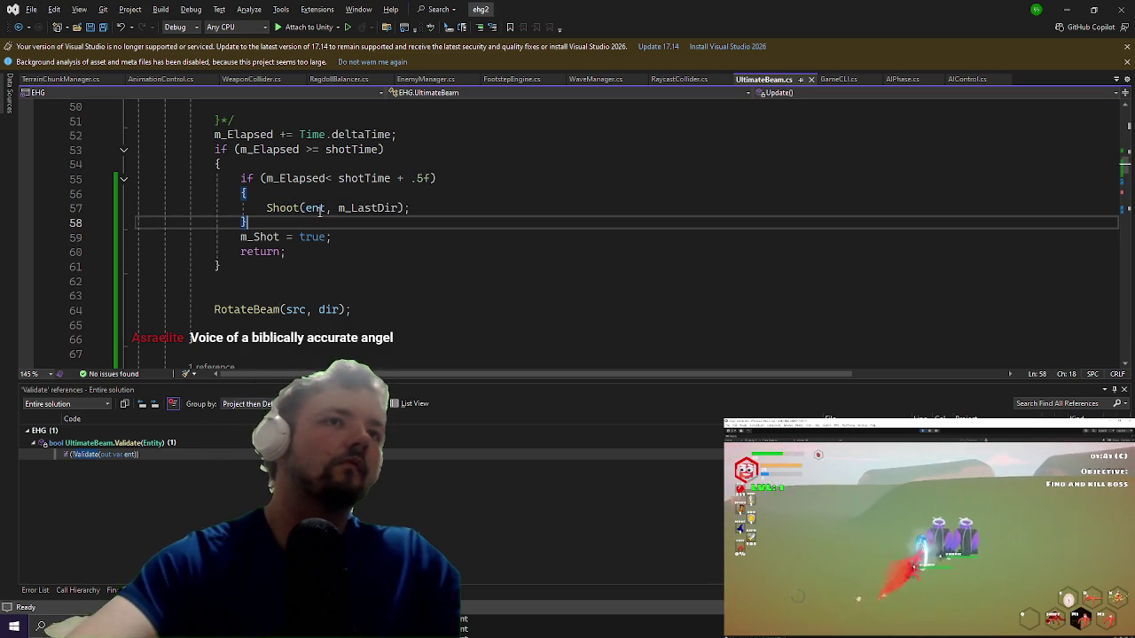
Step: Accept the Copilot fire.Play suggestion and wrap it in an if (!m_Shot) block
key("Return")
key("Tab")
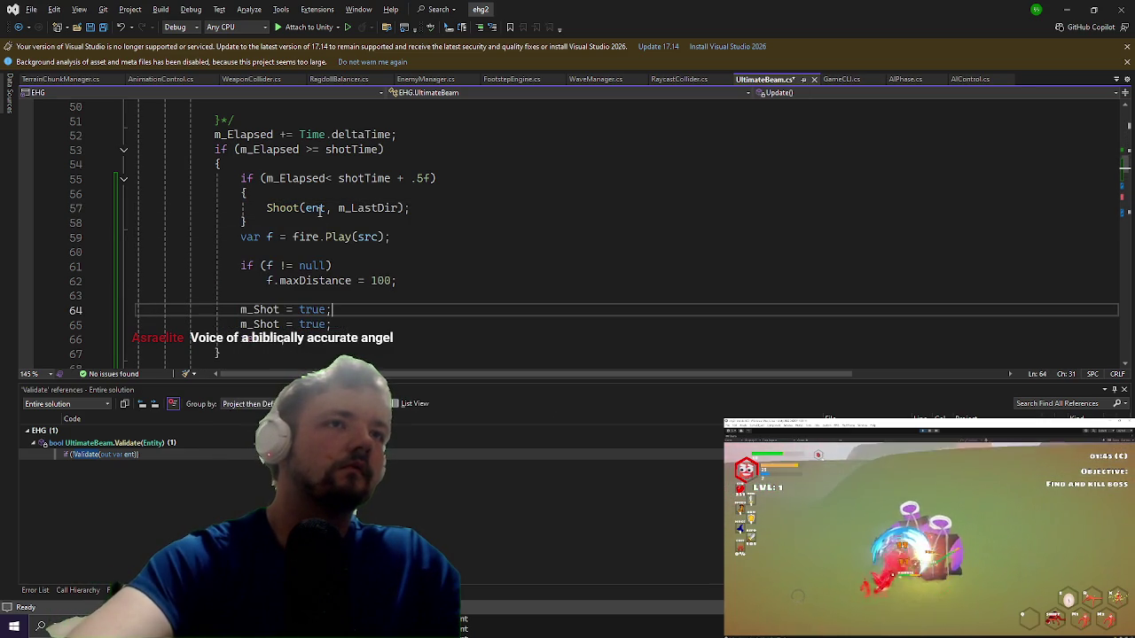
key("ctrl+x")
key("Up")
key("Up")
key("Up")
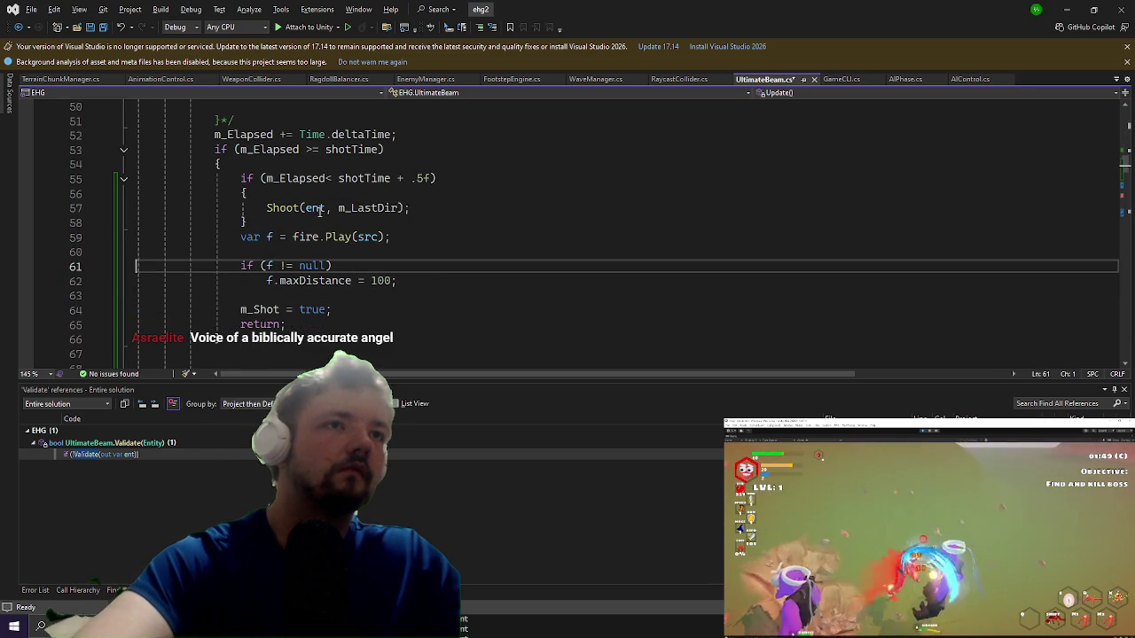
key("Home")
key("Return")
key("Up")
type("if (!m")
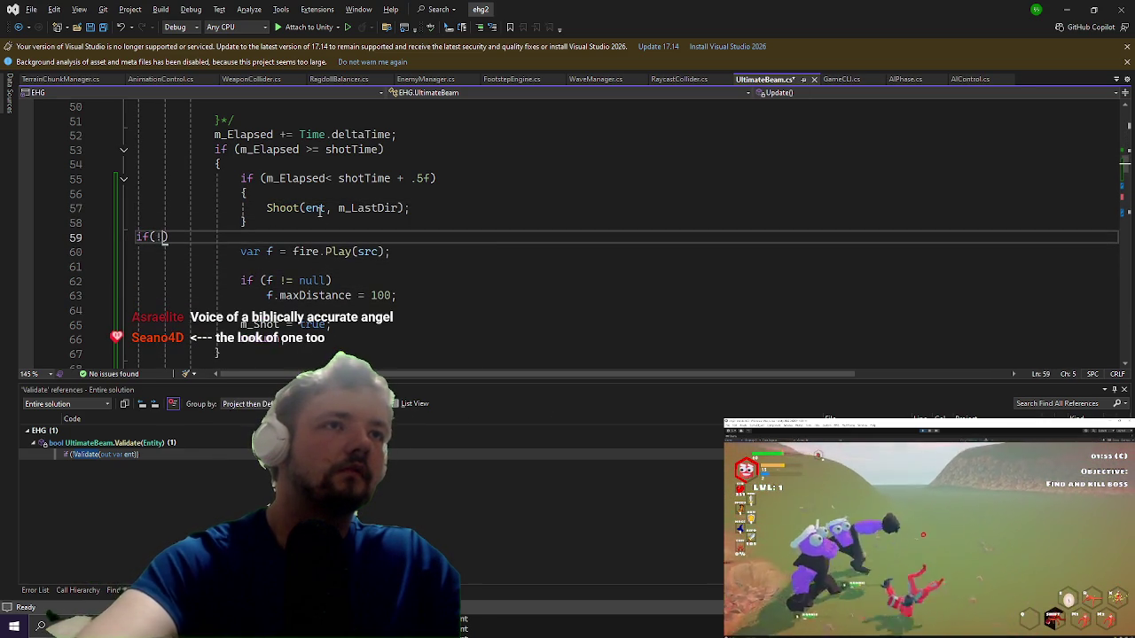
type("_Shot) { }")
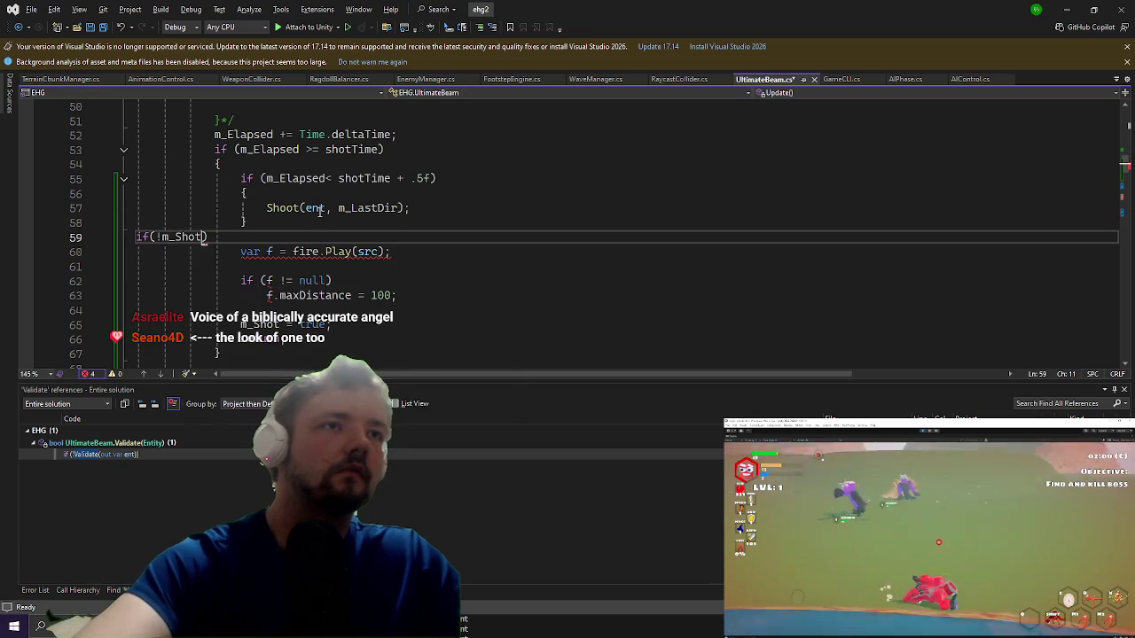
key("Left")
key("Return")
key("alt+Down")
key("alt+Down")
key("alt+Down")
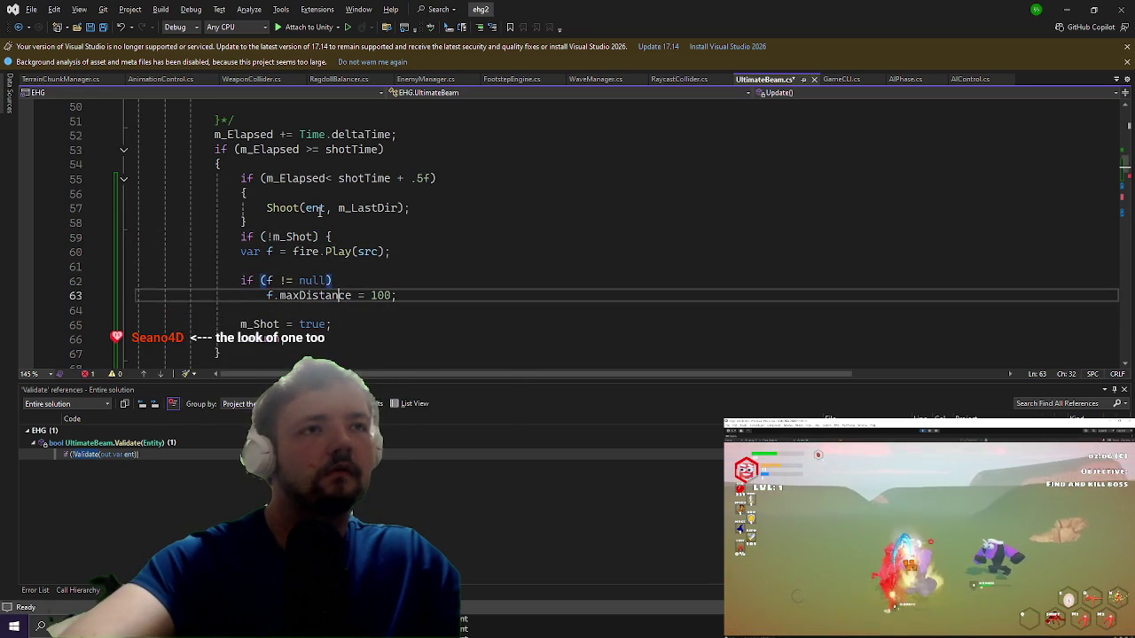
Step: Move the if (!m_Shot) block into the Shoot method and save UltimateBeam.cs
key("shift+Up")
key("shift+Up")
key("shift+Up")
key("shift+Up")
key("shift+Up")
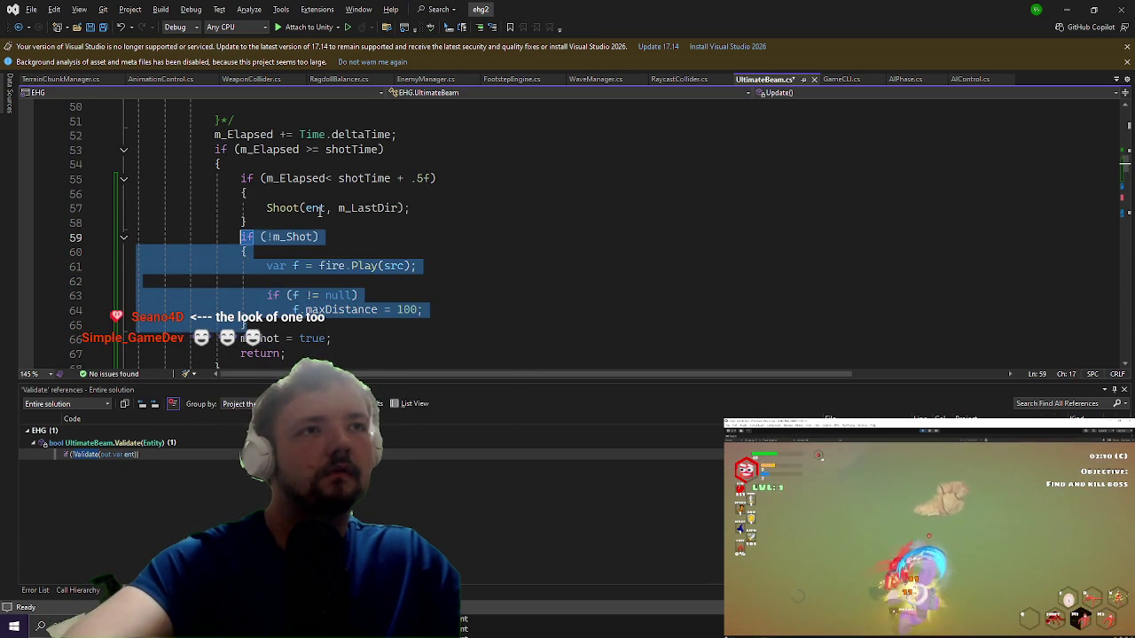
key("Delete")
key("Up")
key("Up")
key("F12")
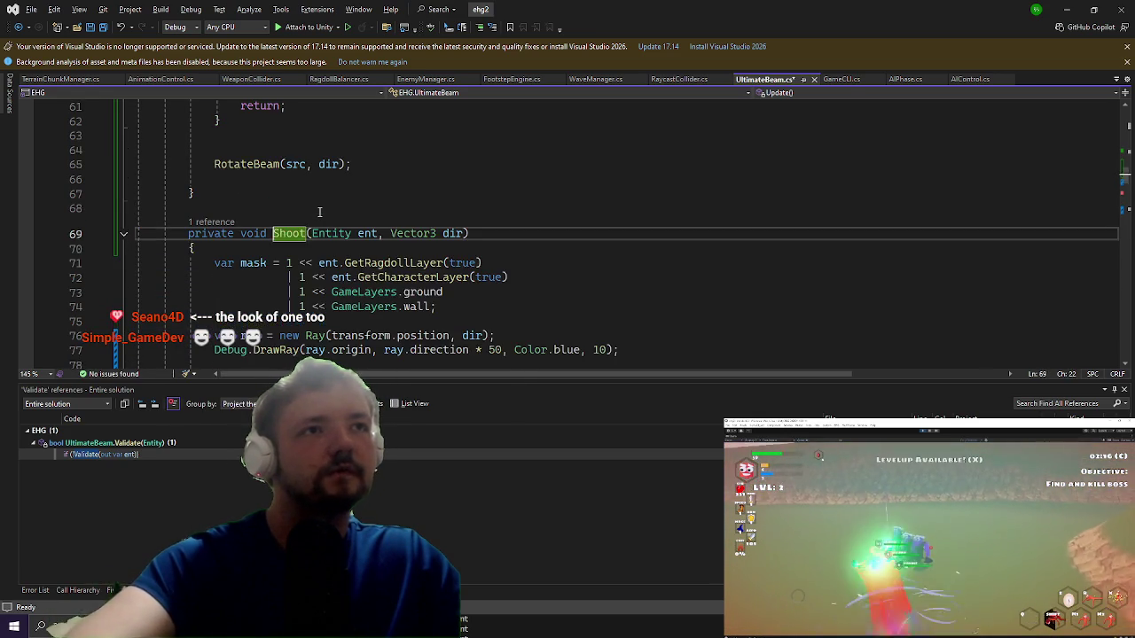
key("Down")
key("Down")
key("Down")
key("Return")
key("ctrl+s")
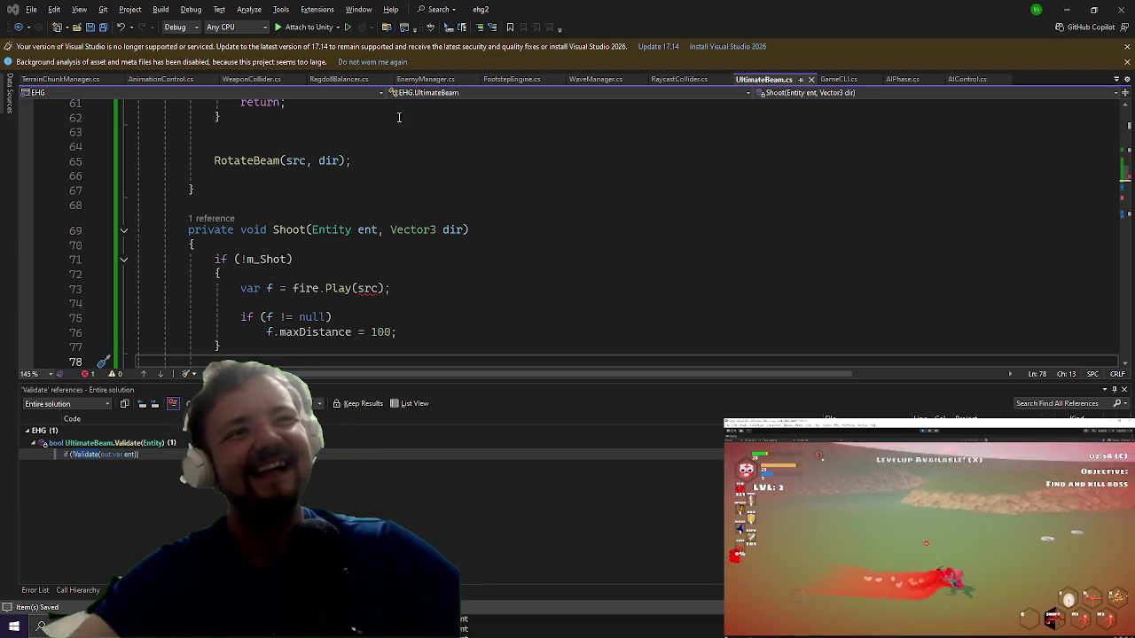
Step: Add a ', Vector3 src' parameter to the Shoot method's signature
left_click(496, 230)
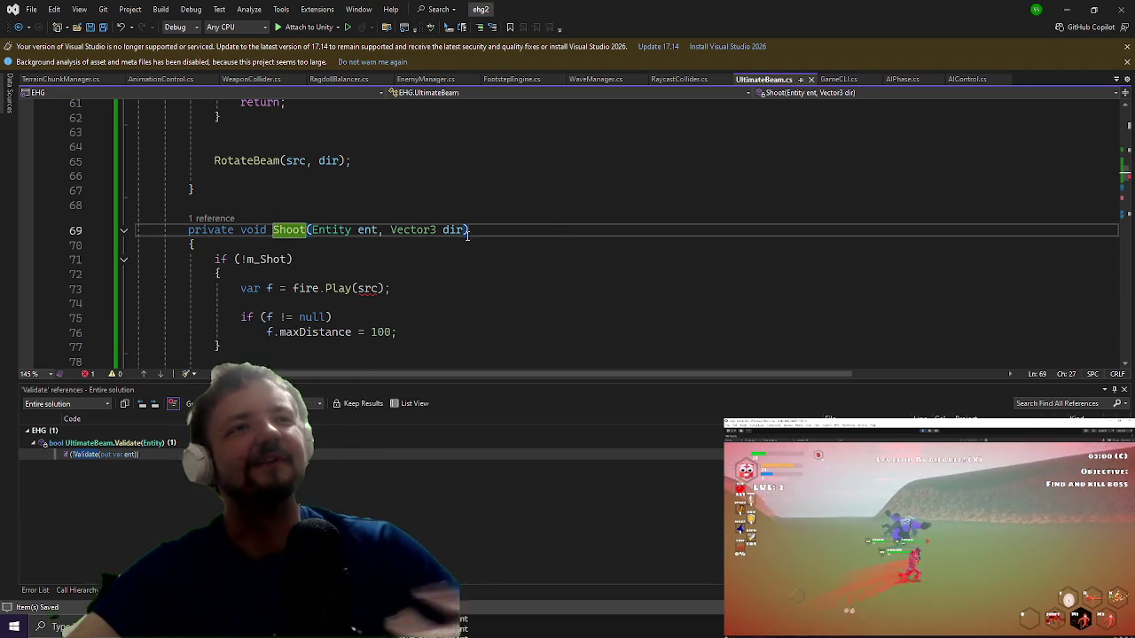
type(", ve ")
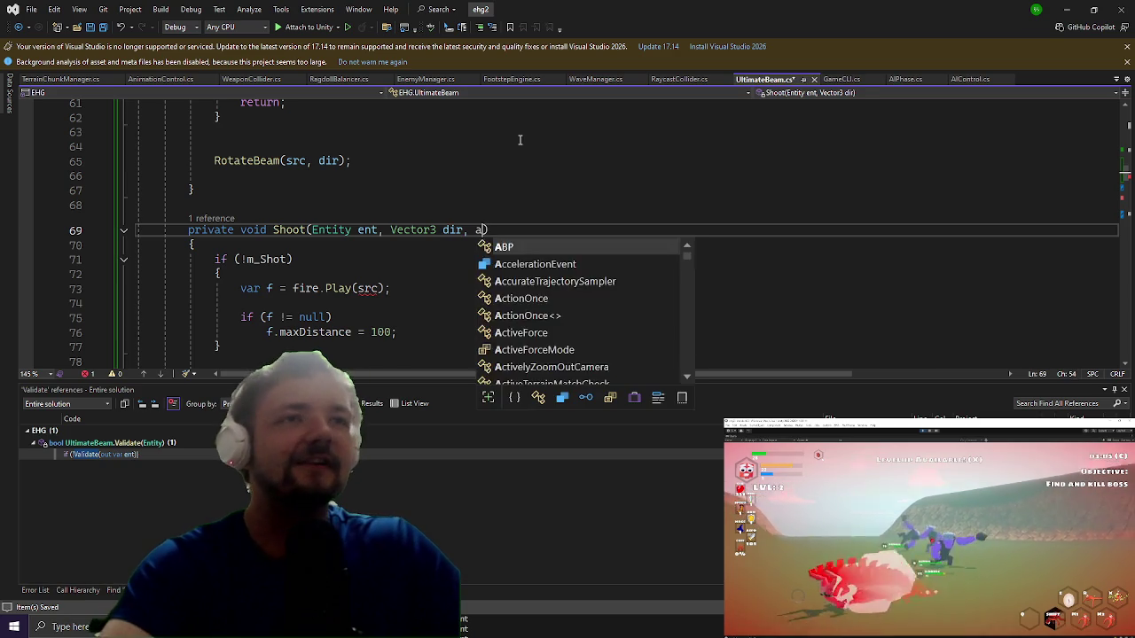
type("src")
key("Escape")
key("Down")
key("Down")
key("Down")
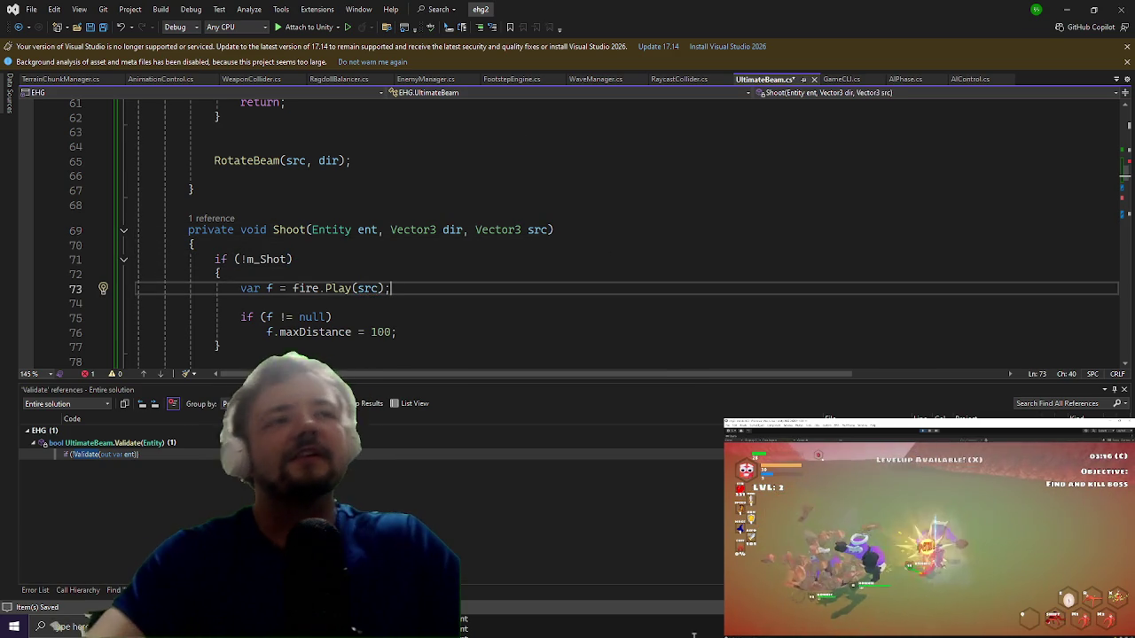
Step: Review Shoot's max distance line and bring up the context menu on the Shoot name
scroll(347, 185, "down", 2)
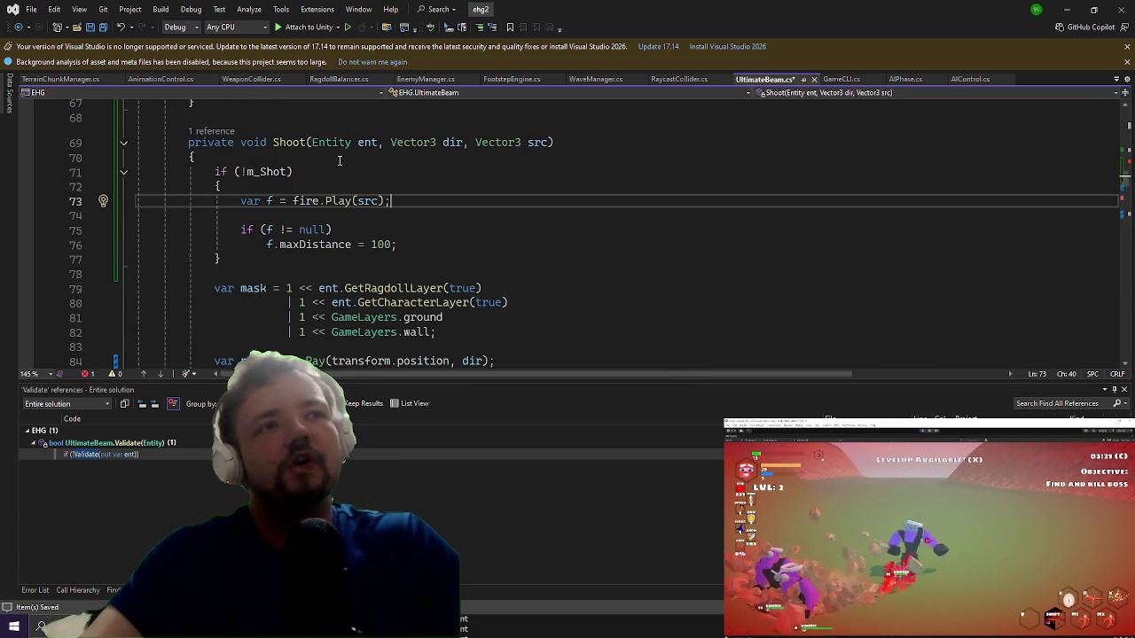
left_click(302, 143)
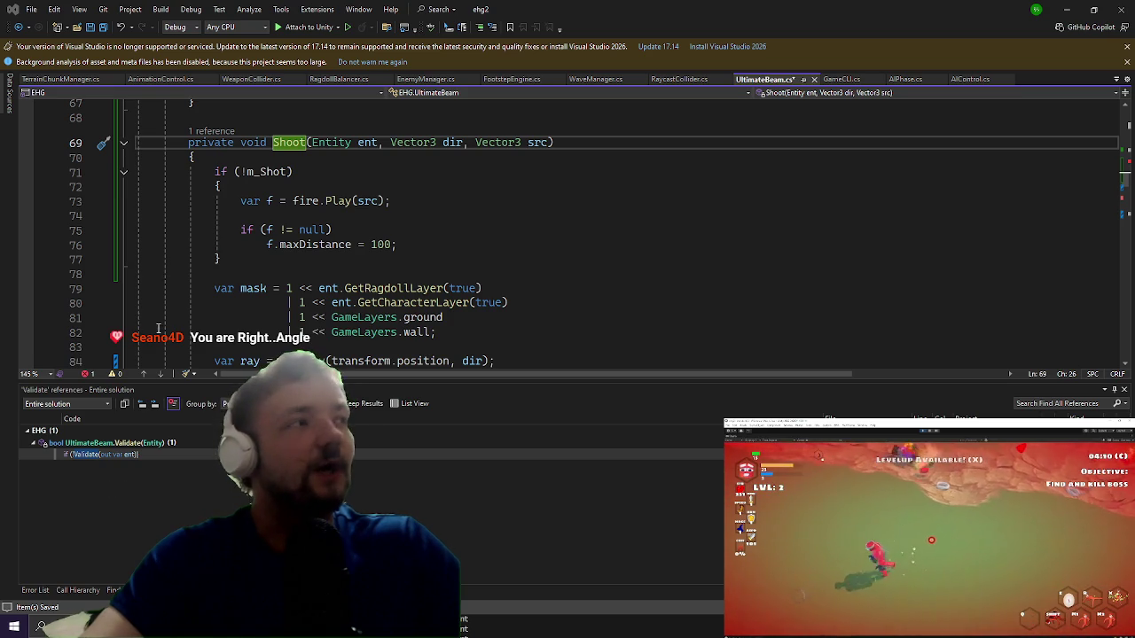
left_click(448, 242)
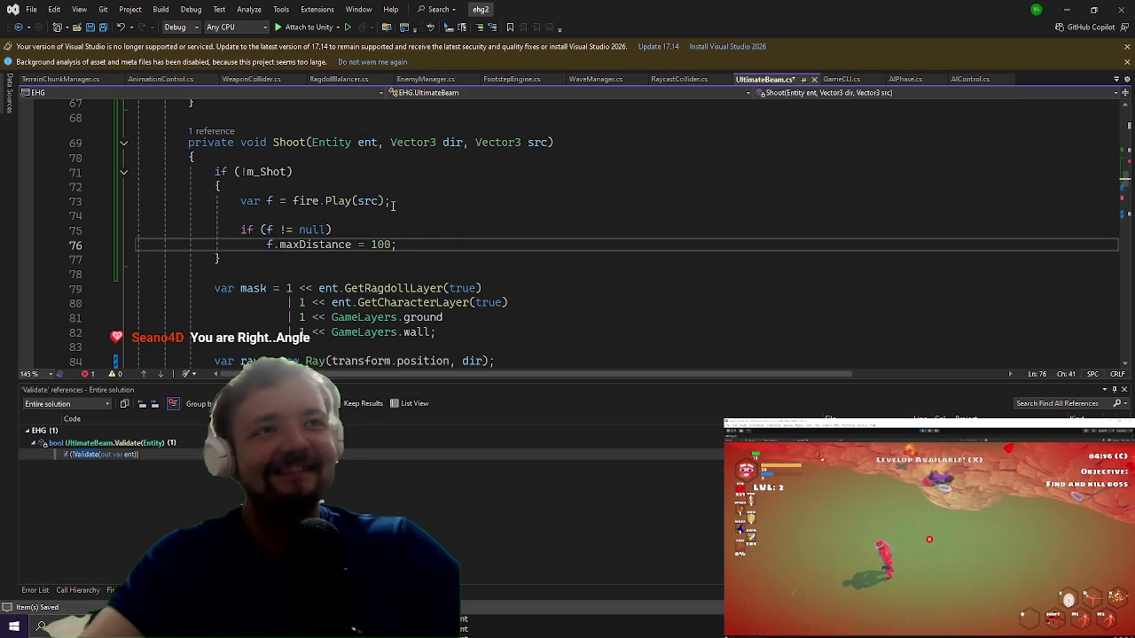
left_click(280, 143)
right_click(280, 142)
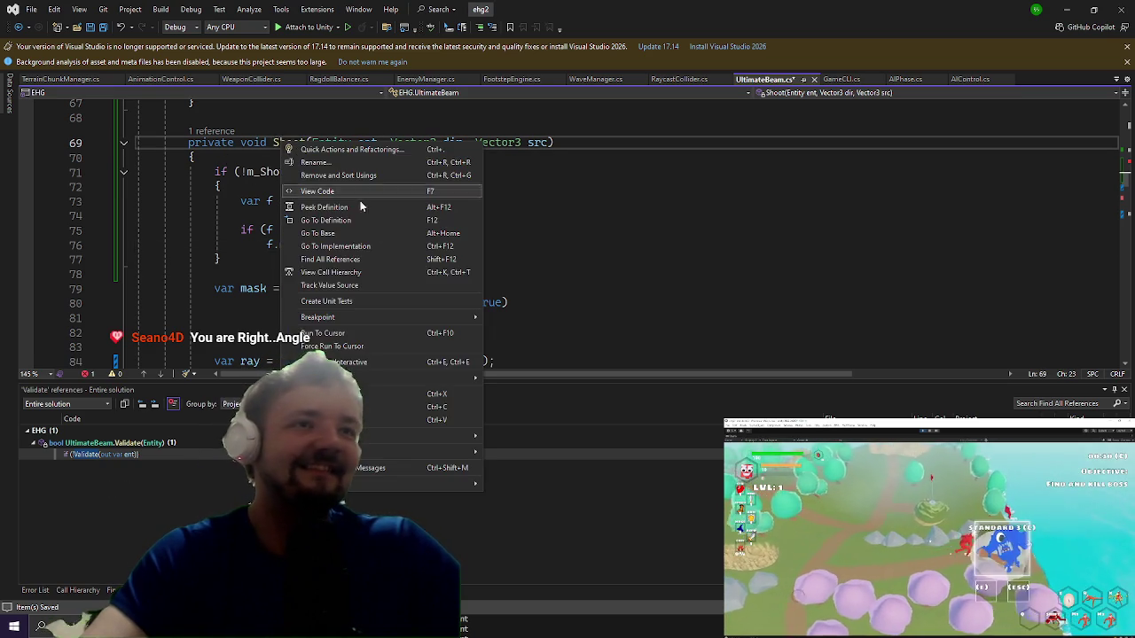
Step: Find Shoot's call in Update, pass src as an extra argument, and save
left_click(337, 259)
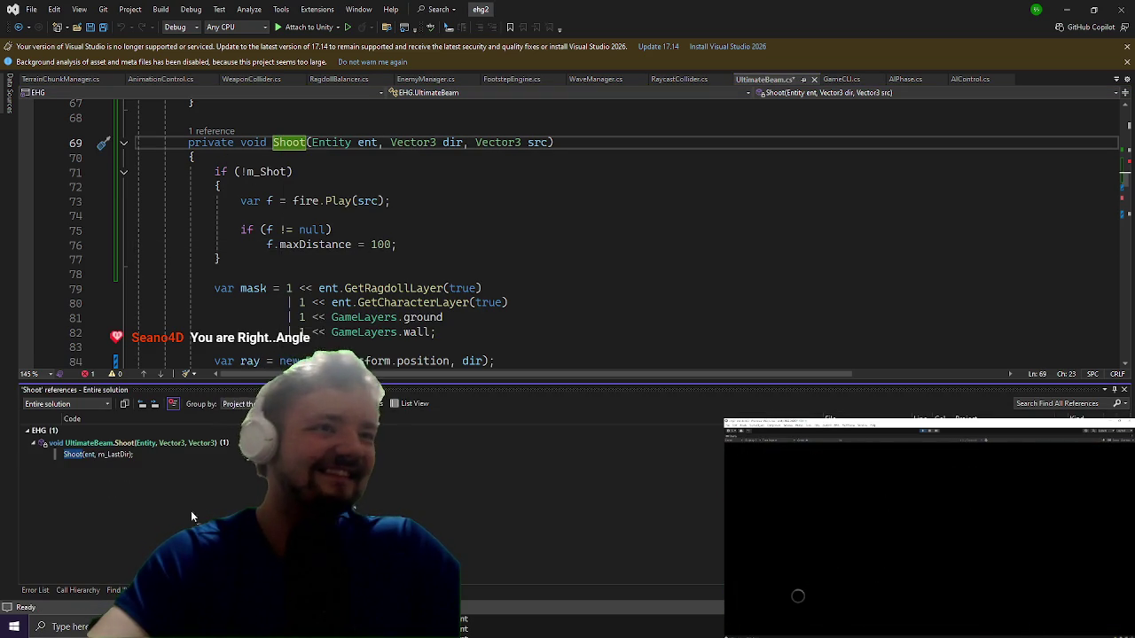
double_click(88, 454)
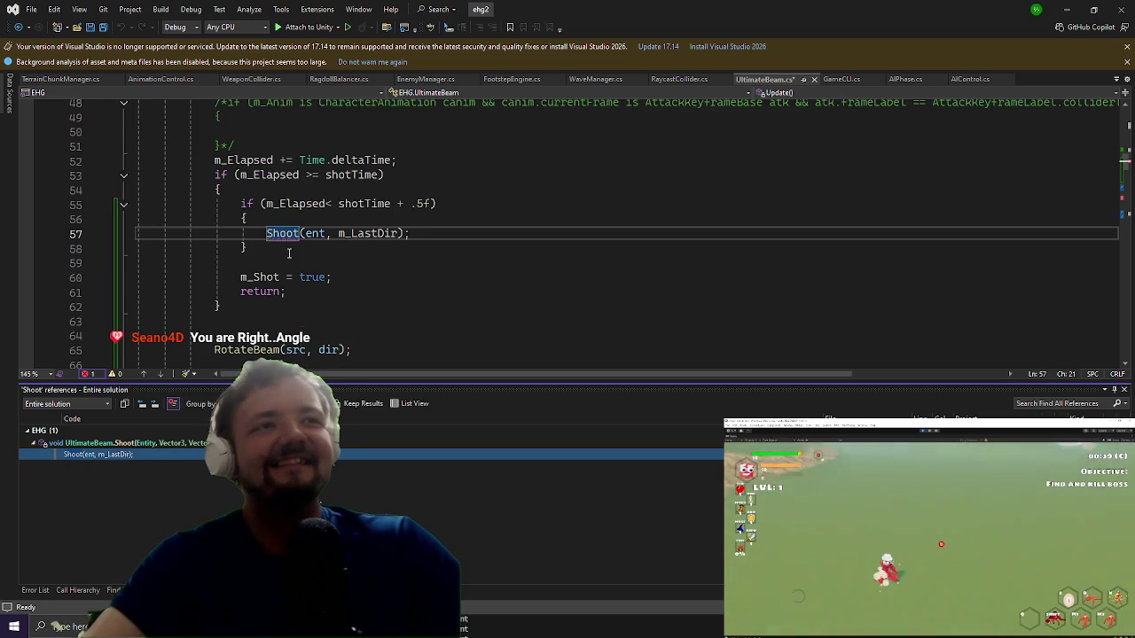
left_click(400, 233)
type(", sr")
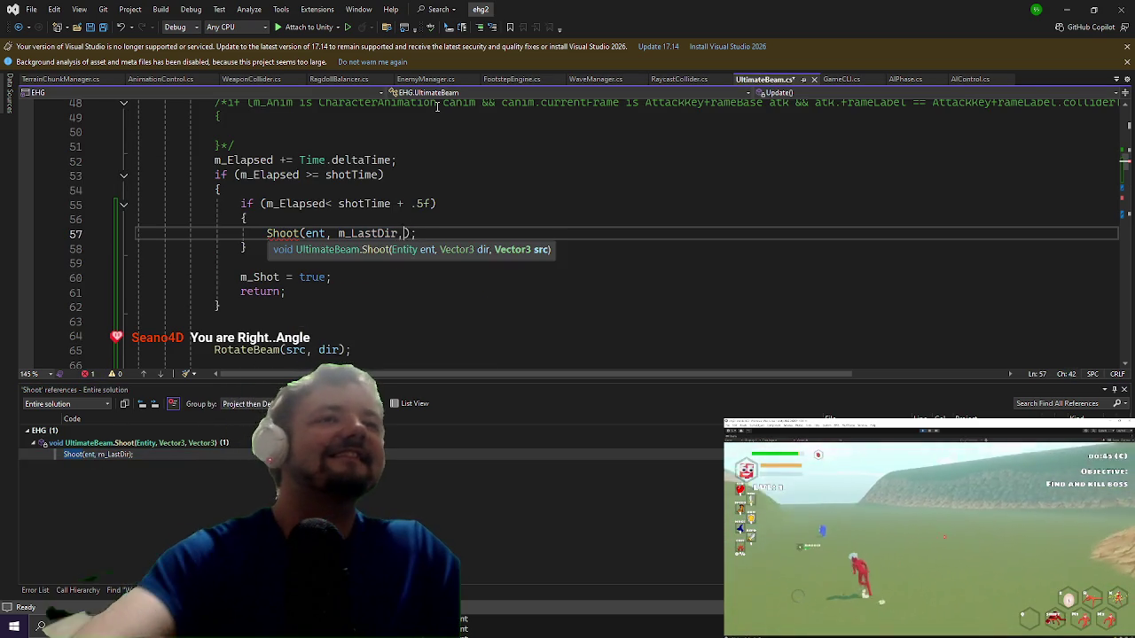
type("c)")
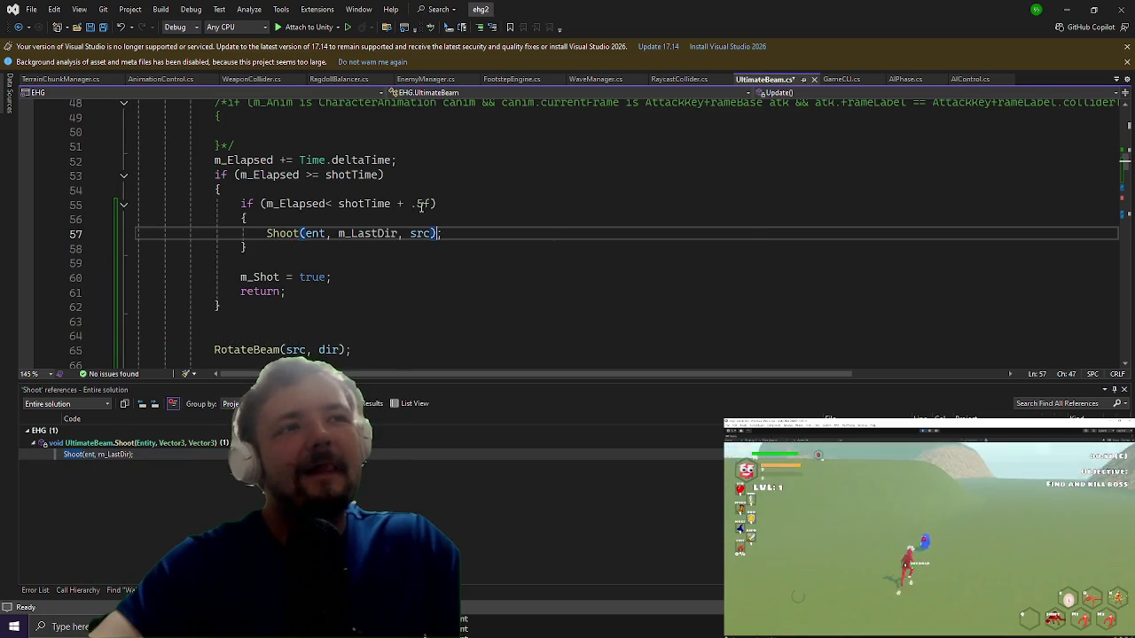
scroll(421, 212, "down", 1)
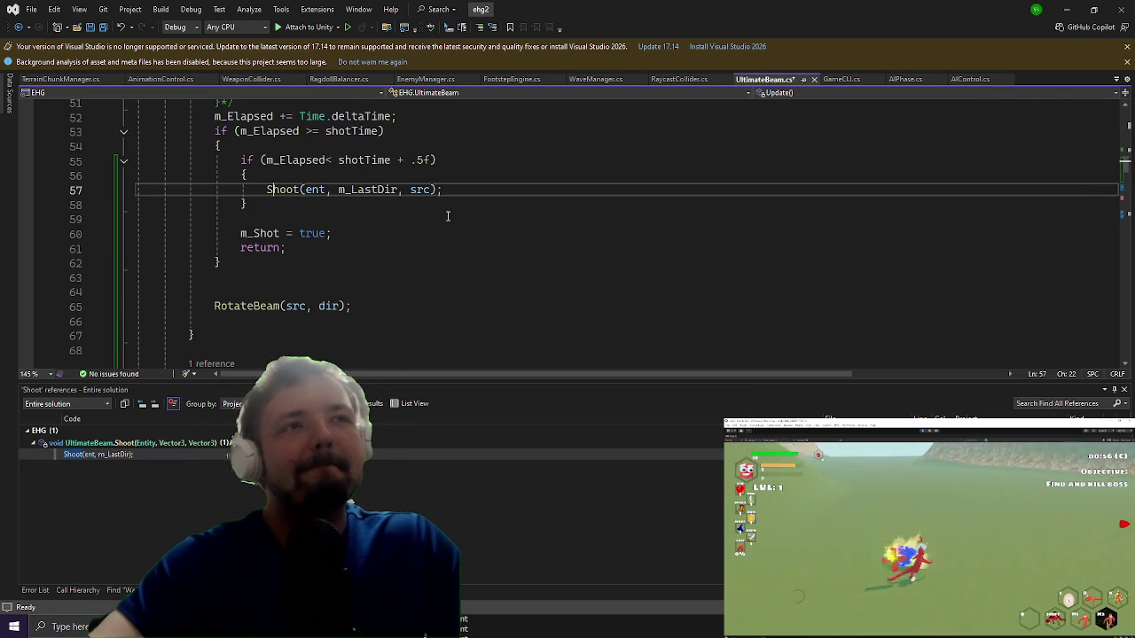
scroll(524, 254, "up", 2)
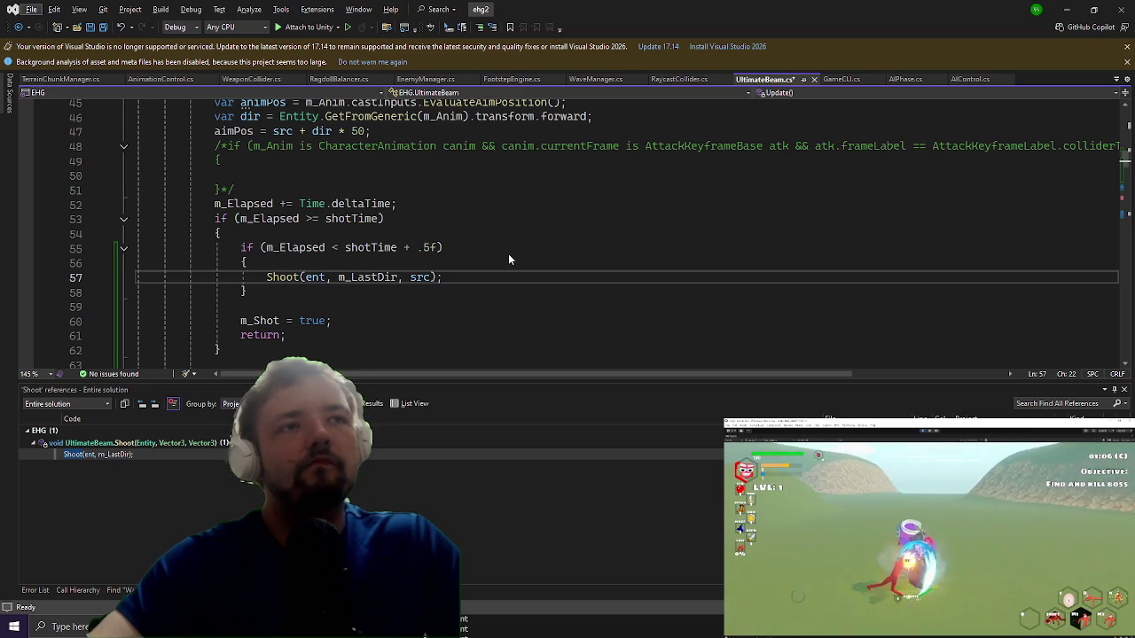
left_click(429, 227)
key("ctrl+s")
Step: Delete the Debug.DrawRay line from the Shoot method and save UltimateBeam.cs
scroll(429, 223, "down", 2)
left_click(301, 191)
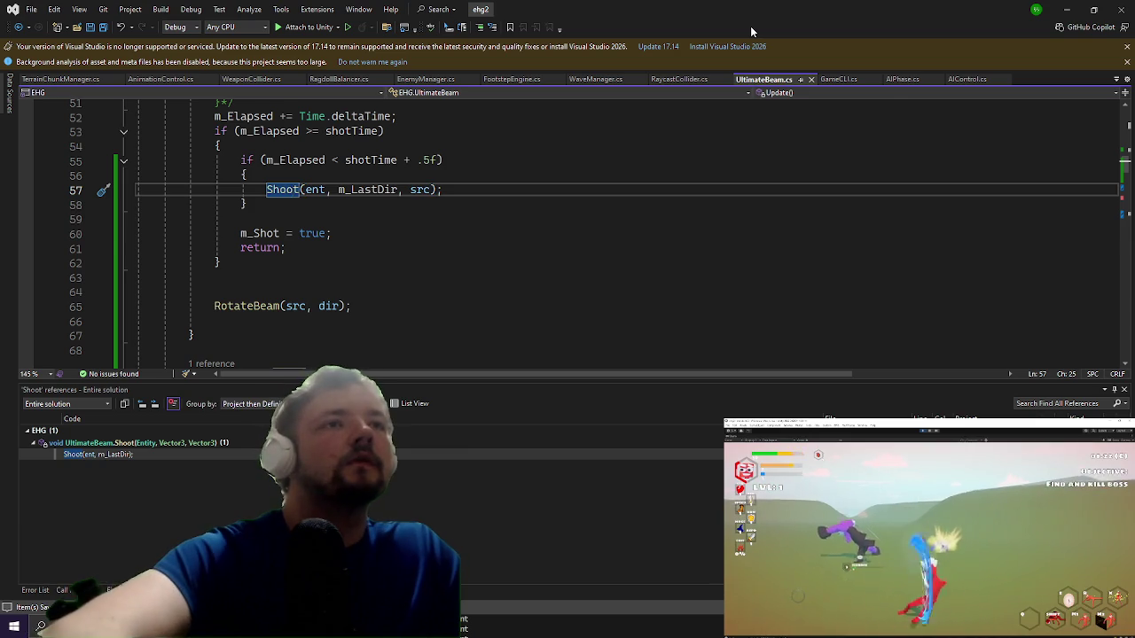
key("F12")
scroll(289, 169, "down", 3)
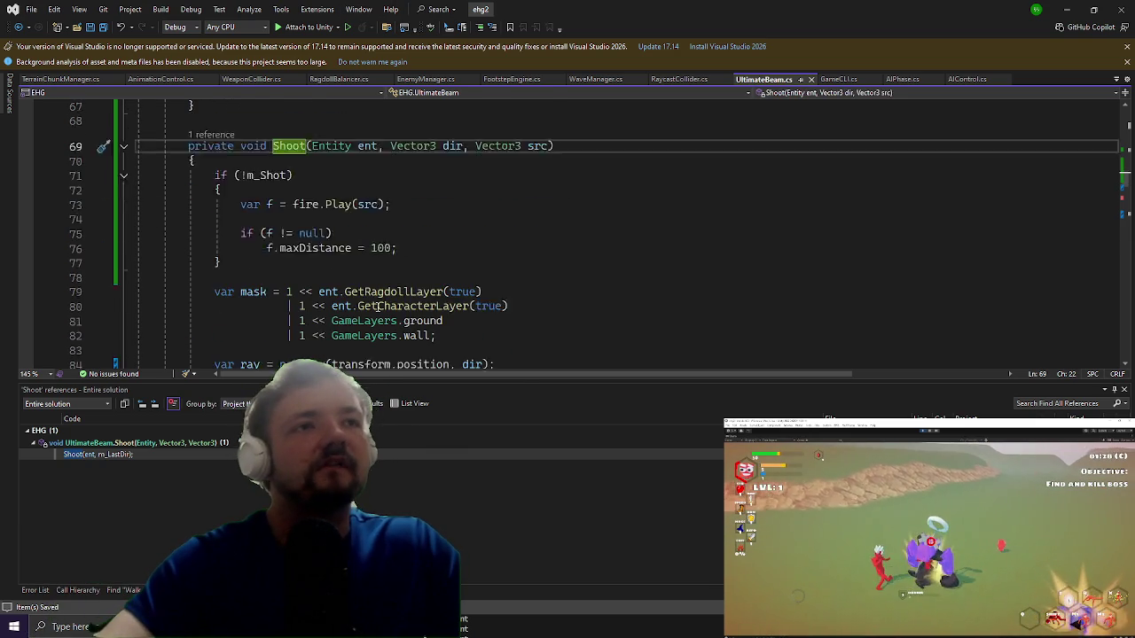
scroll(566, 284, "down", 2)
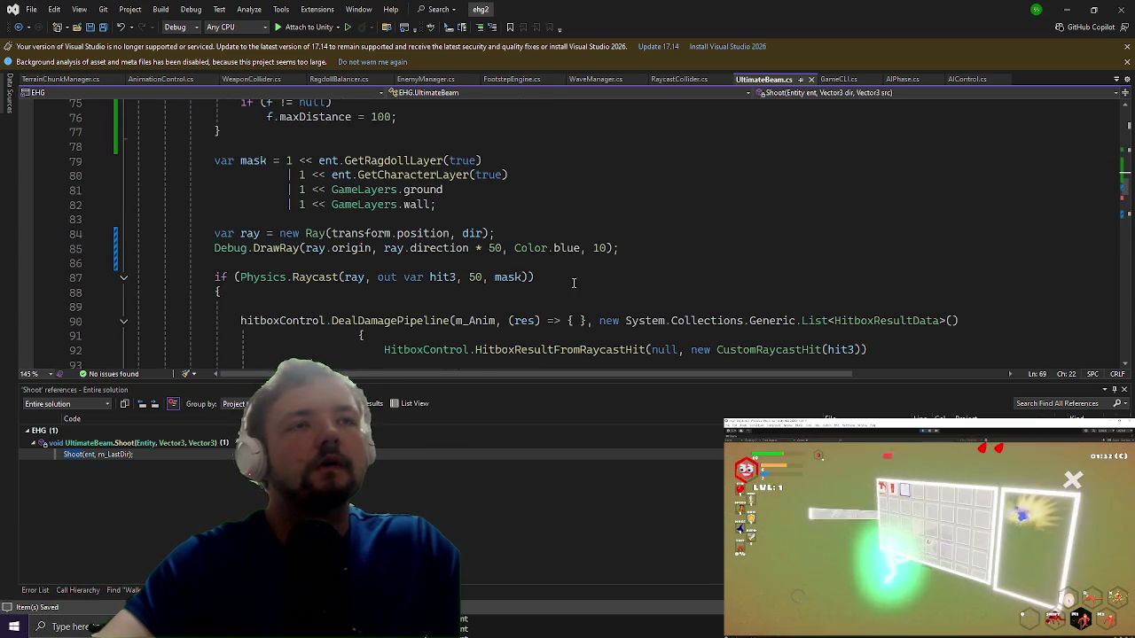
mouse_move(645, 256)
left_mouse_down()
mouse_move(537, 280)
mouse_move(182, 262)
mouse_move(195, 251)
left_mouse_up()
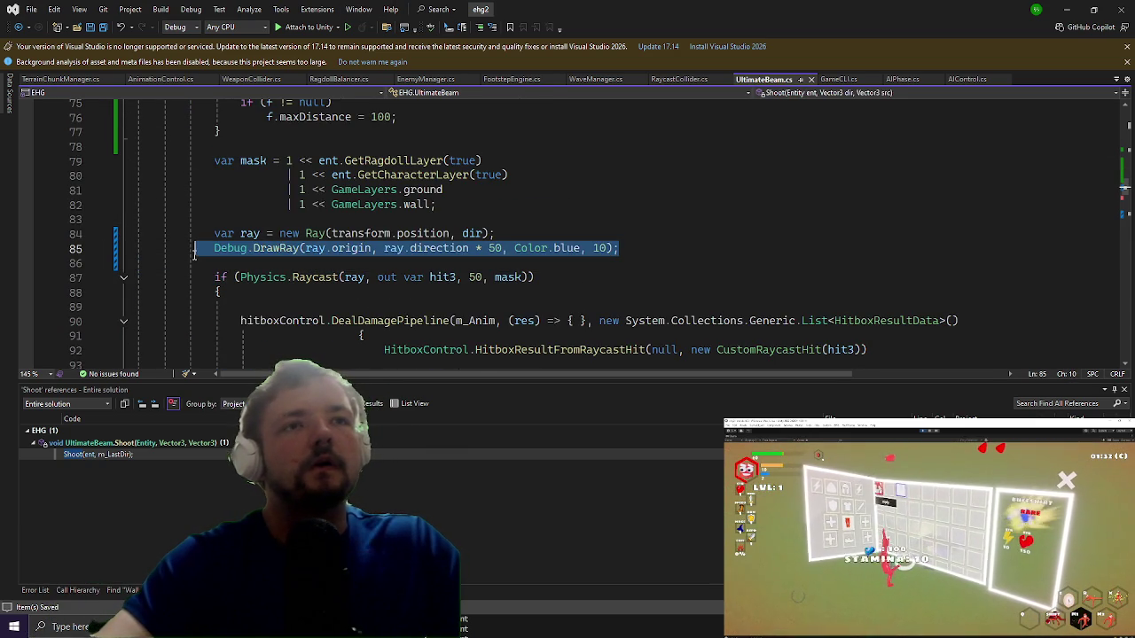
key("Delete")
key("ctrl+s")
scroll(286, 201, "down", 2)
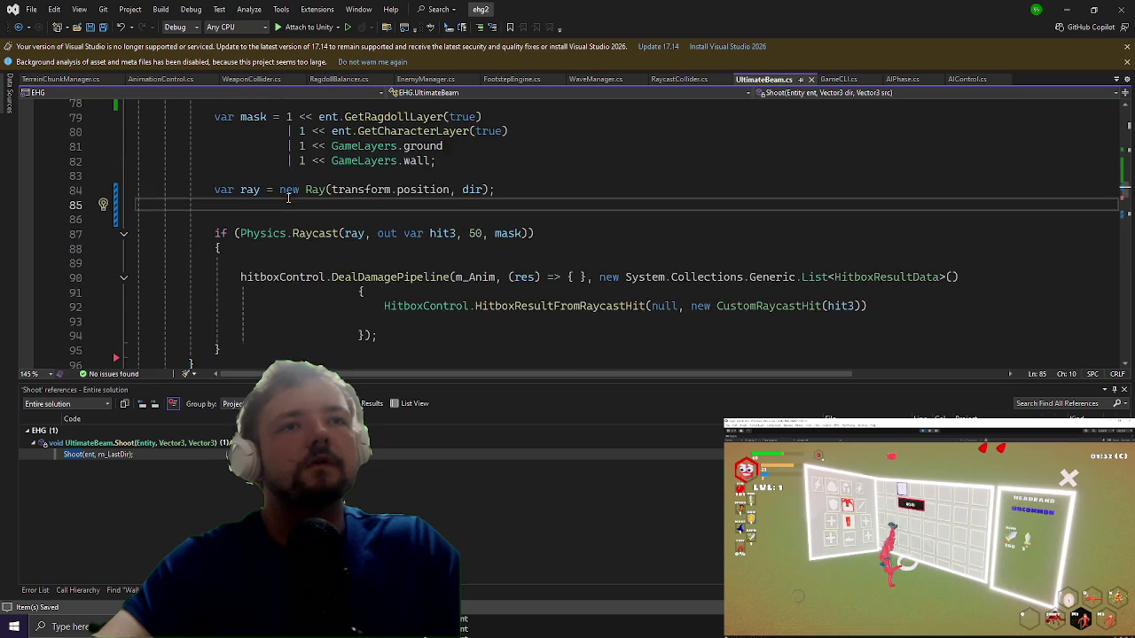
left_click(303, 215)
scroll(309, 211, "up", 1)
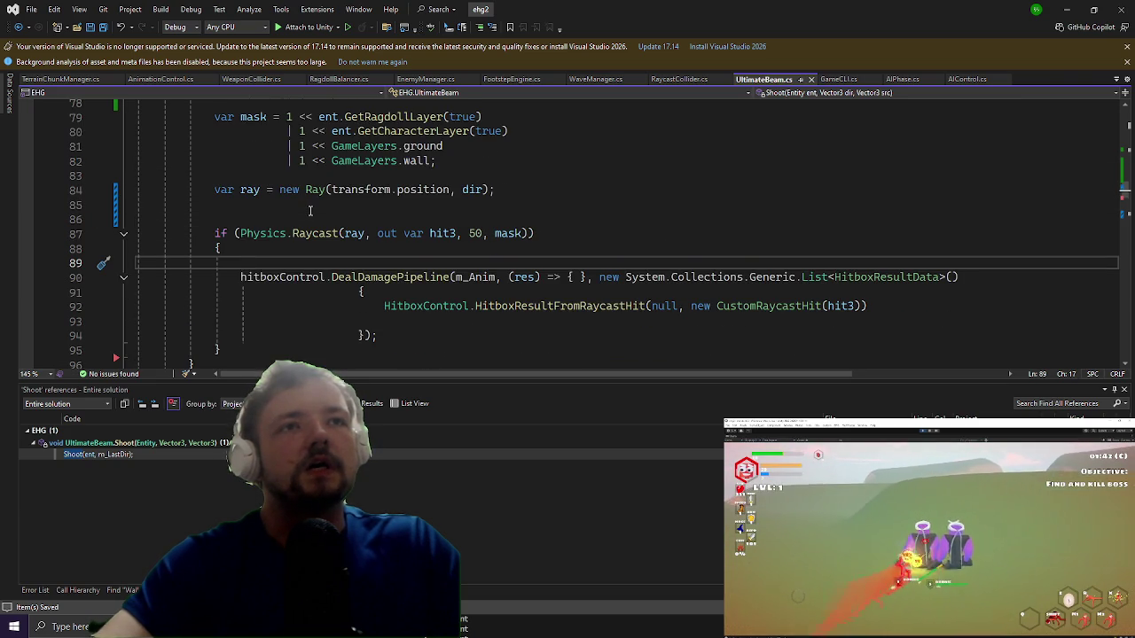
Step: Add an empty if (hit3.collider.gameObject.layer == GameLayers.ground) block above DealDamagePipeline
type("if(")
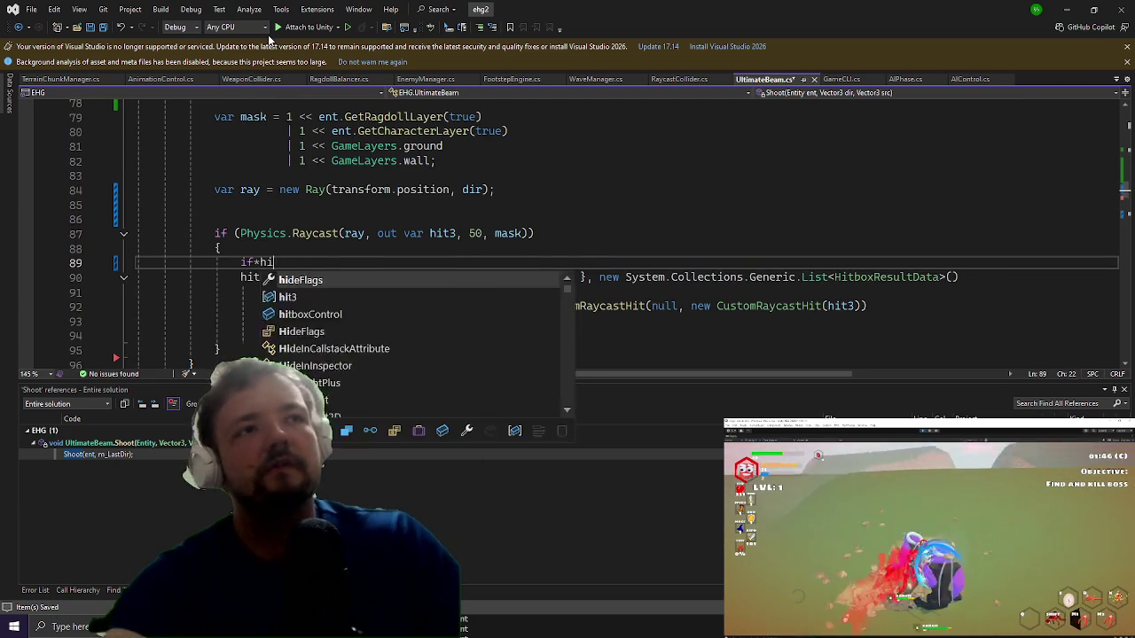
key("BackSpace")
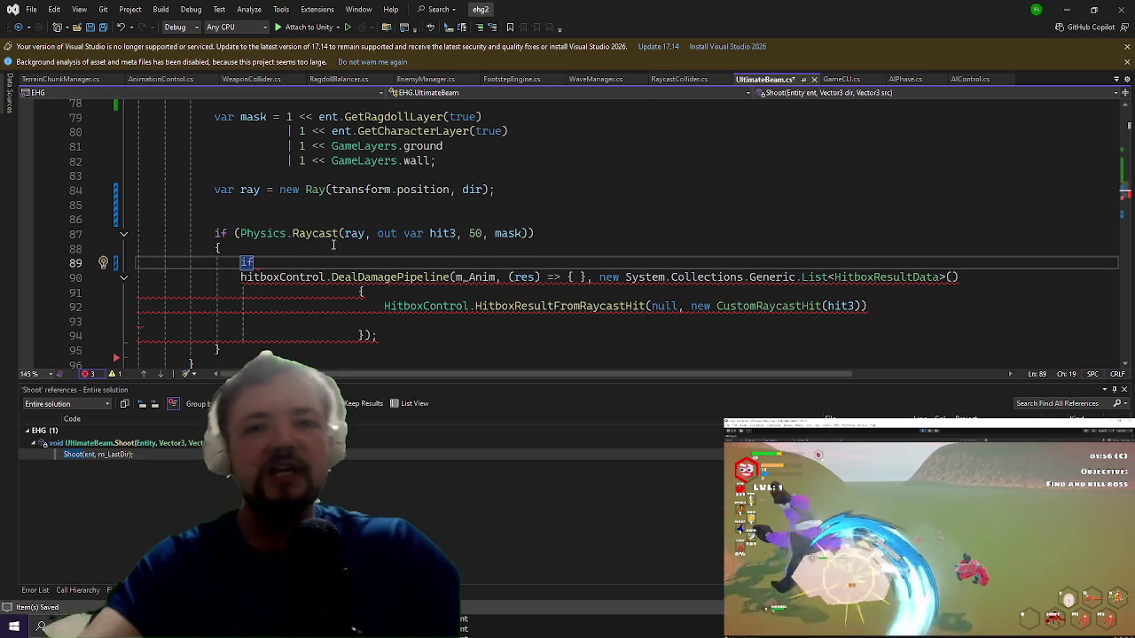
mouse_move(303, 233)
type("(hit3.colliderInstanceID")
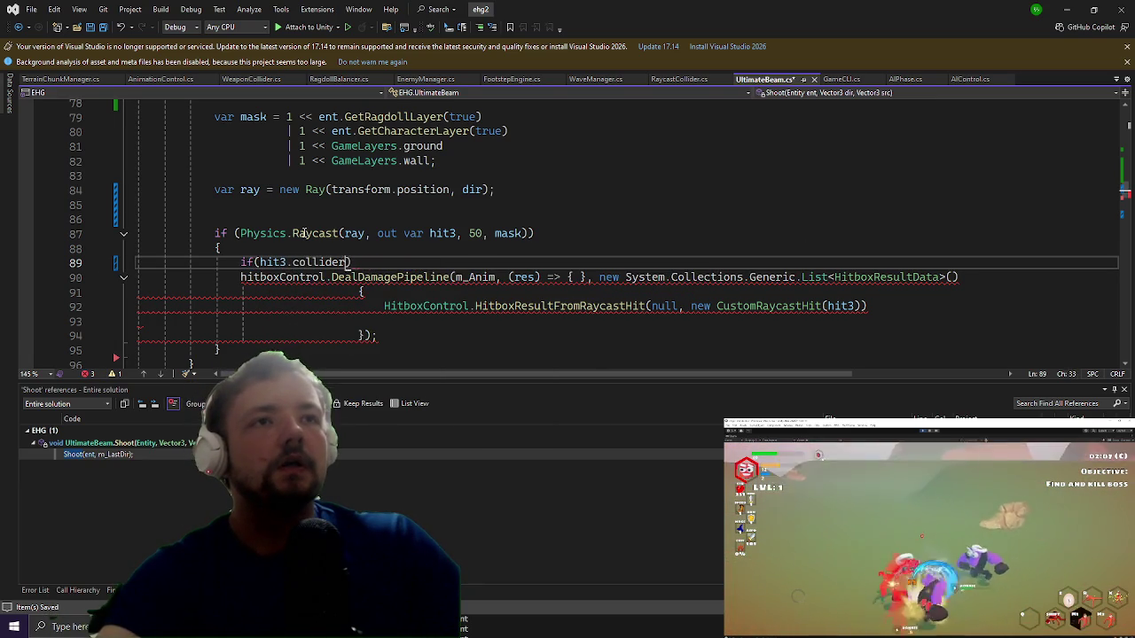
type(".col")
key("Down")
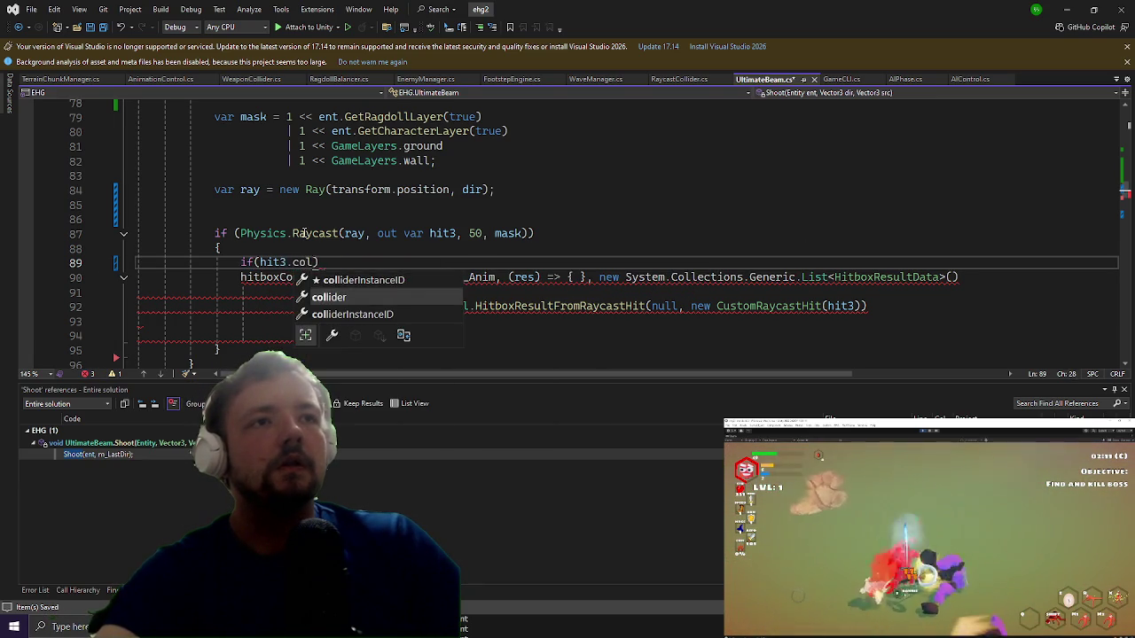
type(".gameObject.layer == GameLayers.")
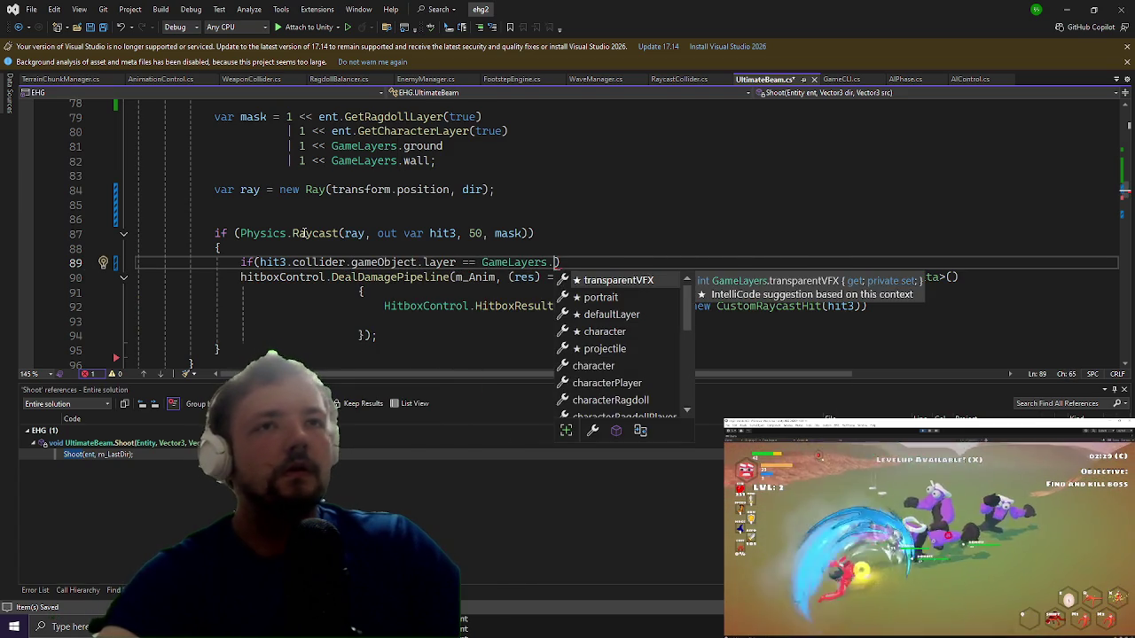
type("ground")
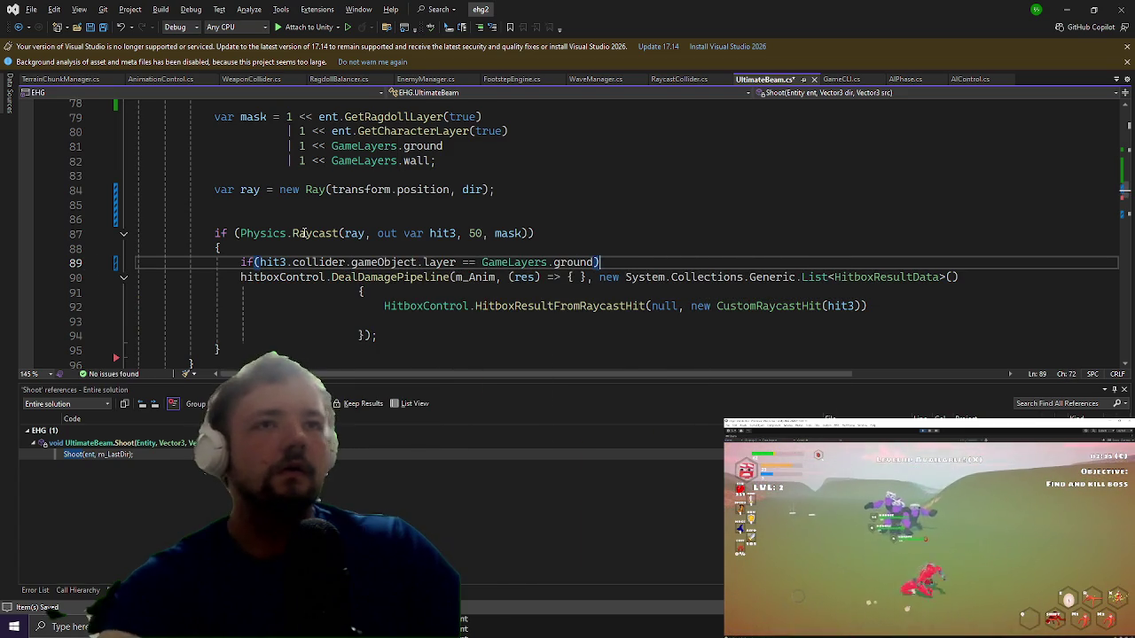
key("Return")
type("{")
key("Return")
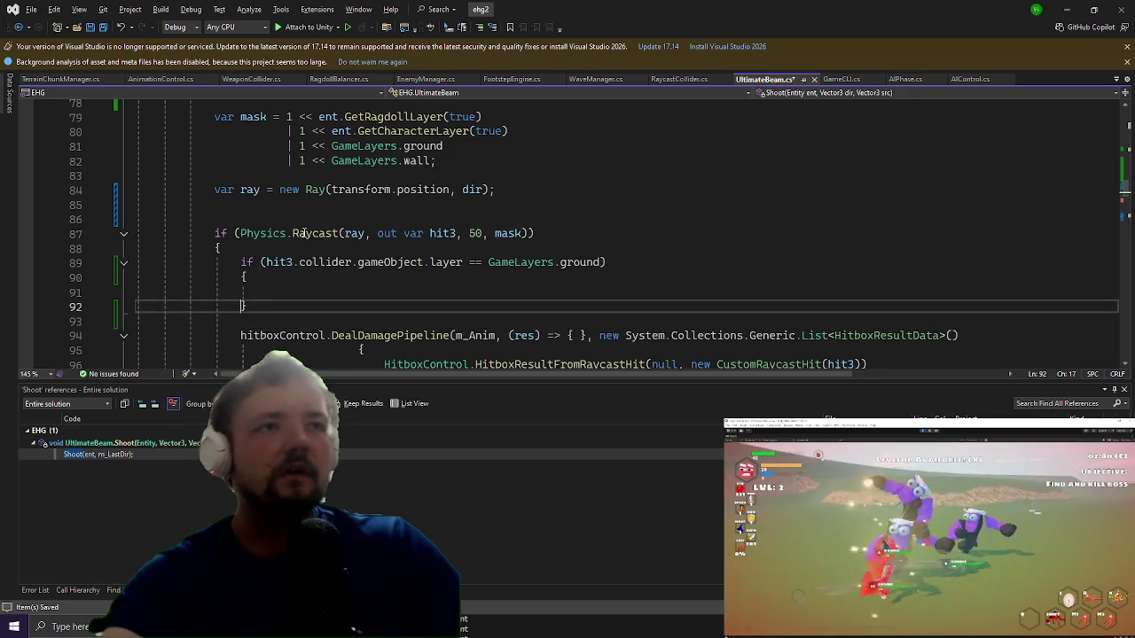
left_click(597, 293)
scroll(597, 276, "down", 1)
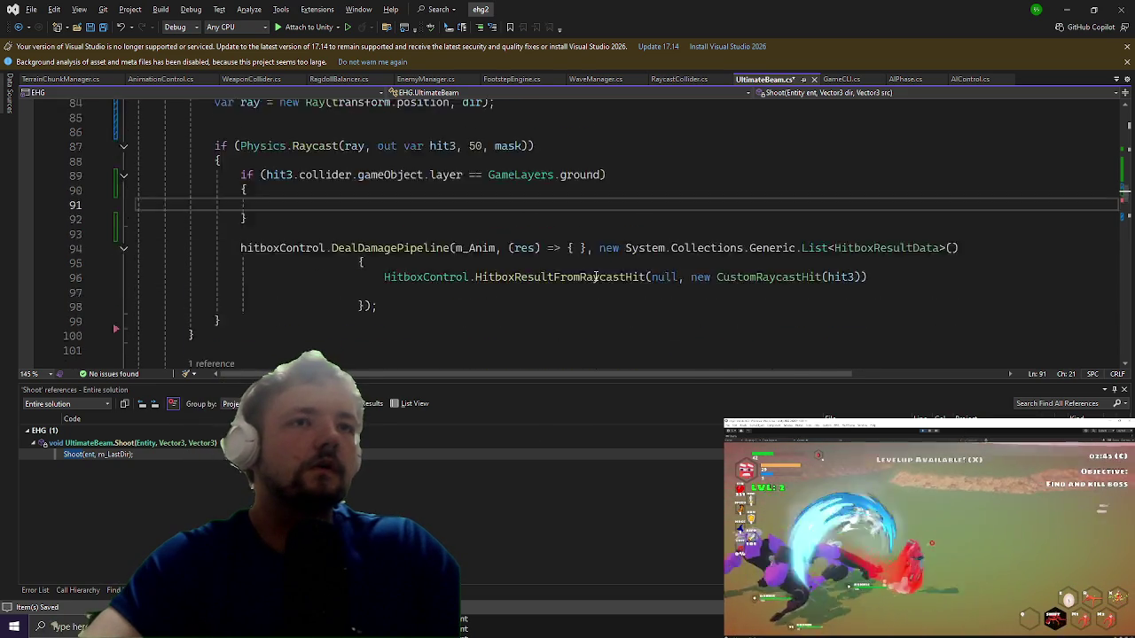
Step: Select the m_GroundLimiter.Validate / GroundDestructionCommand.Run block near line 179
scroll(597, 276, "down", 13)
scroll(596, 282, "down", 6)
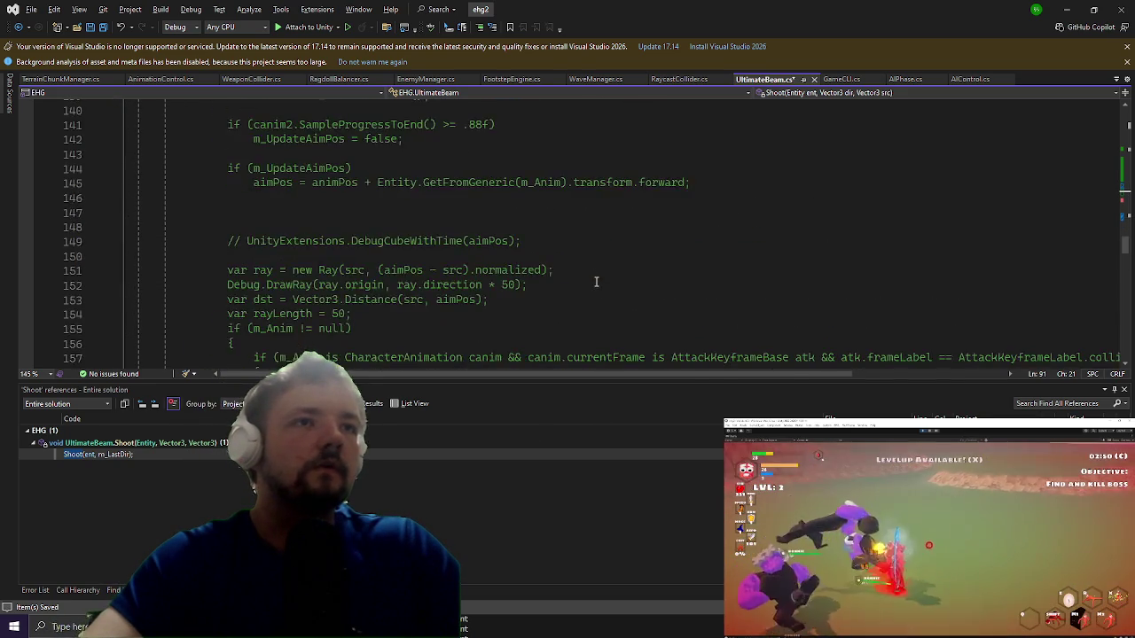
scroll(596, 282, "down", 14)
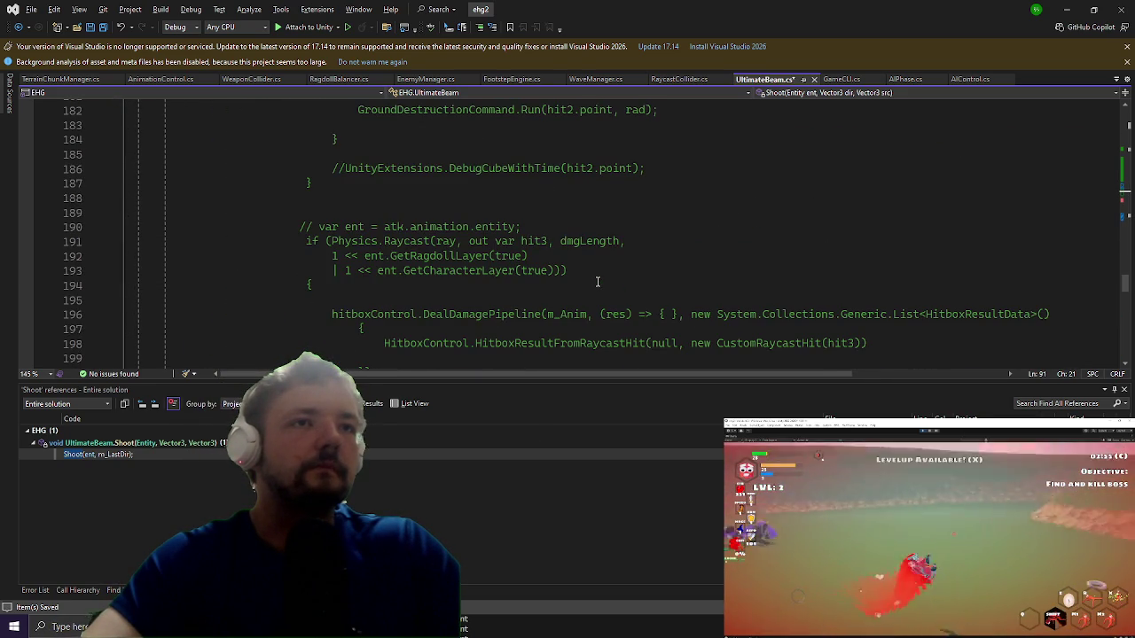
scroll(597, 279, "down", 1)
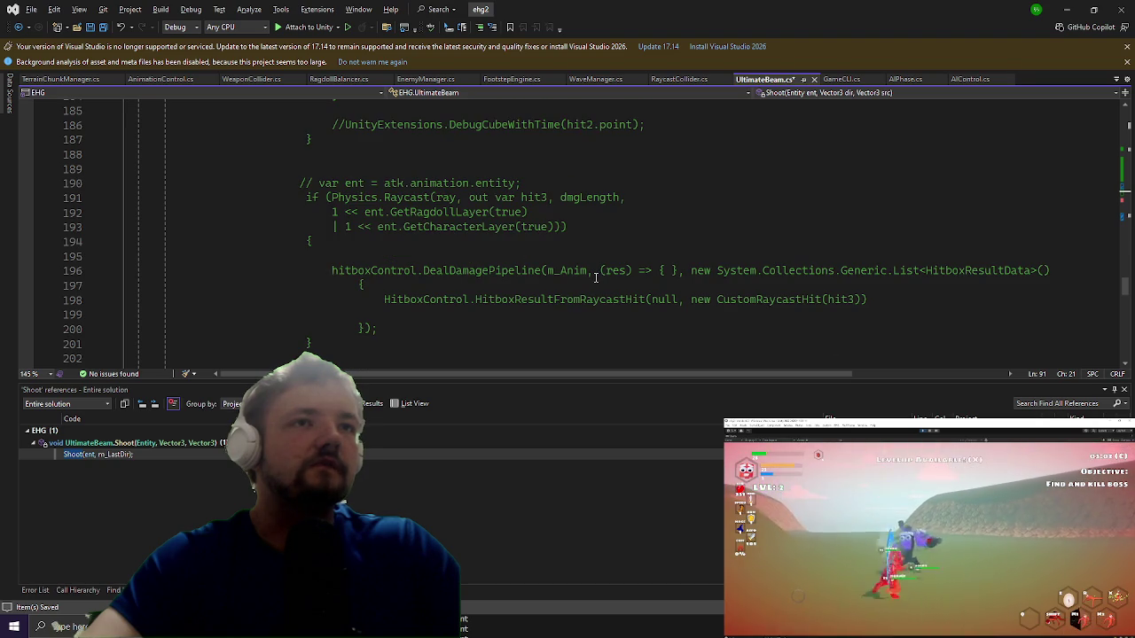
scroll(596, 278, "down", 4)
scroll(594, 278, "down", 5)
scroll(591, 278, "down", 13)
scroll(589, 278, "up", 8)
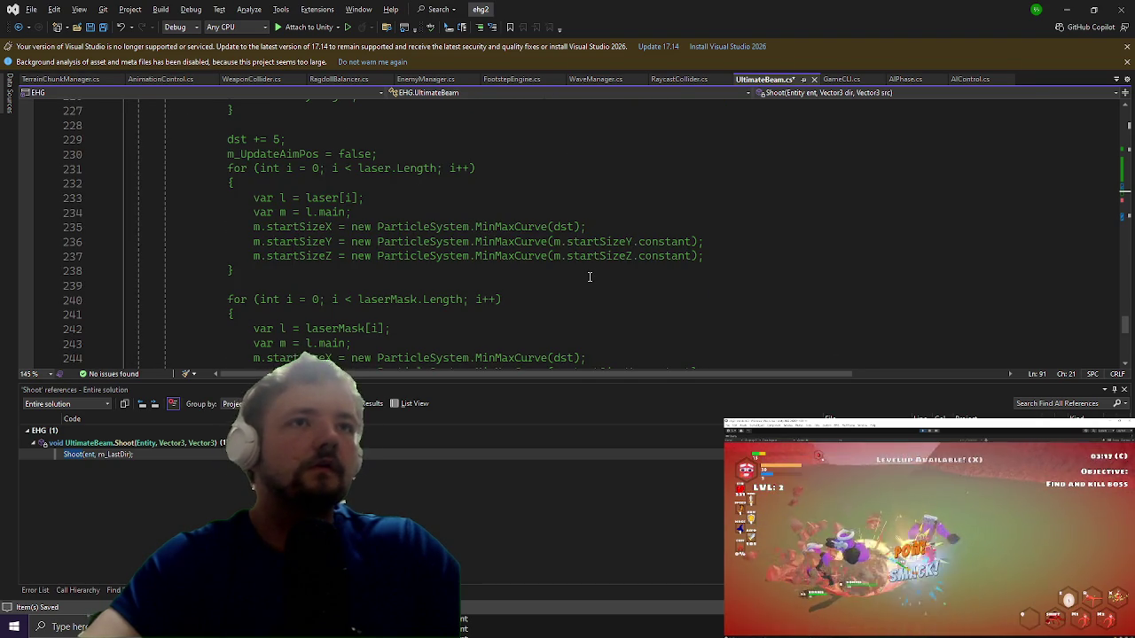
scroll(589, 277, "up", 7)
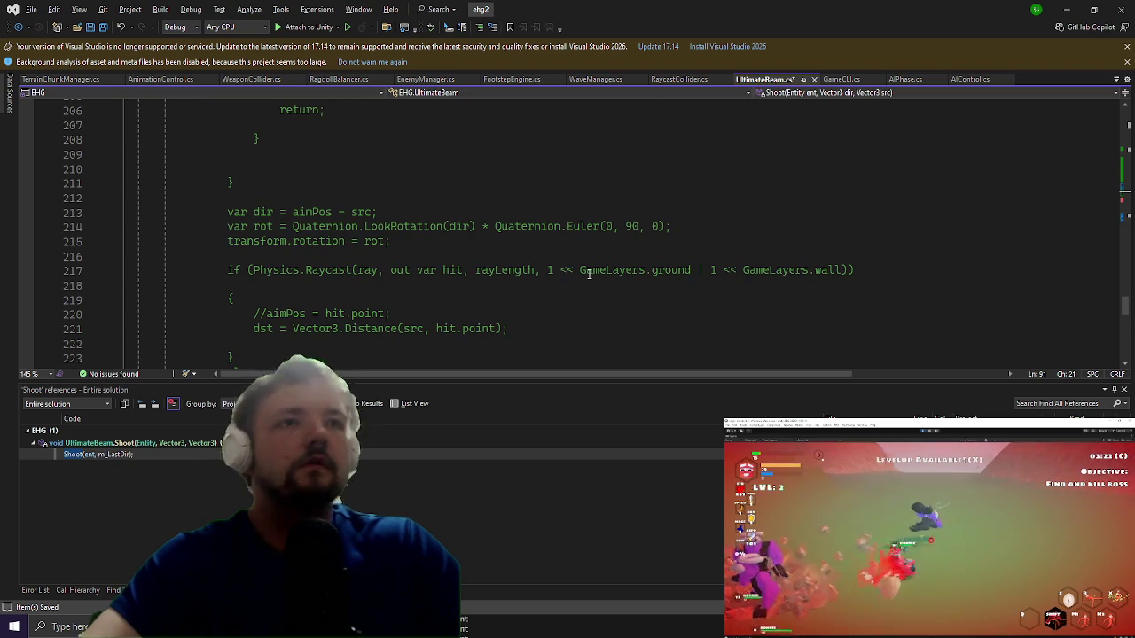
scroll(589, 272, "up", 9)
scroll(587, 273, "down", 1)
scroll(588, 272, "up", 6)
scroll(589, 274, "down", 2)
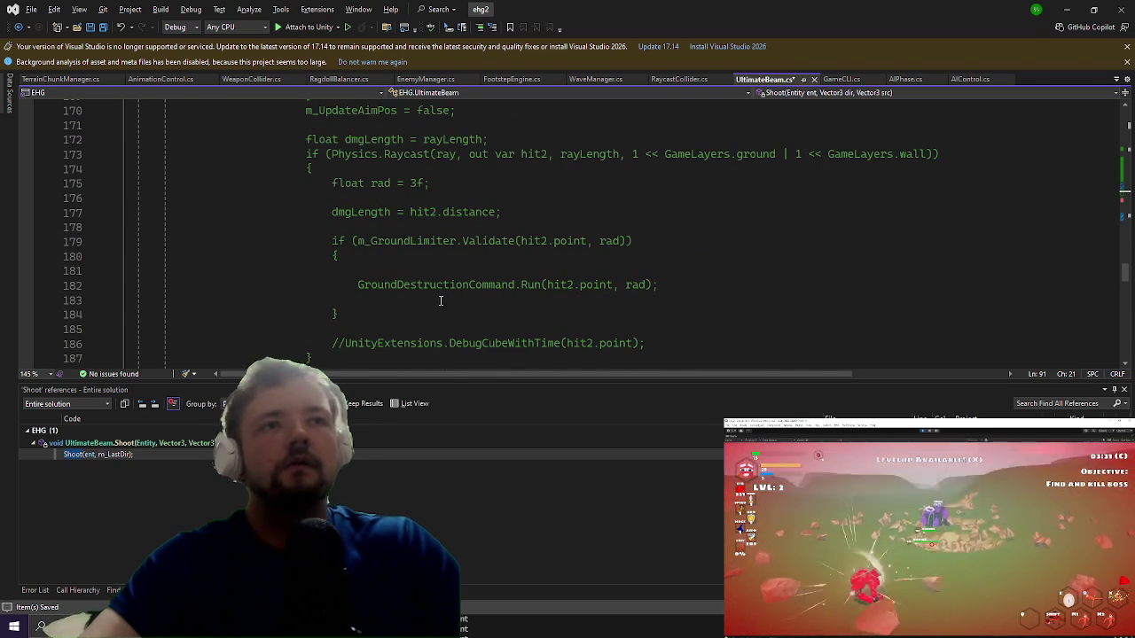
left_click_drag(345, 317, 291, 240)
key("ctrl+c")
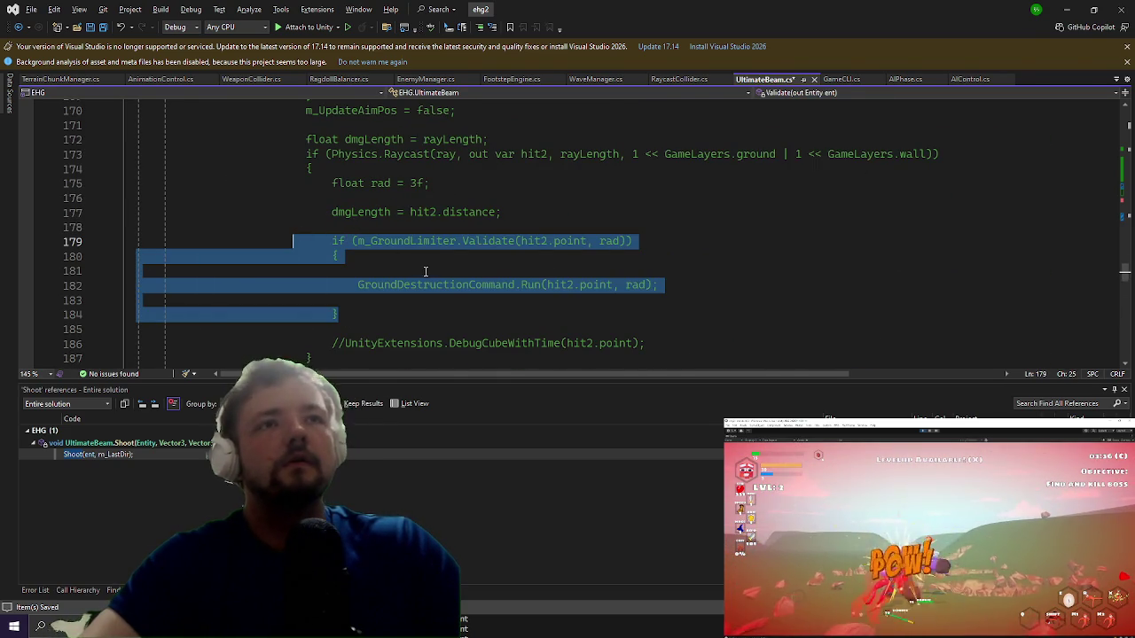
scroll(413, 266, "up", 19)
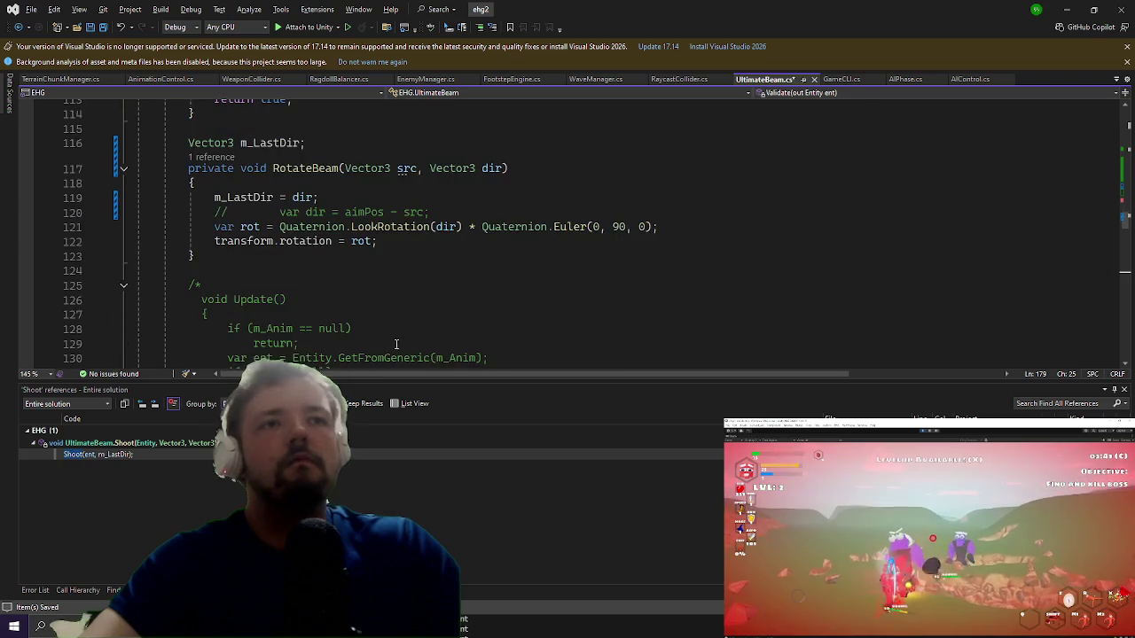
scroll(396, 344, "up", 12)
Step: Paste the ground-destruction code into the ground check and change its hit2 references to hit3
left_click(380, 293)
key("ctrl+v")
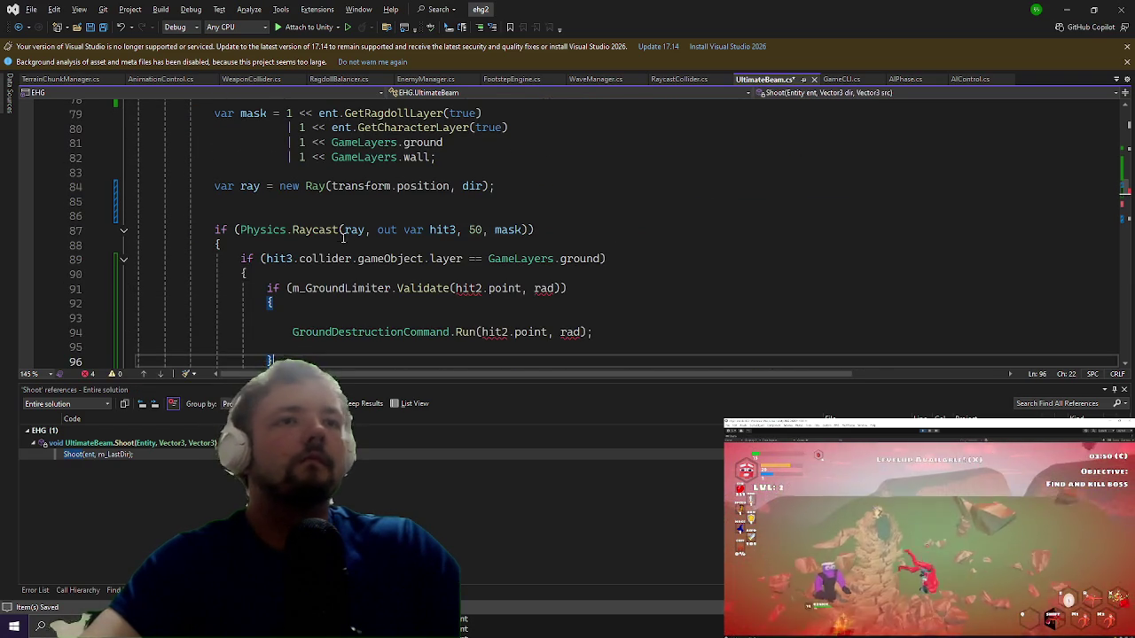
left_click(482, 290)
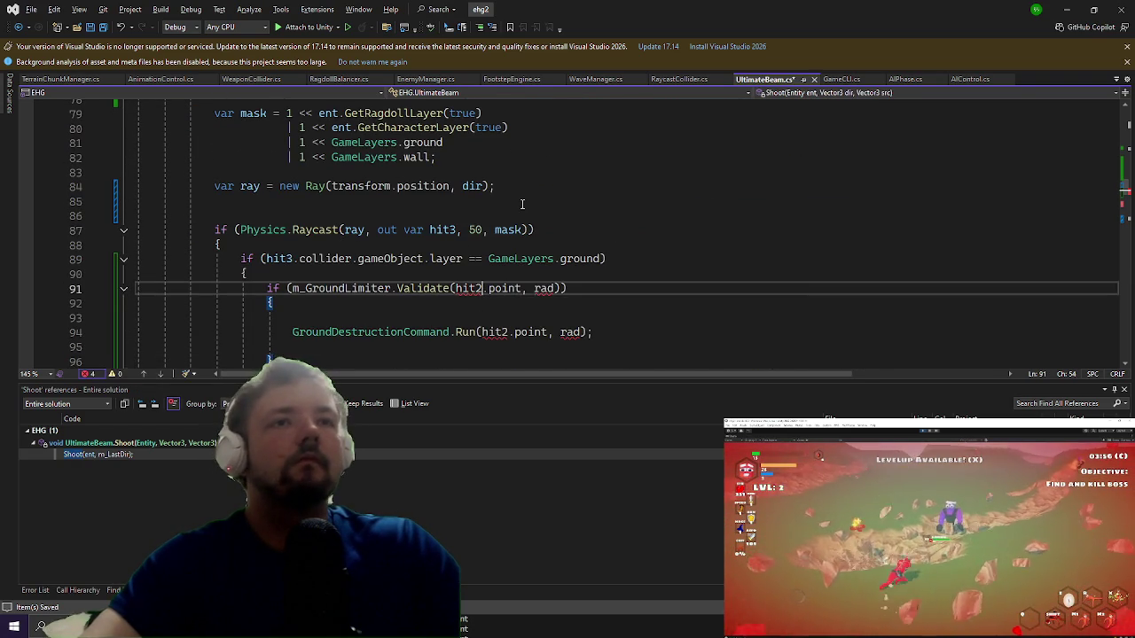
key("BackSpace")
type("3")
key("Down")
key("Down")
key("Down")
key("Right")
key("Right")
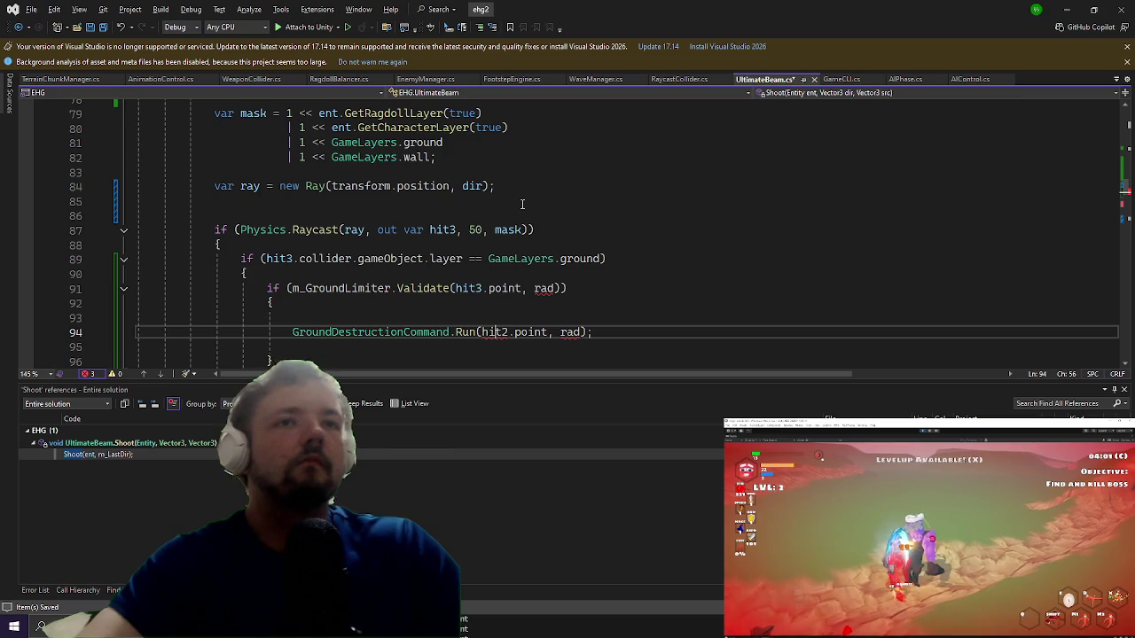
Step: Declare var rad = 1f at the top of the ground block, save, and return to Unity
key("Up")
key("Up")
key("Up")
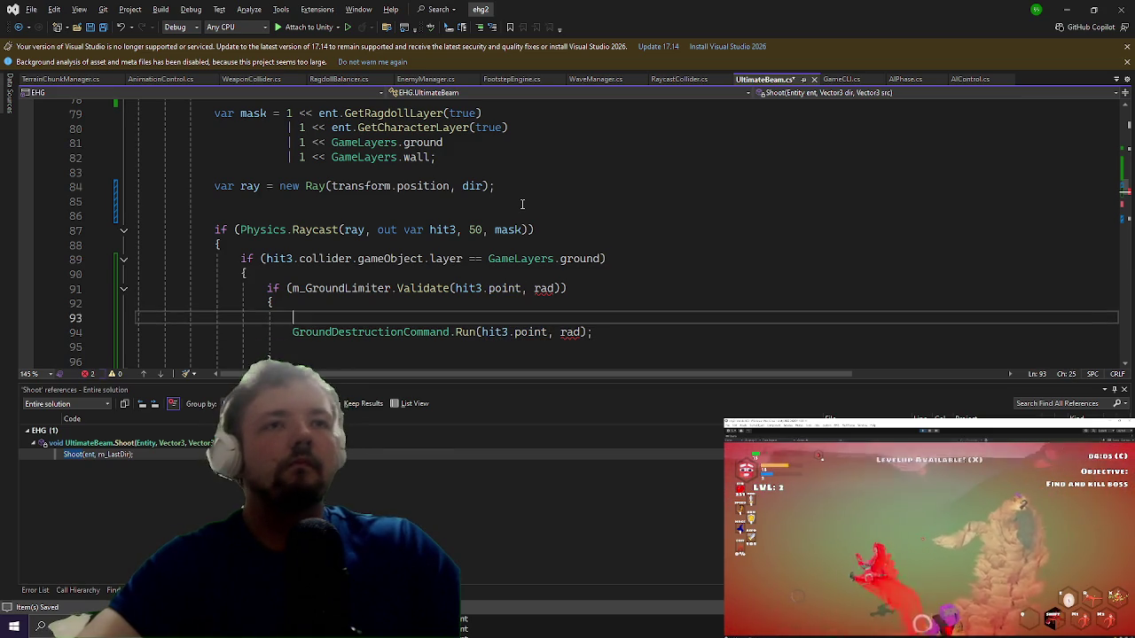
key("Return")
type("var rad")
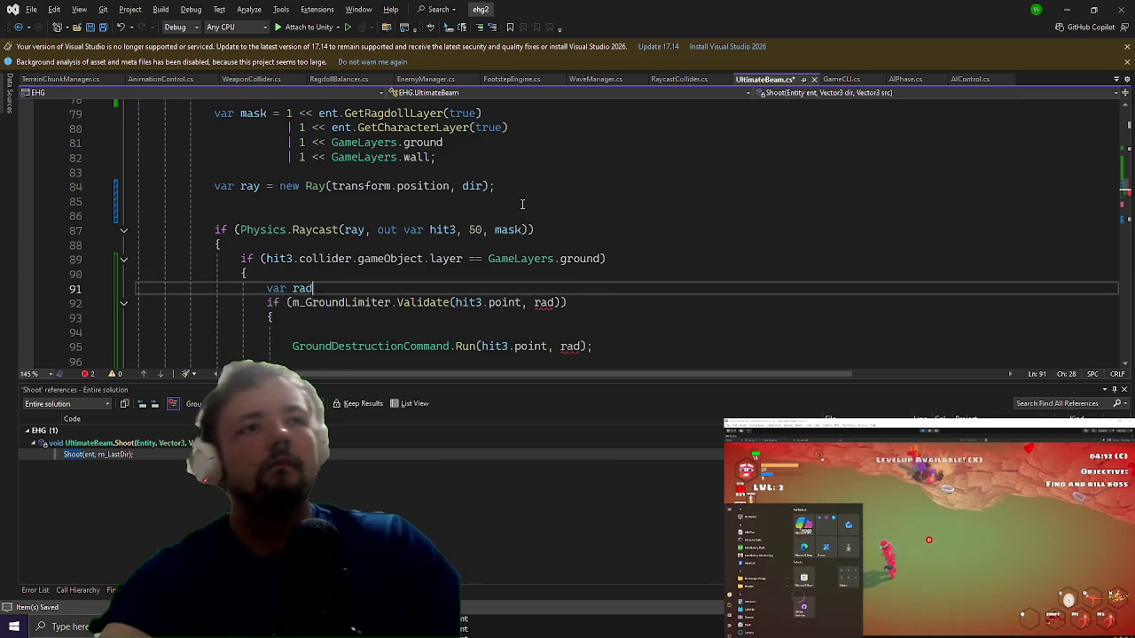
type(" = 1")
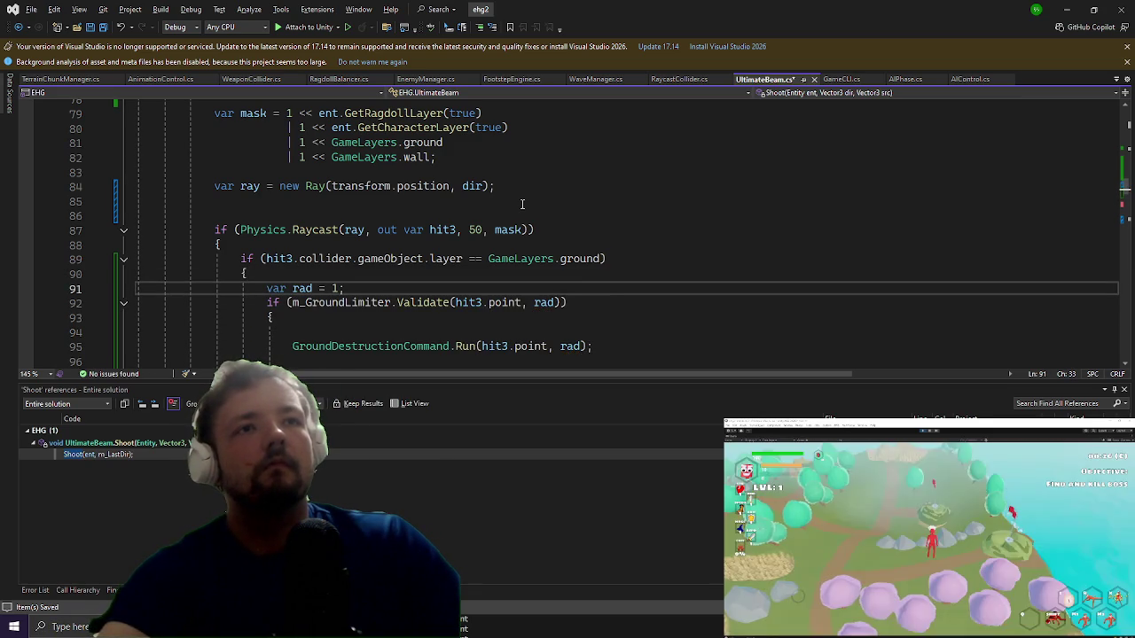
type(".")
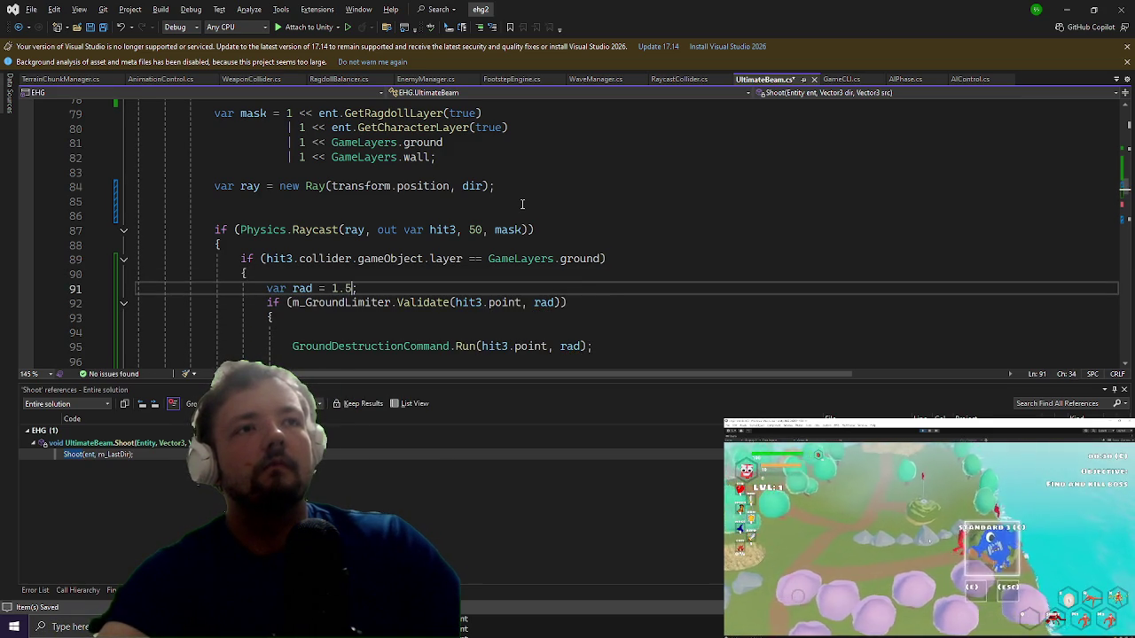
type("5f")
key("End")
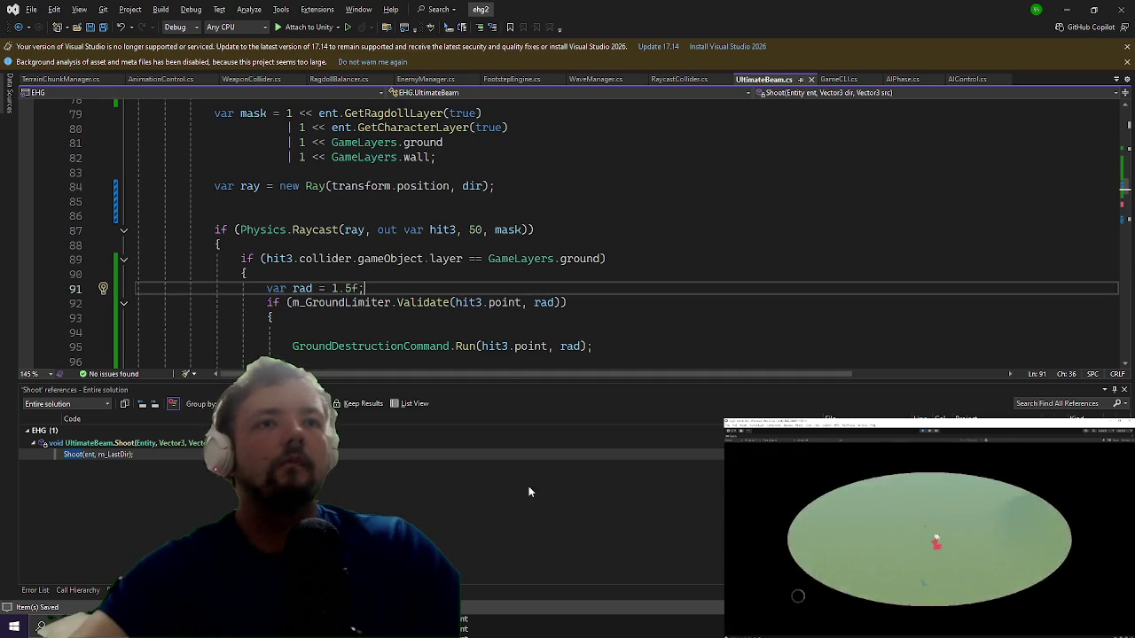
scroll(500, 285, "down", 2)
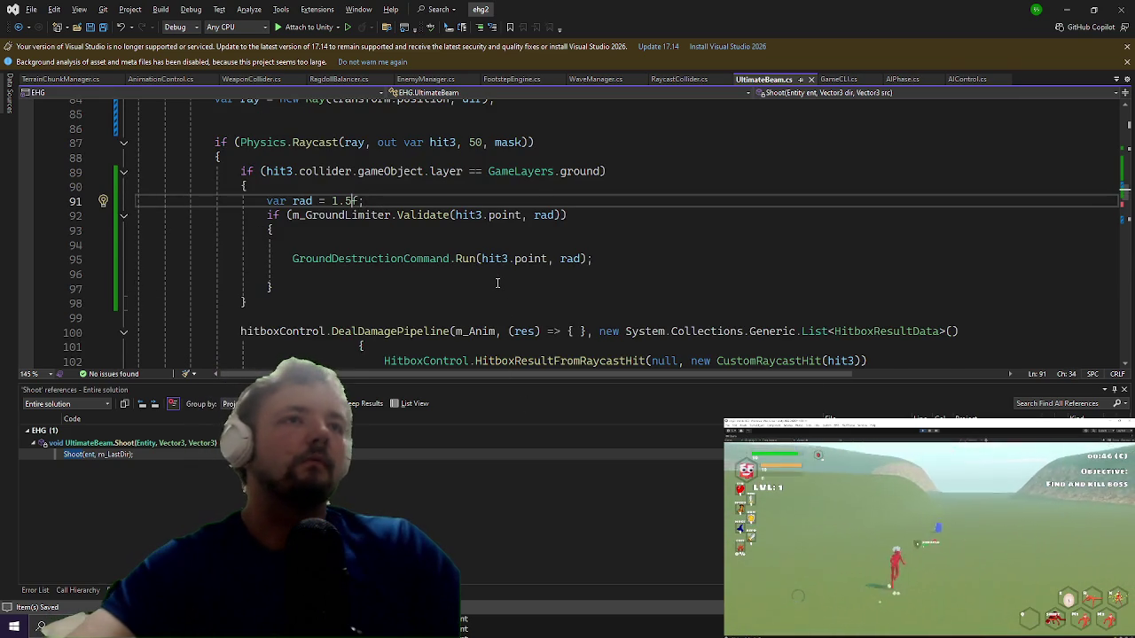
key("Left")
key("Left")
key("Delete")
key("ctrl+s")
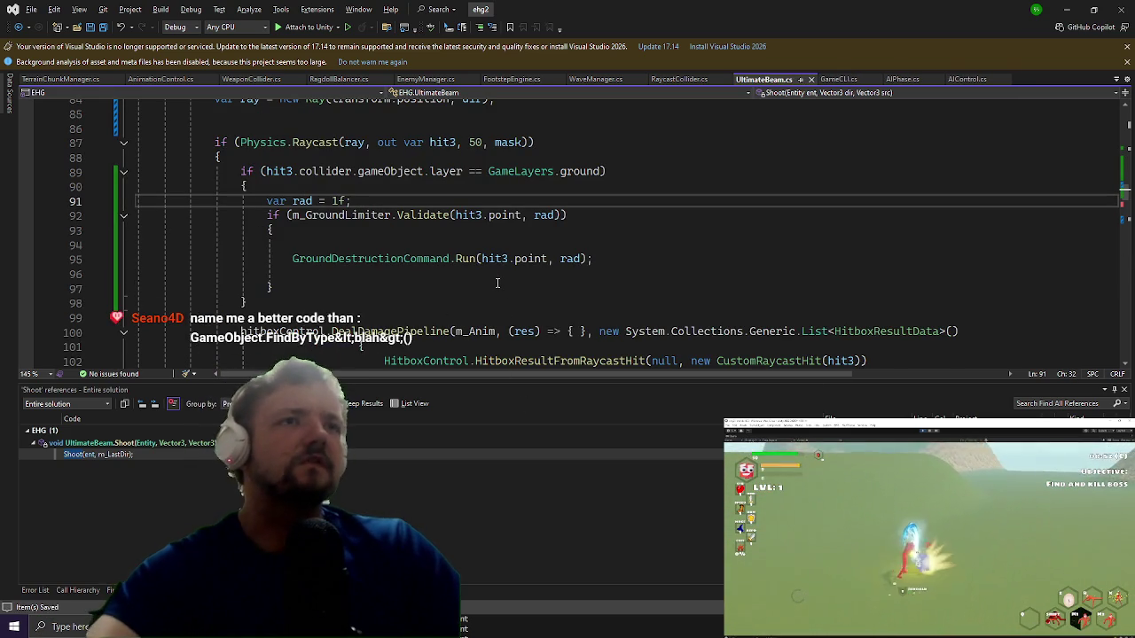
left_click(1067, 7)
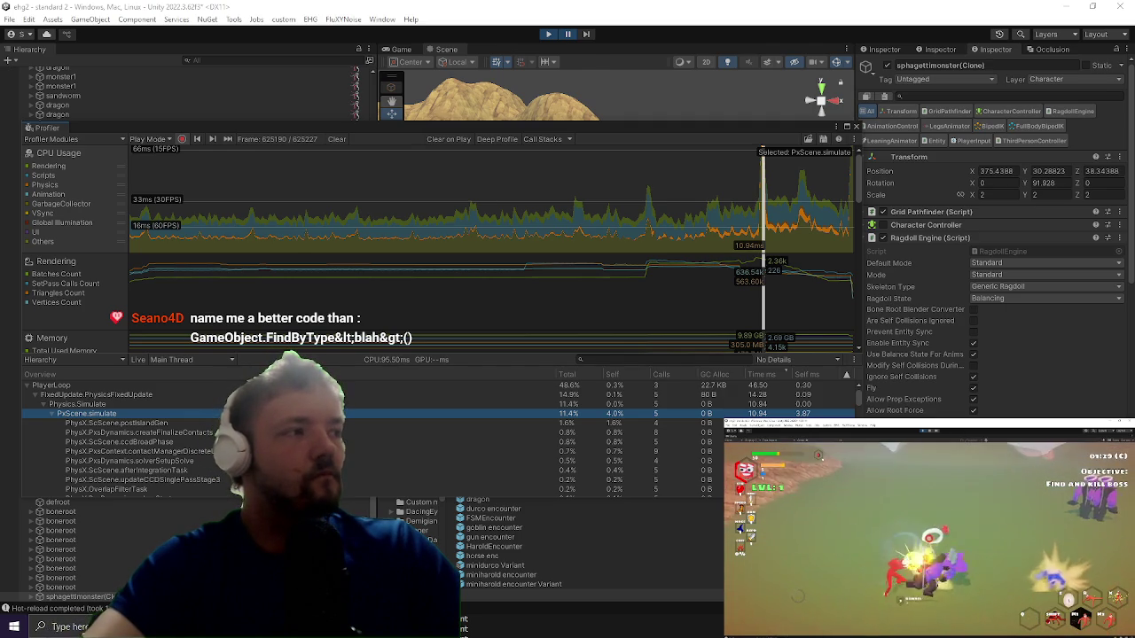
Step: Put Visual Studio away, bring the main Unity window over the Profiler, and maximize the Game view
key("alt+Tab")
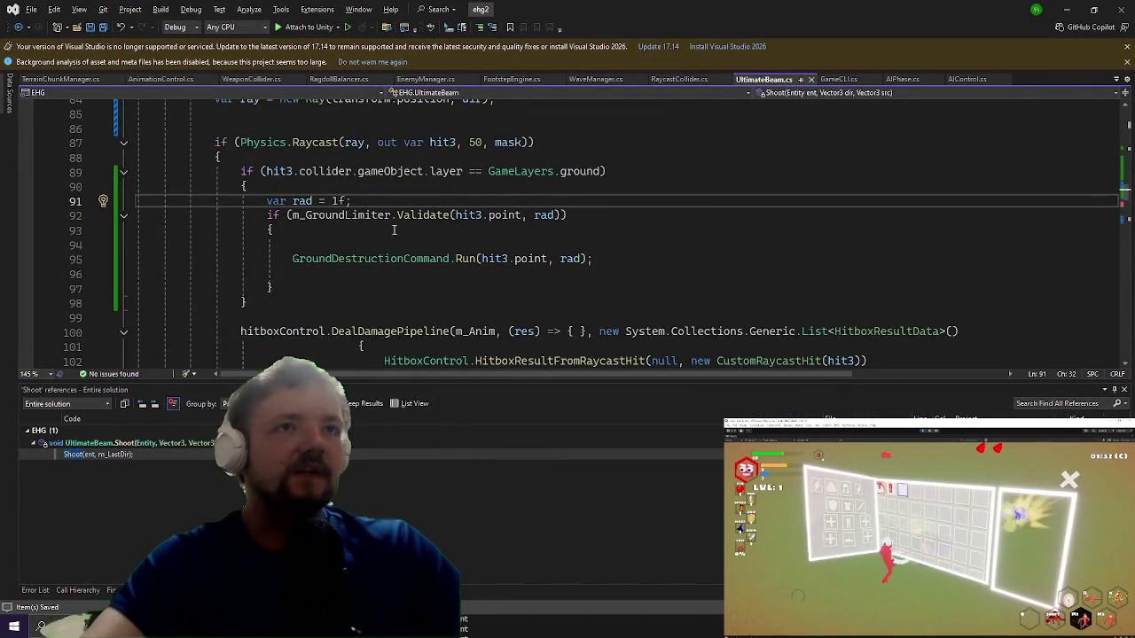
left_click(1071, 9)
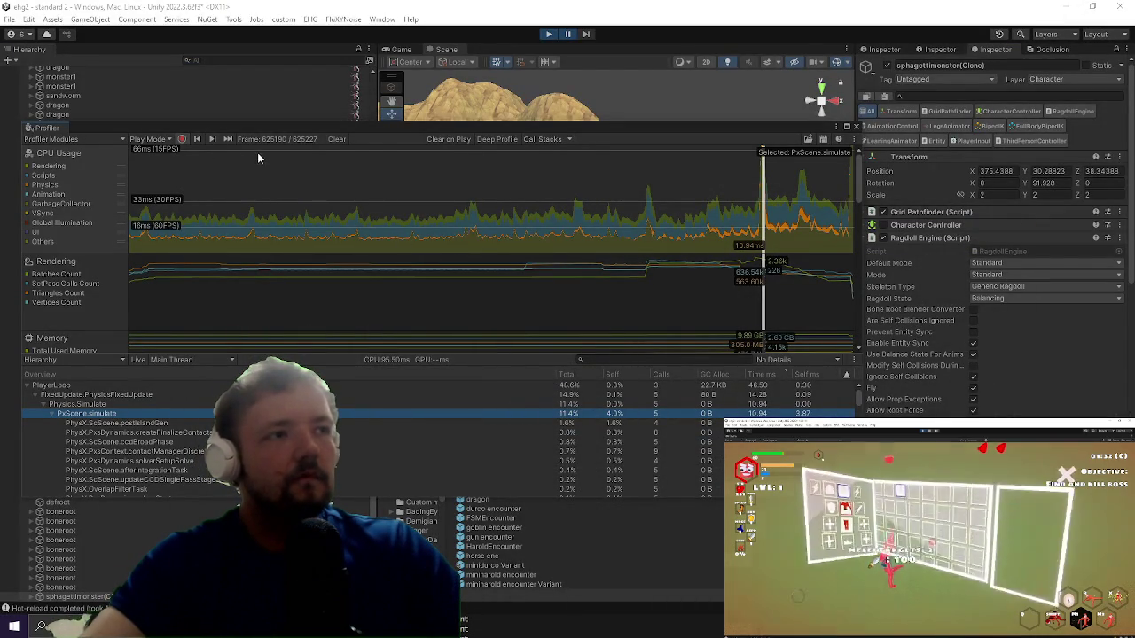
left_click(274, 124)
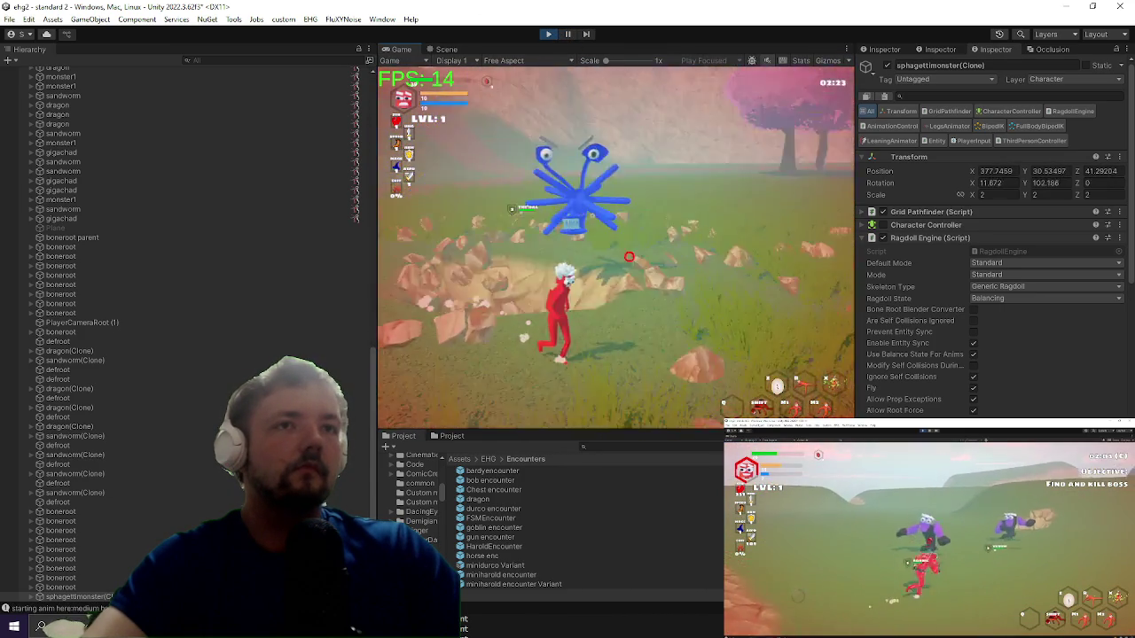
key("shift+space")
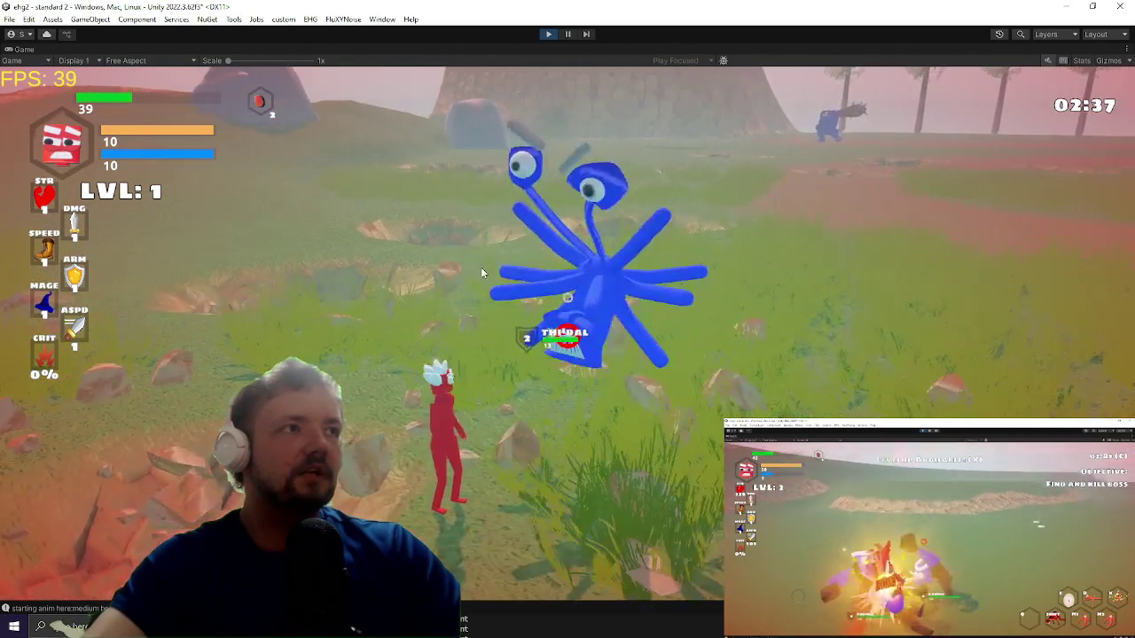
Step: Open the in-game Settings menu, then restore the full editor layout
key("Escape")
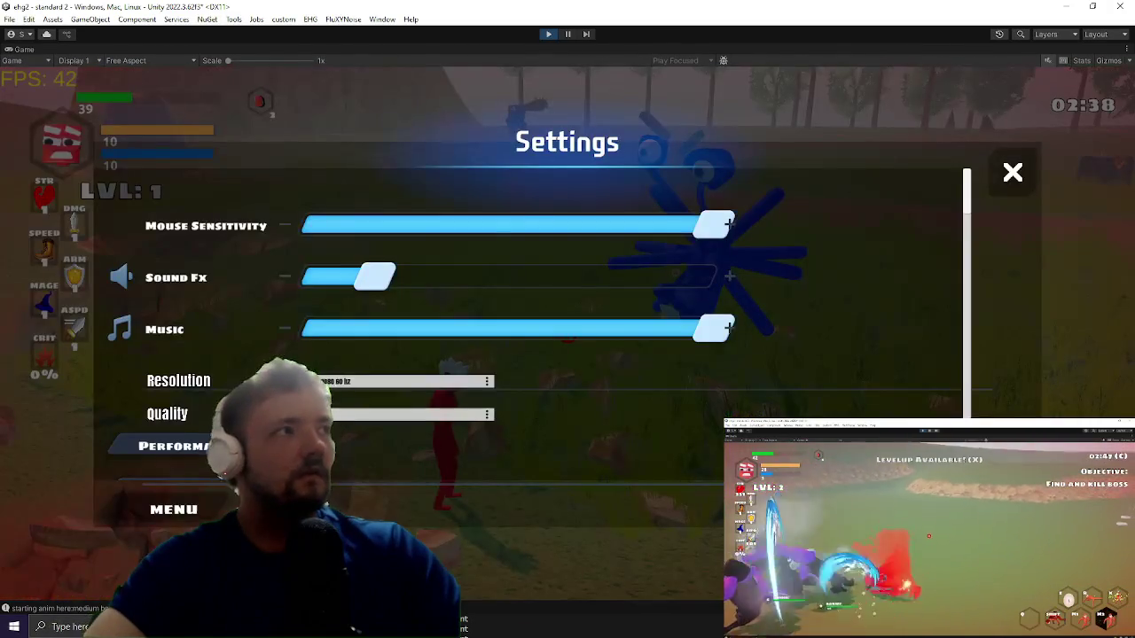
key("ctrl+shift+p")
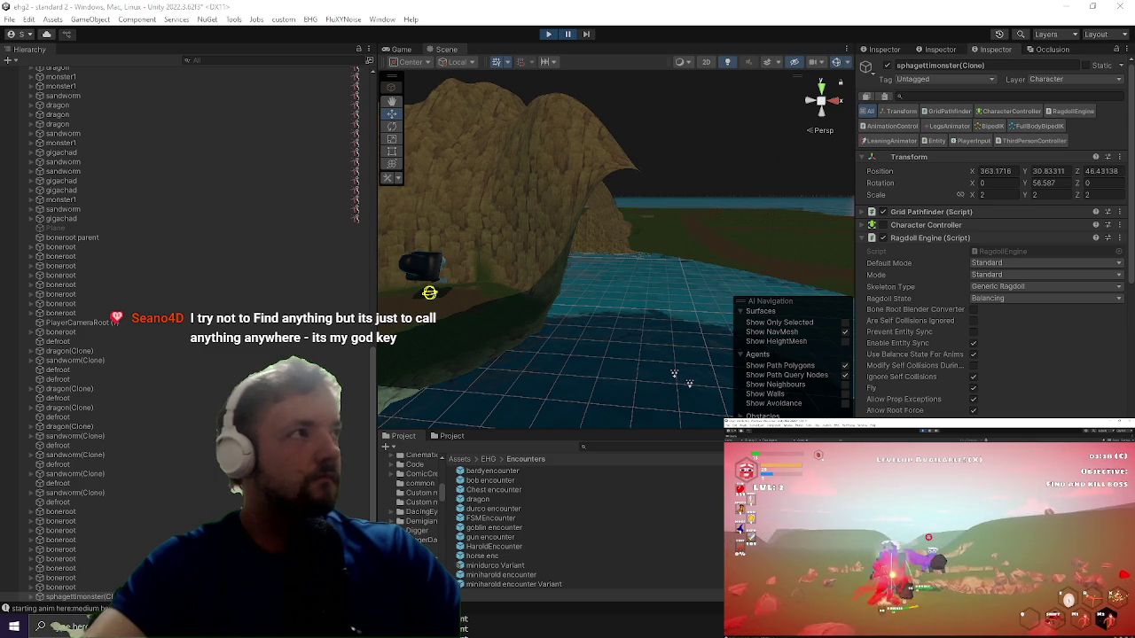
Step: Open the Profiler with Ctrl+7 and move it left over the Scene view
key("ctrl+7")
left_click_drag(615, 133, 403, 134)
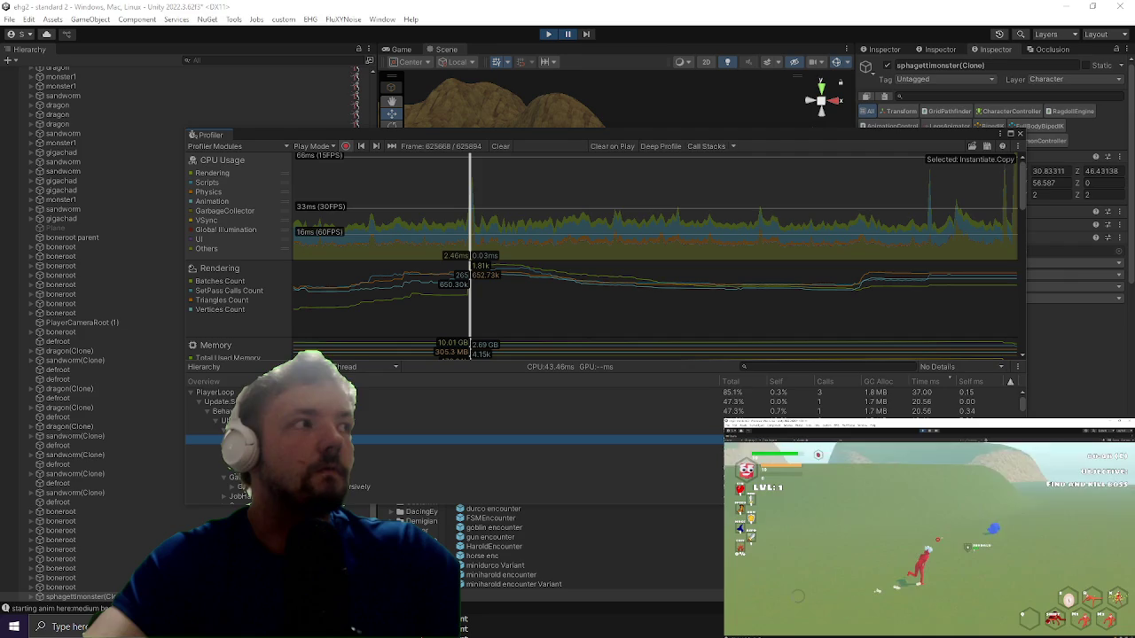
Step: Expand UltimateBeam.Update() [Invoke] in the Profiler hierarchy and select its GC.Alloc row
left_click(477, 421)
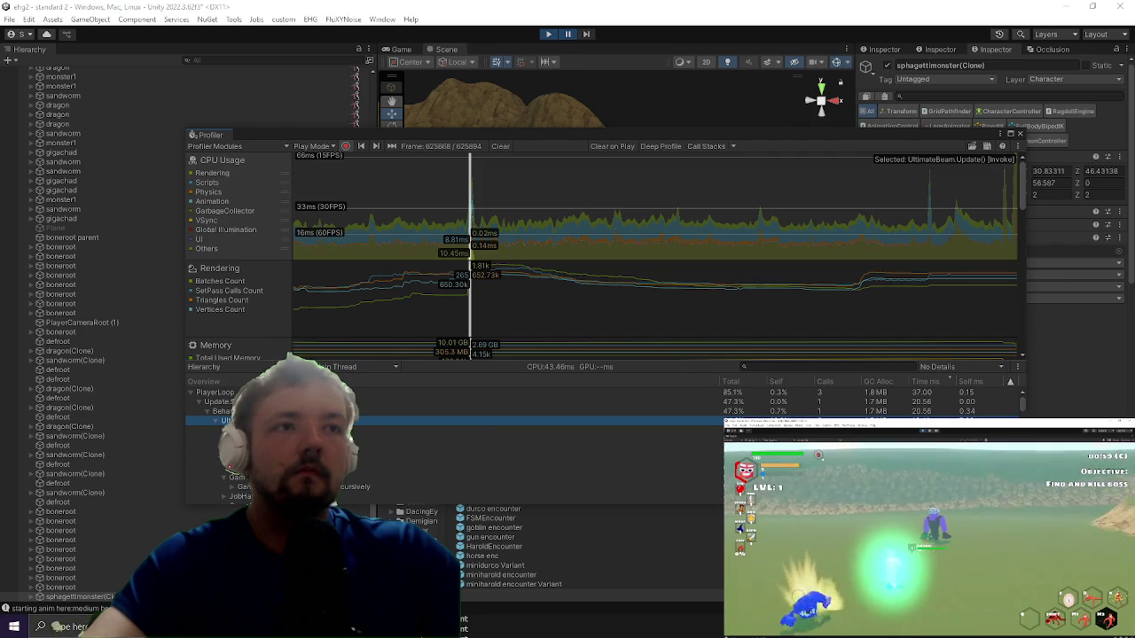
left_click(220, 422)
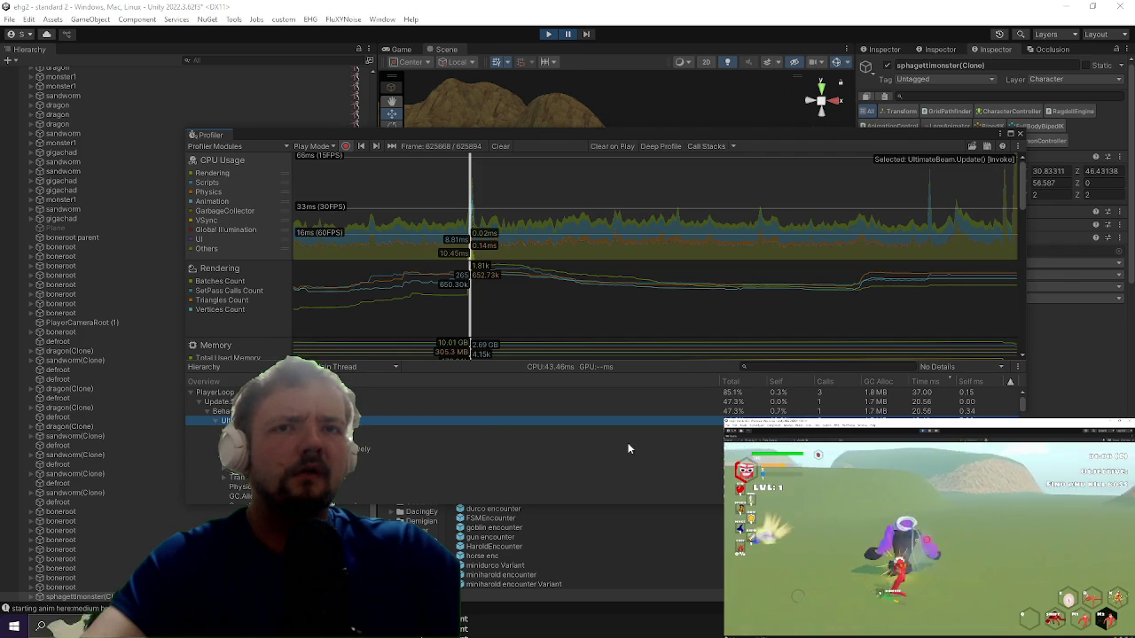
scroll(525, 446, "down", 3)
left_click(399, 461)
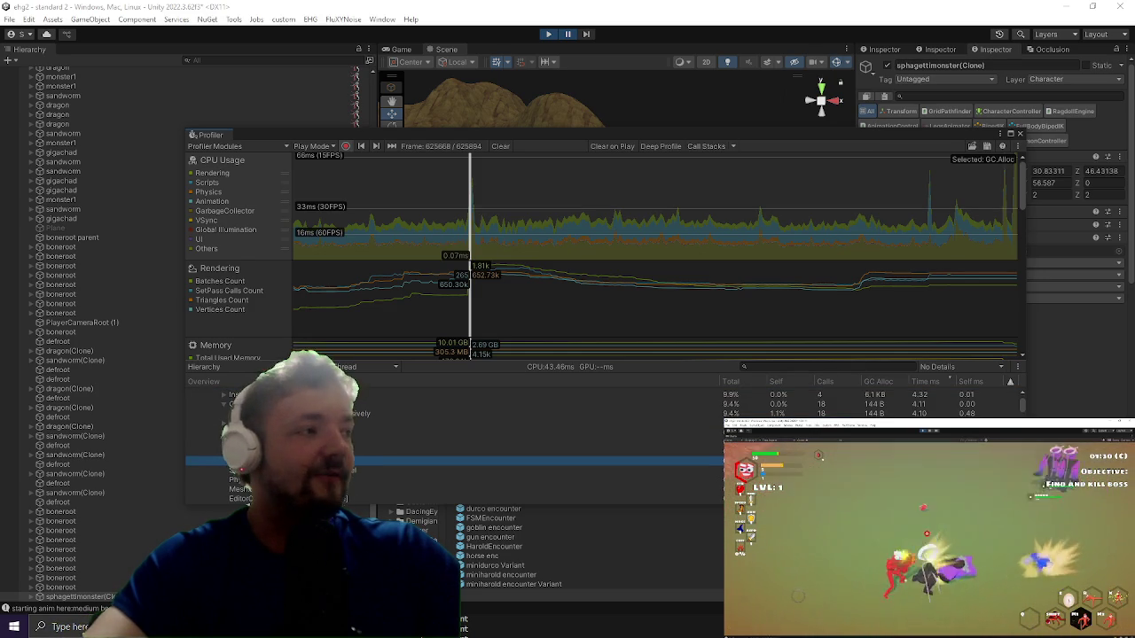
scroll(340, 201, "up", 2)
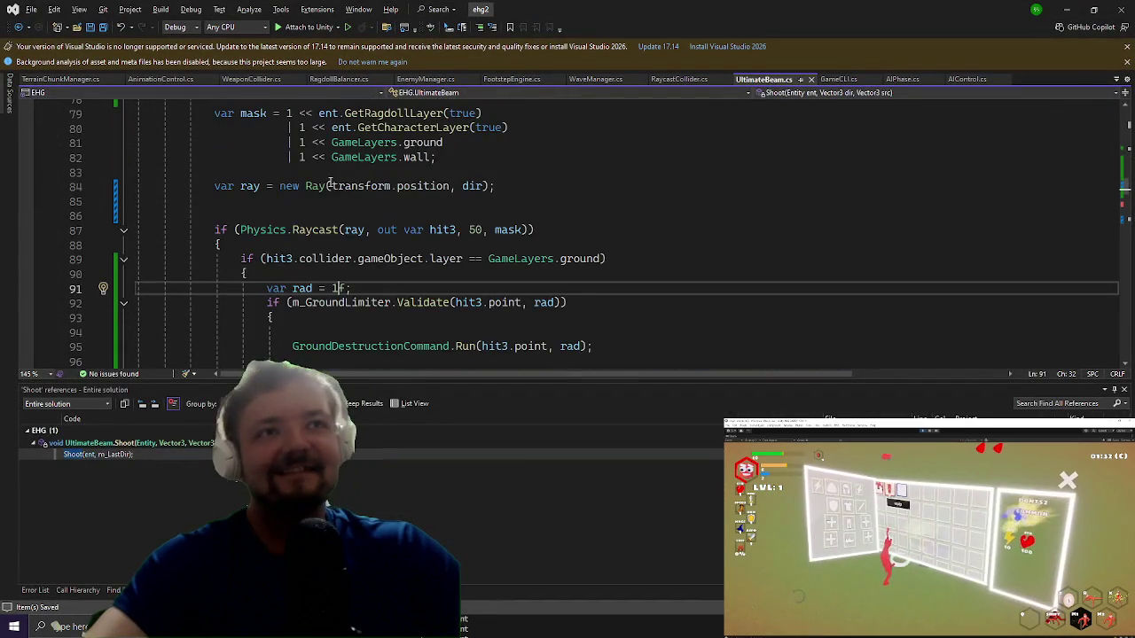
Step: Declare a RaycastHit[] m_HitBuffer field sized 10 on line 68
scroll(301, 257, "up", 5)
left_click(348, 161)
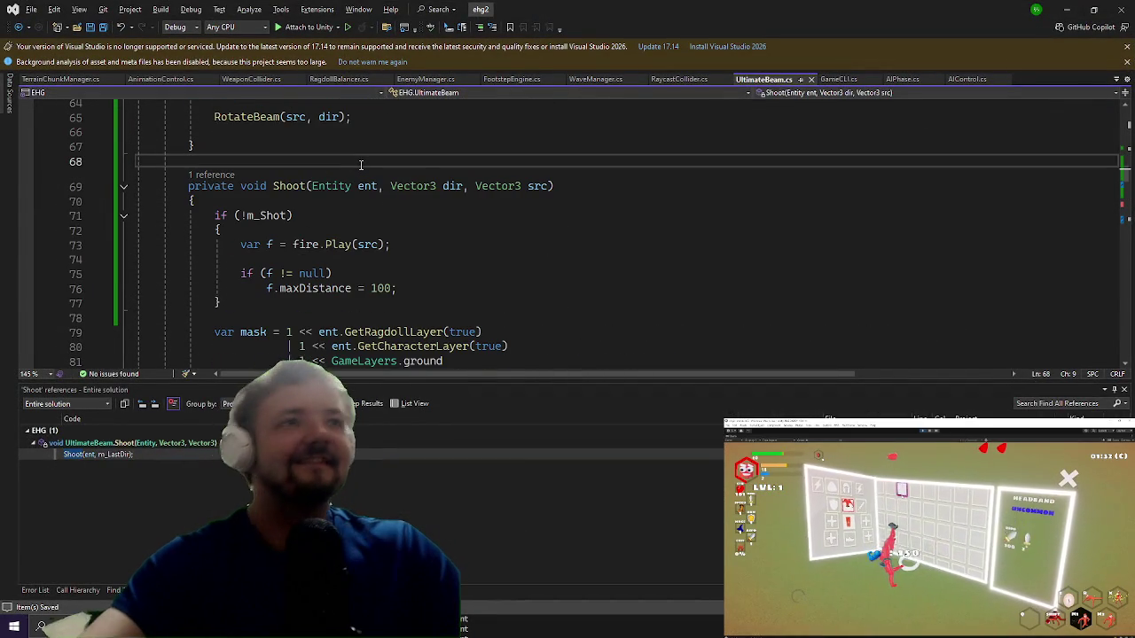
type("raycastHit[] m_HitBuffer")
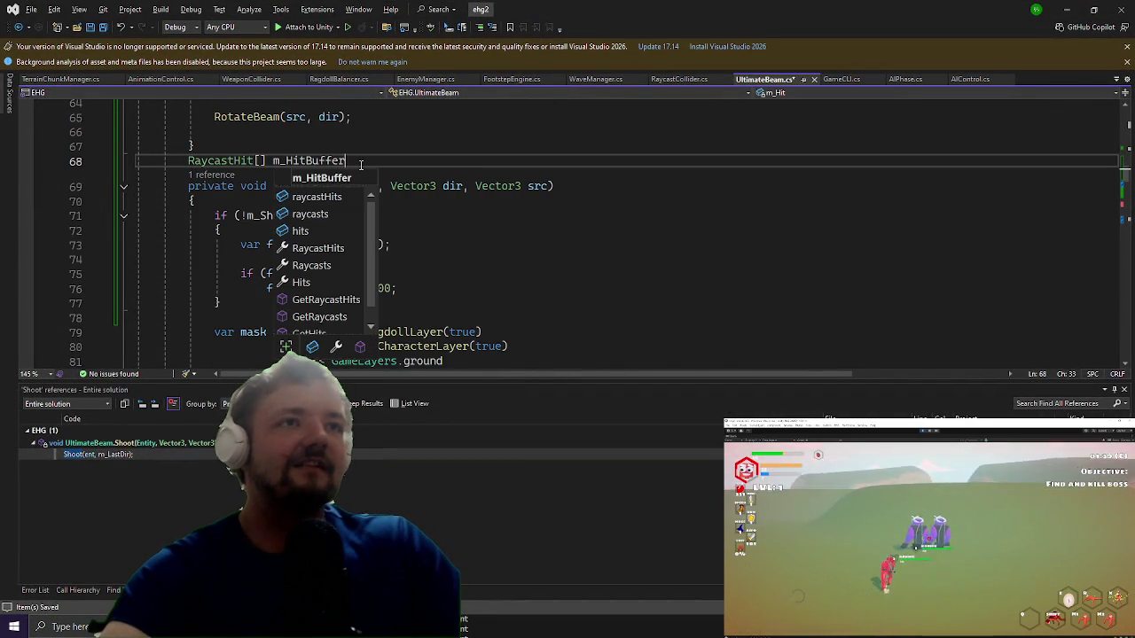
type(" = new RaycastHit")
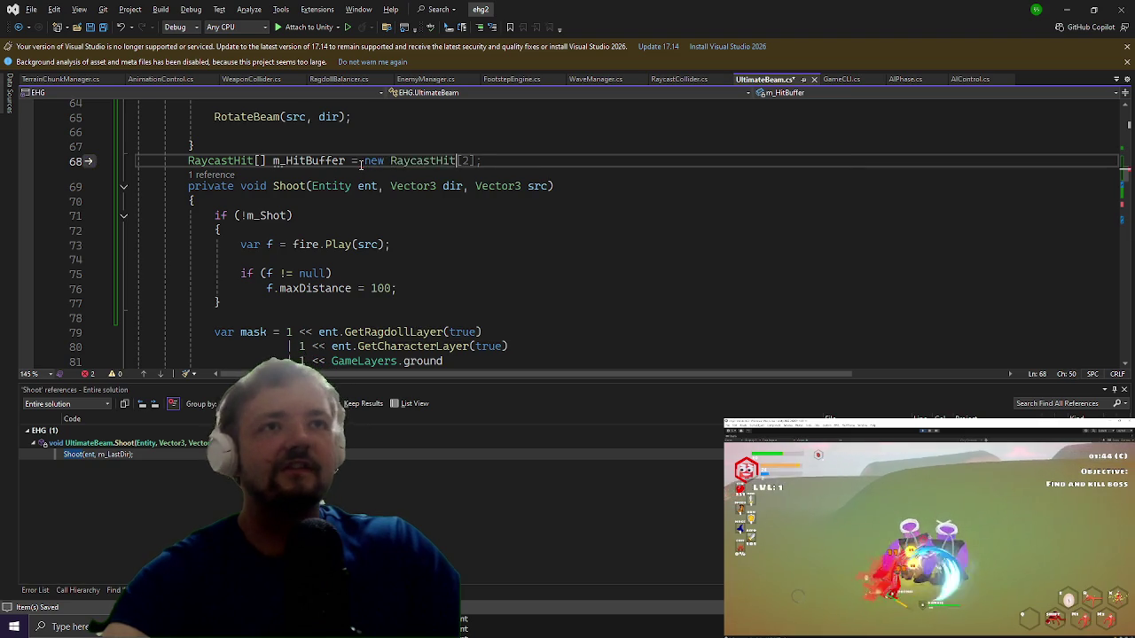
key("Escape")
type("[10]")
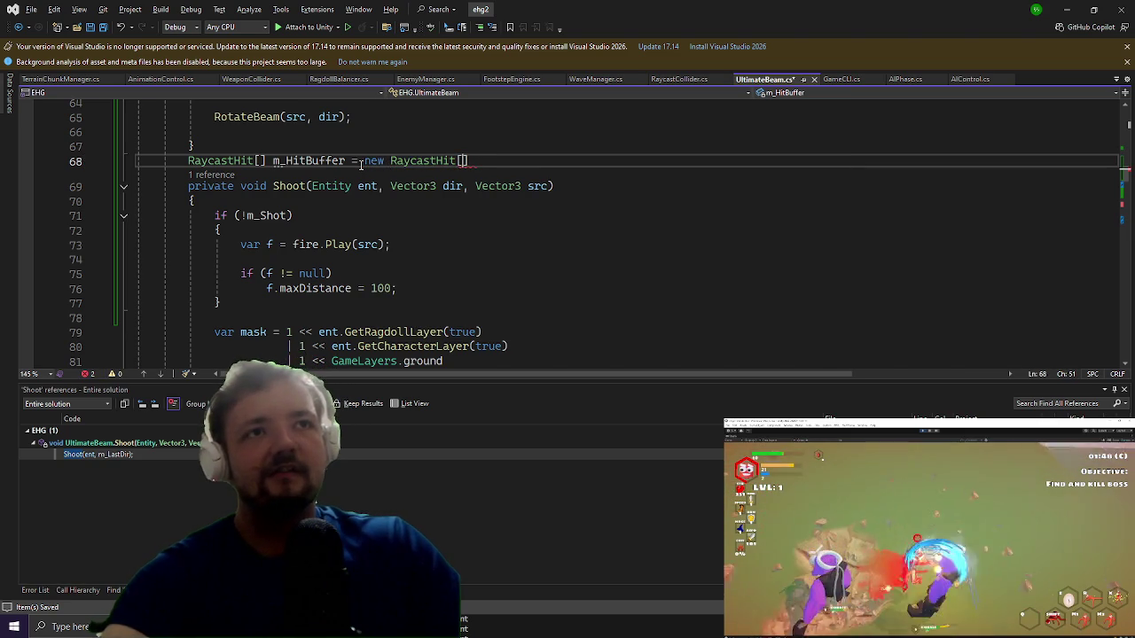
type(";")
Step: Replace the Physics.Raycast call on line 87 with RaycastNonAlloc
key("Down")
key("Down")
key("Down")
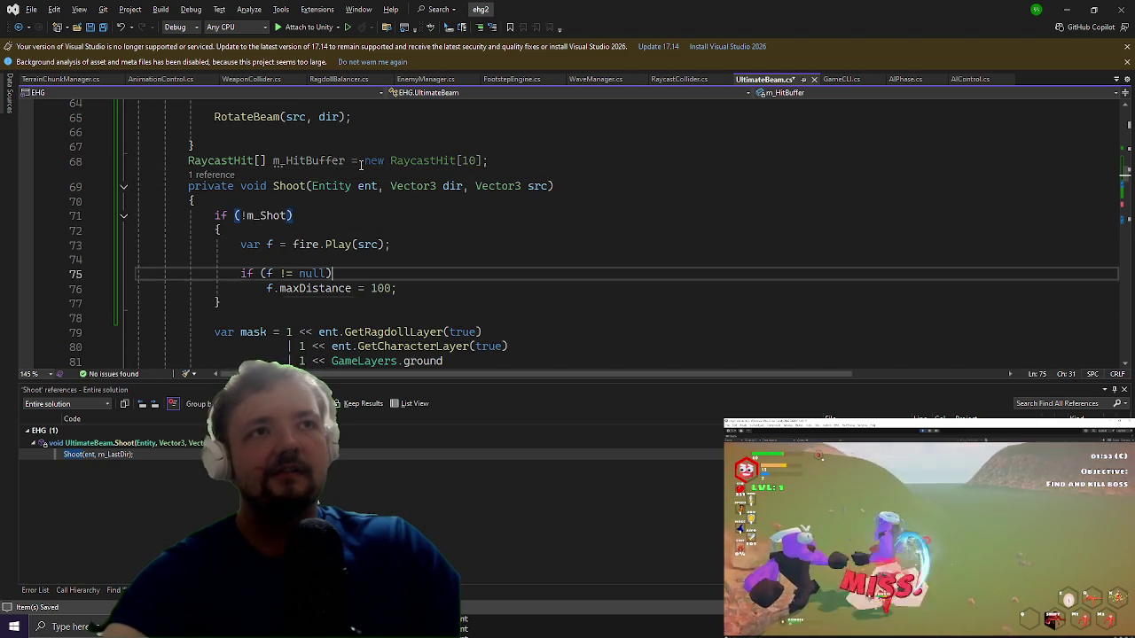
key("Up")
key("Up")
key("Home")
key("ctrl+Right")
key("ctrl+Right")
key("ctrl+Right")
key("BackSpace")
key("BackSpace")
key("BackSpace")
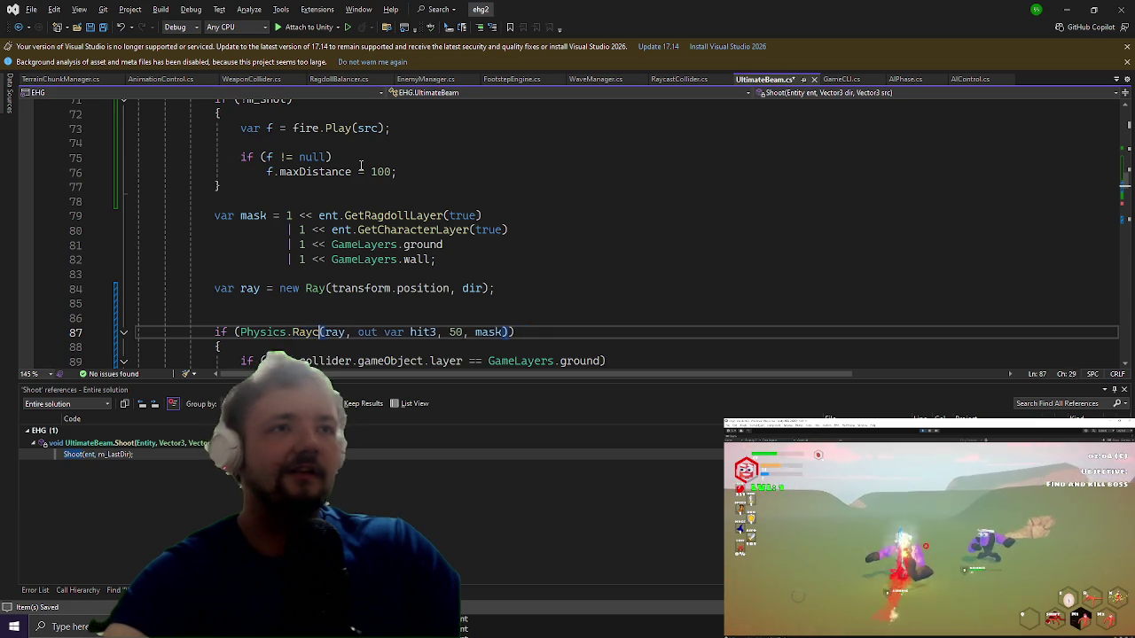
type("s.raycas")
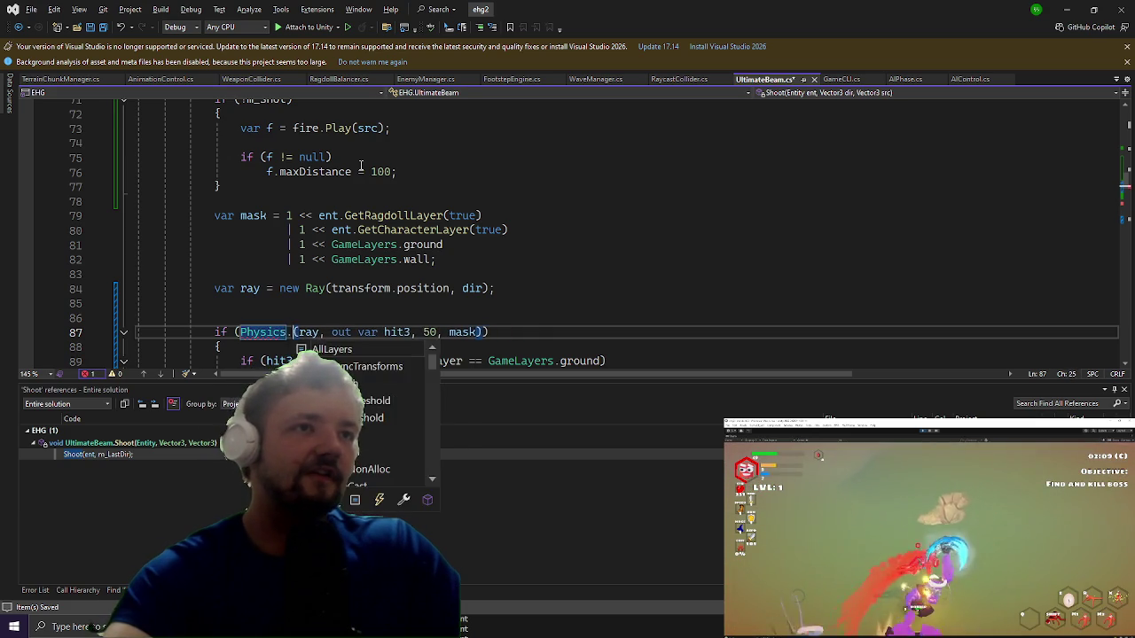
key("Down")
key("Down")
key("Tab")
Step: Pass m_HitBuffer as the results argument in place of out var hit3
key("ctrl+Right")
key("ctrl+Right")
key("ctrl+Right")
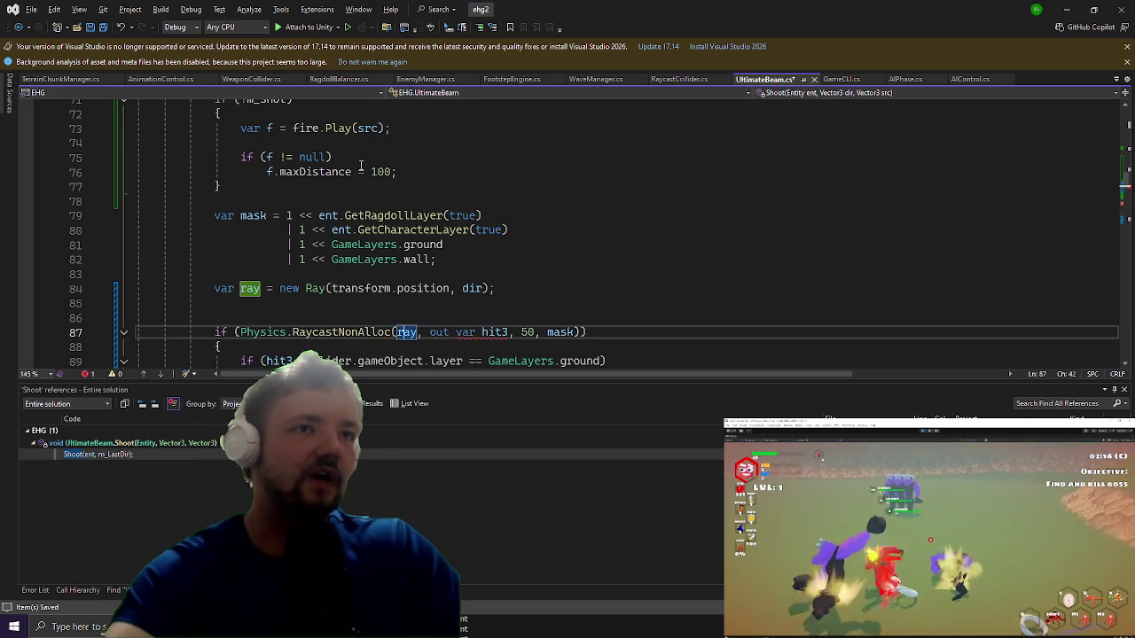
key("ctrl+shift+Right")
key("ctrl+shift+Right")
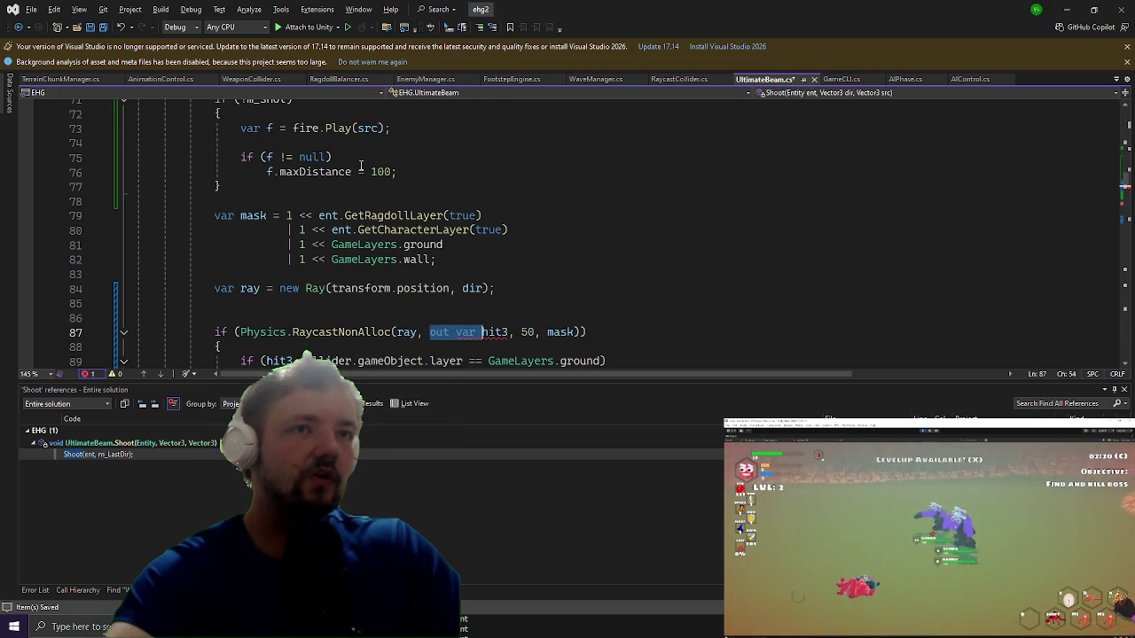
key("Delete")
key("ctrl+shift+Right")
key("Delete")
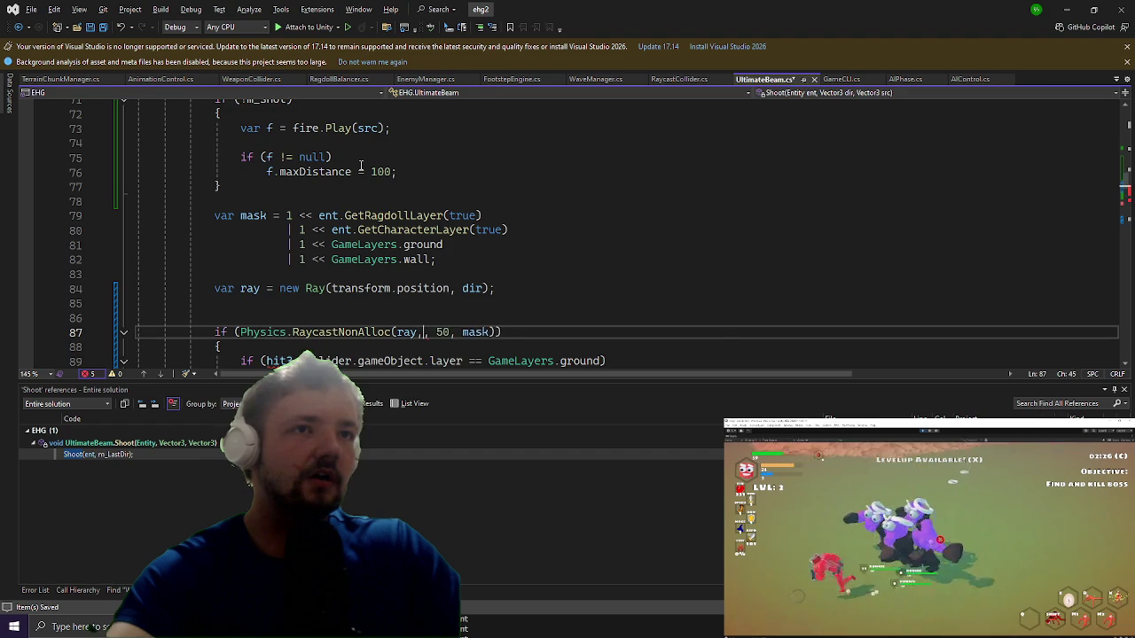
key("ctrl+shift+space")
type("m_h")
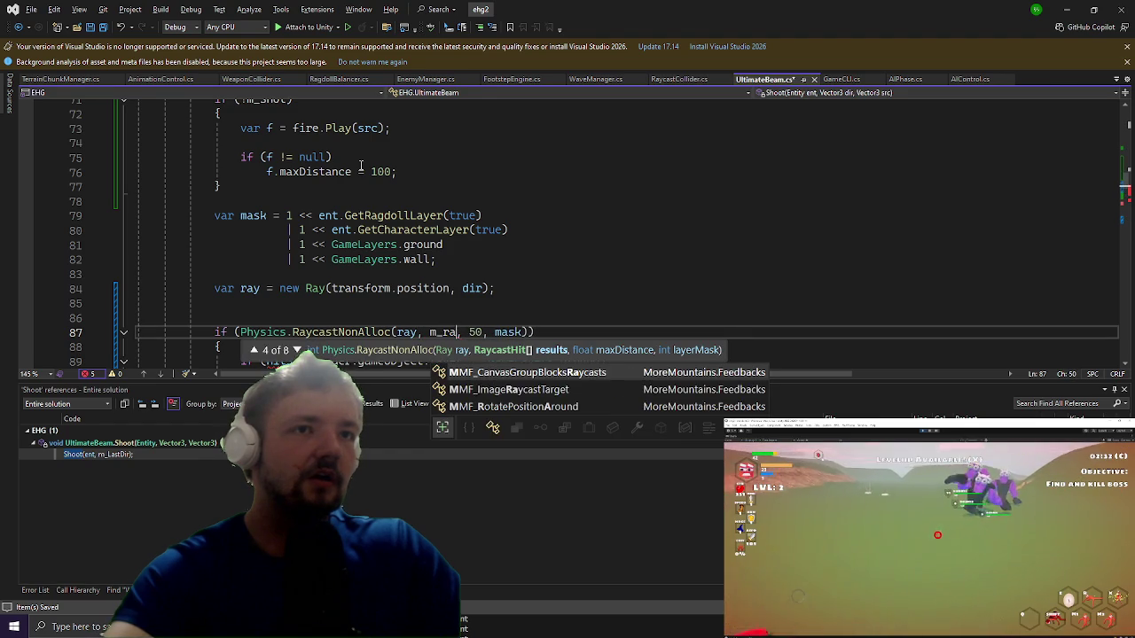
key("BackSpace")
key("BackSpace")
key("BackSpace")
type("ray")
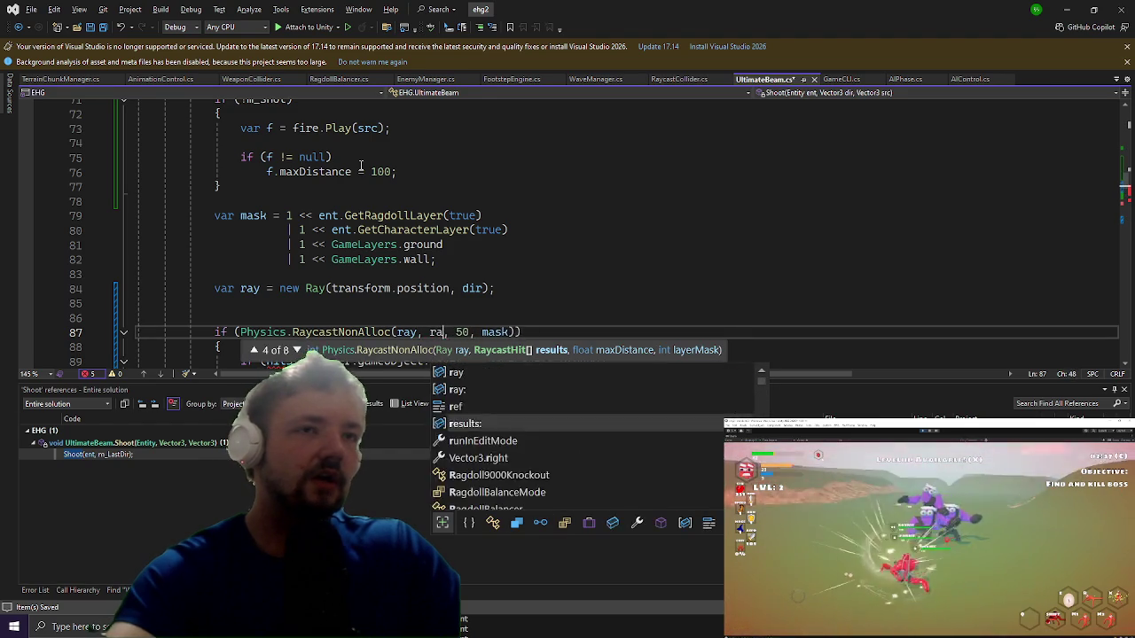
key("BackSpace")
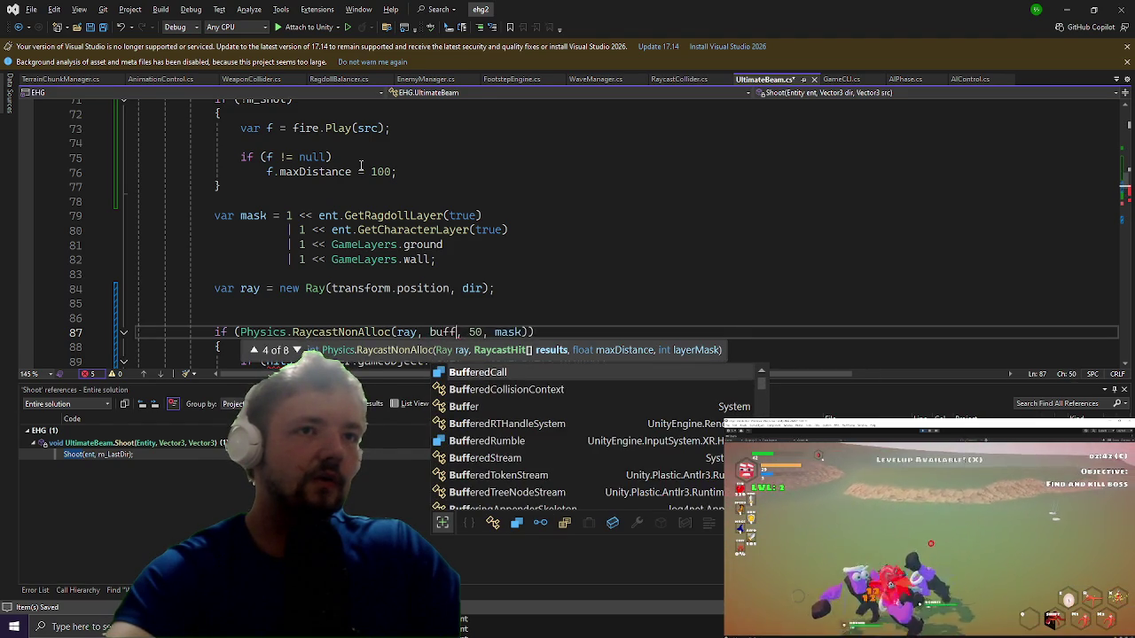
type("y")
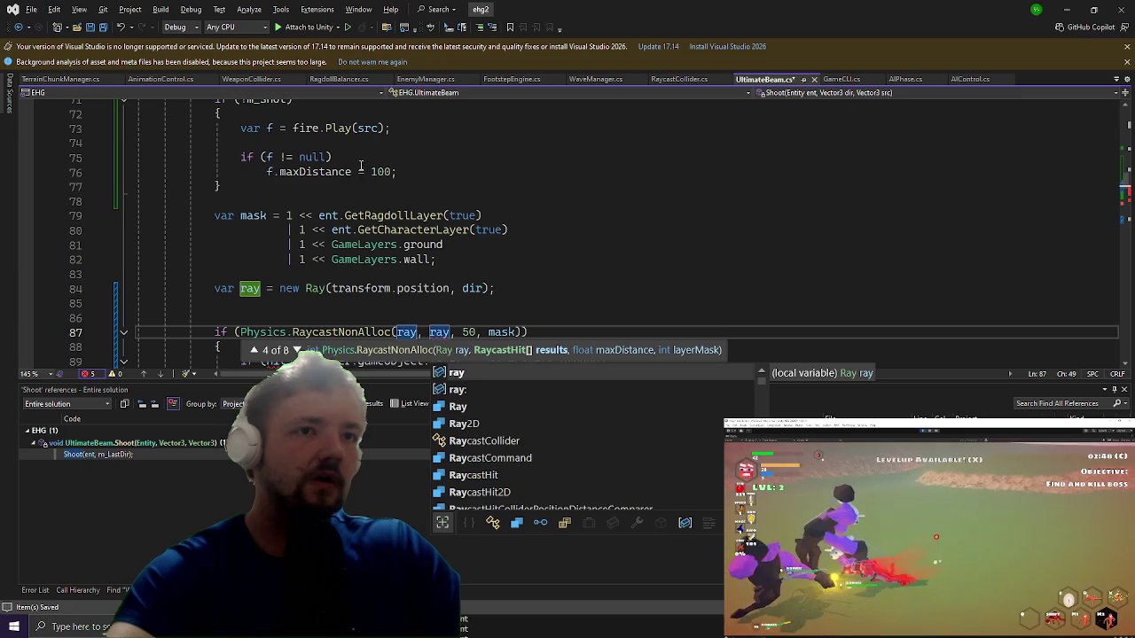
key("Escape")
key("BackSpace")
key("BackSpace")
key("BackSpace")
type("m_")
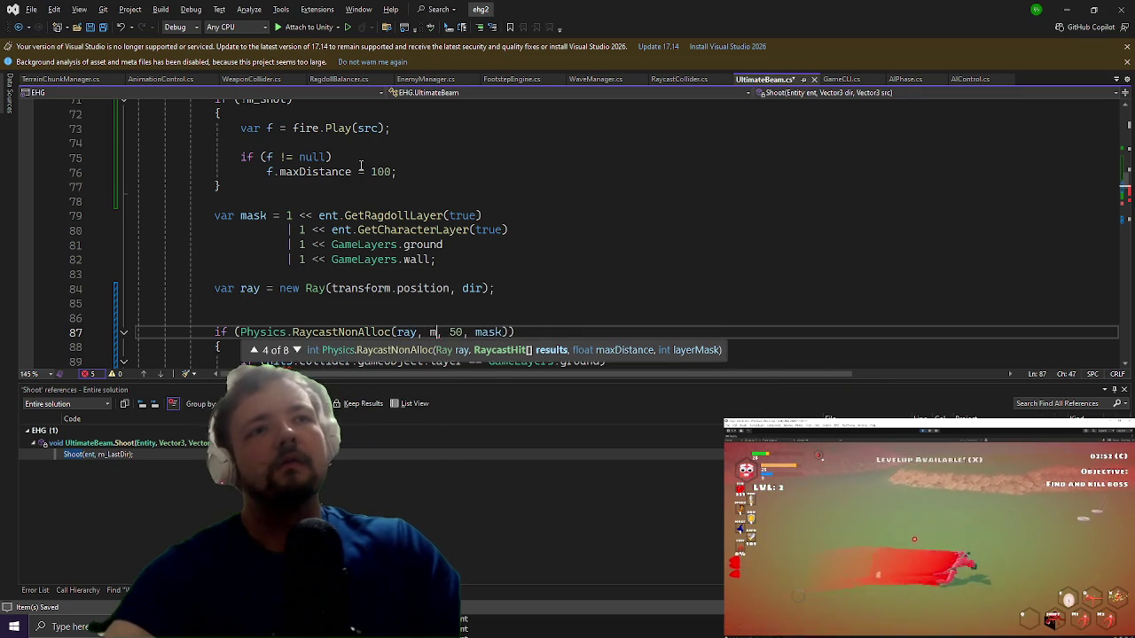
key("Tab")
key("Right")
key("Right")
key("Right")
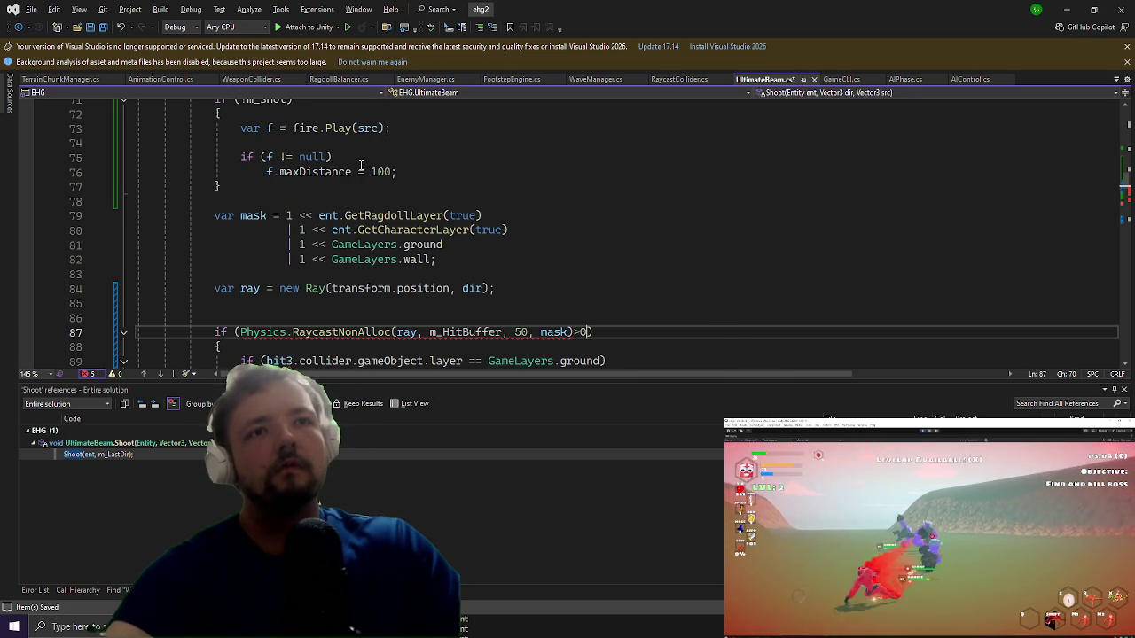
Step: Set hit3 = m_HitBuffer[0] inside the raycast if block
key("Down")
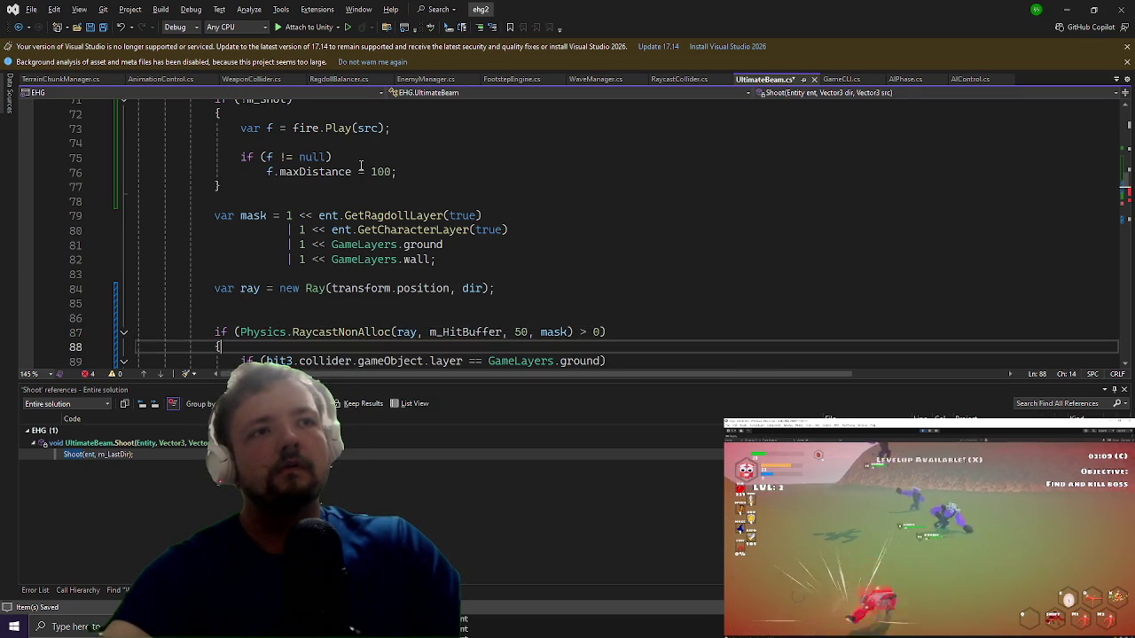
key("Return")
type("v")
type("m_")
key("Tab")
type("[")
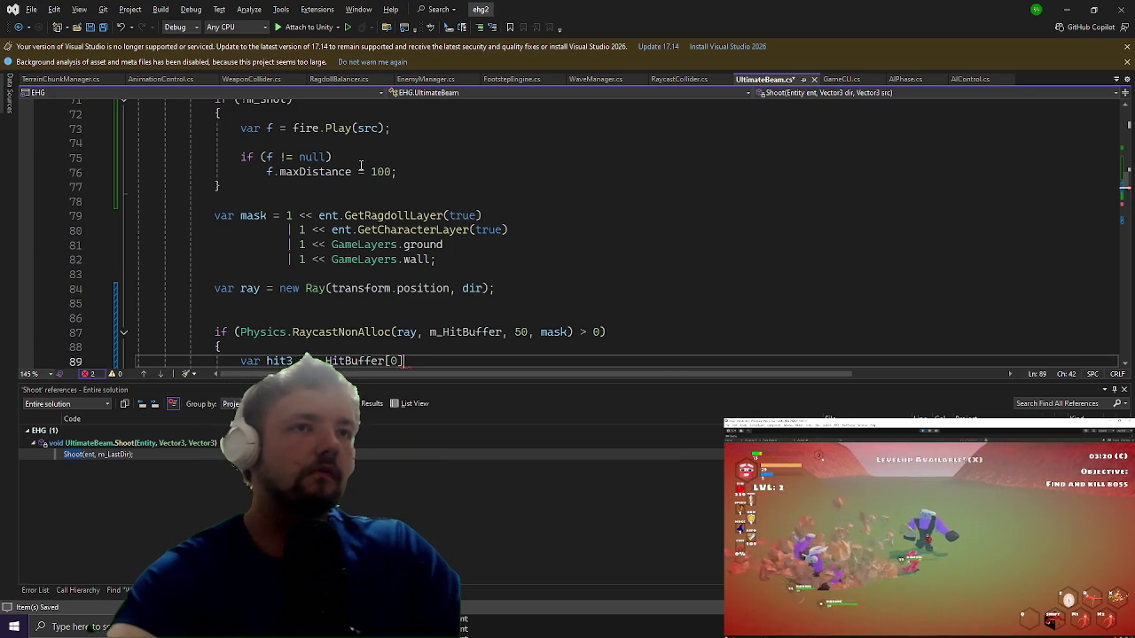
key("Tab")
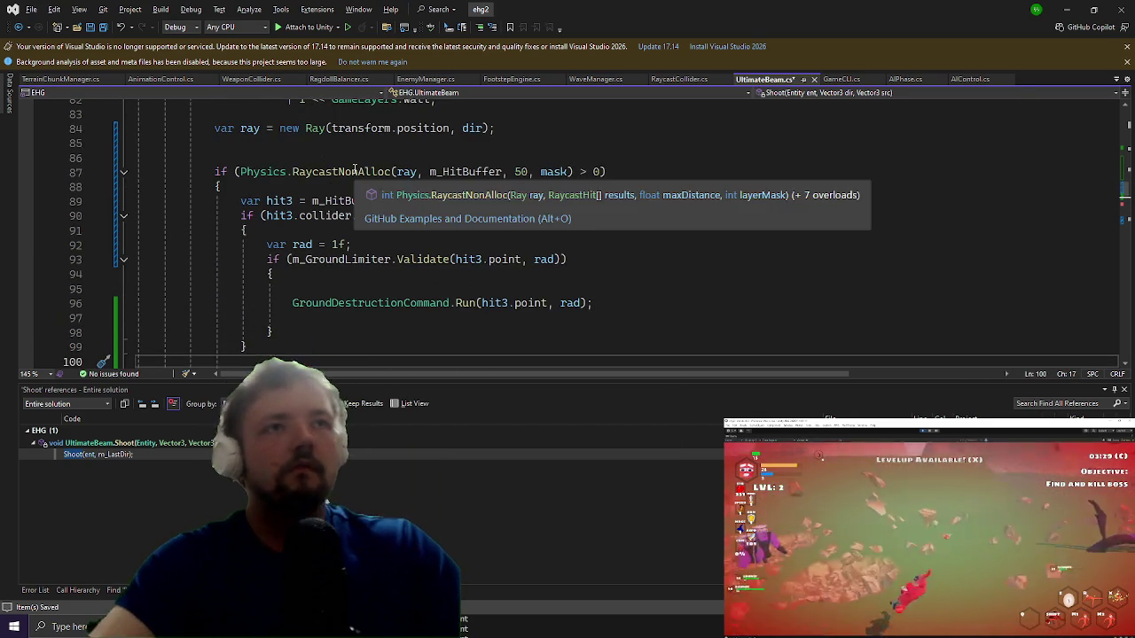
Step: Look over the edited Shoot code, then minimize Visual Studio to return to Unity
scroll(425, 218, "down", 2)
scroll(426, 218, "down", 1)
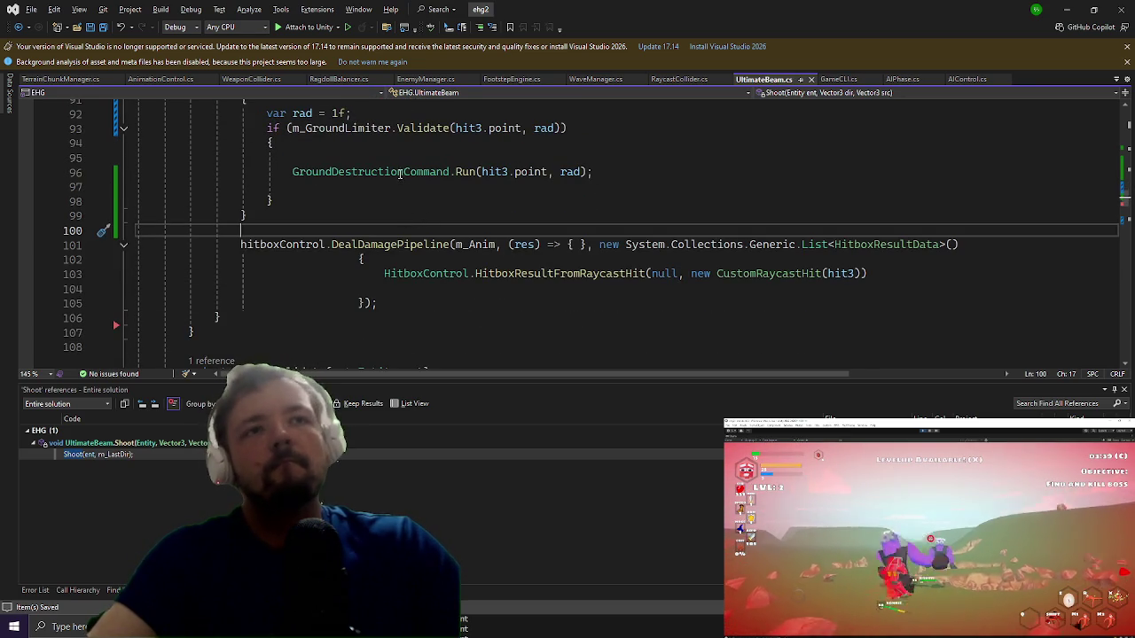
scroll(403, 184, "up", 3)
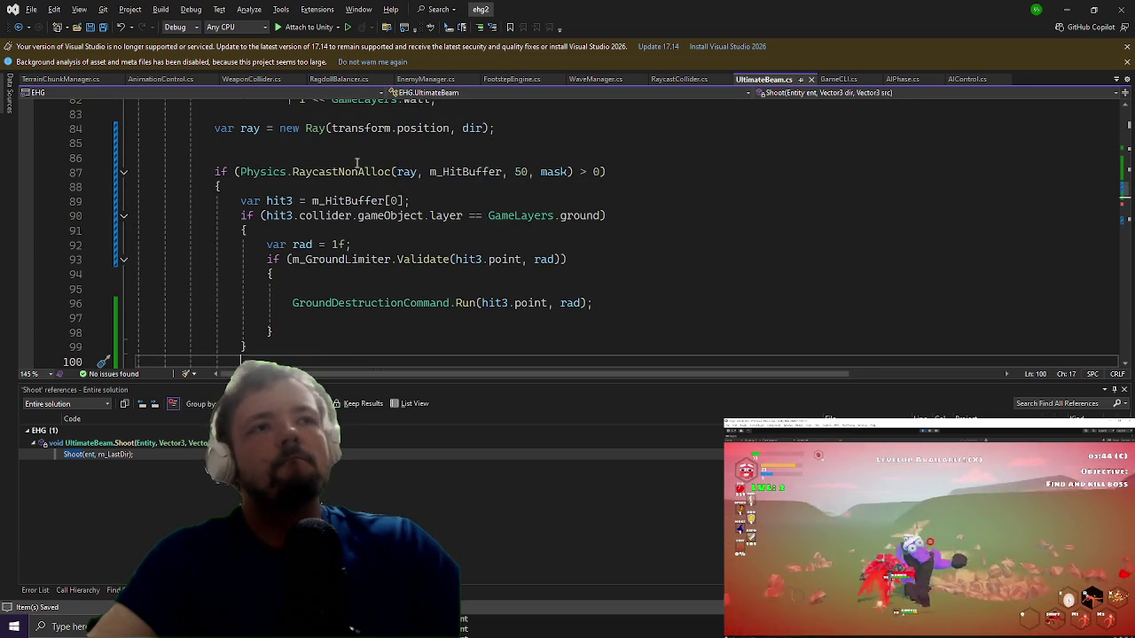
scroll(357, 163, "up", 2)
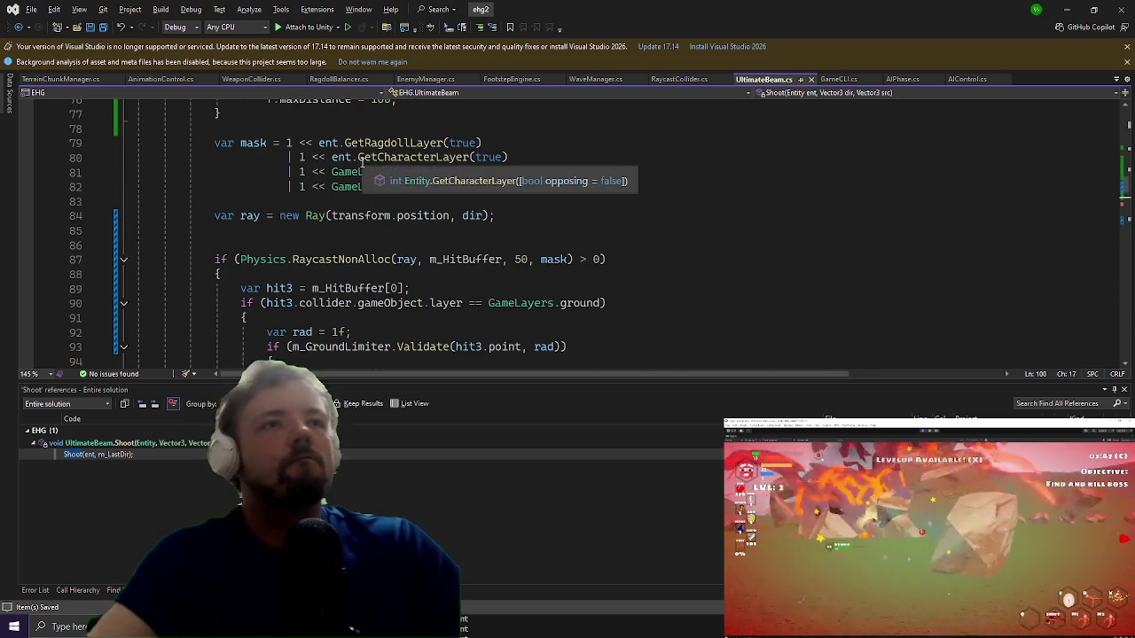
scroll(369, 166, "up", 1)
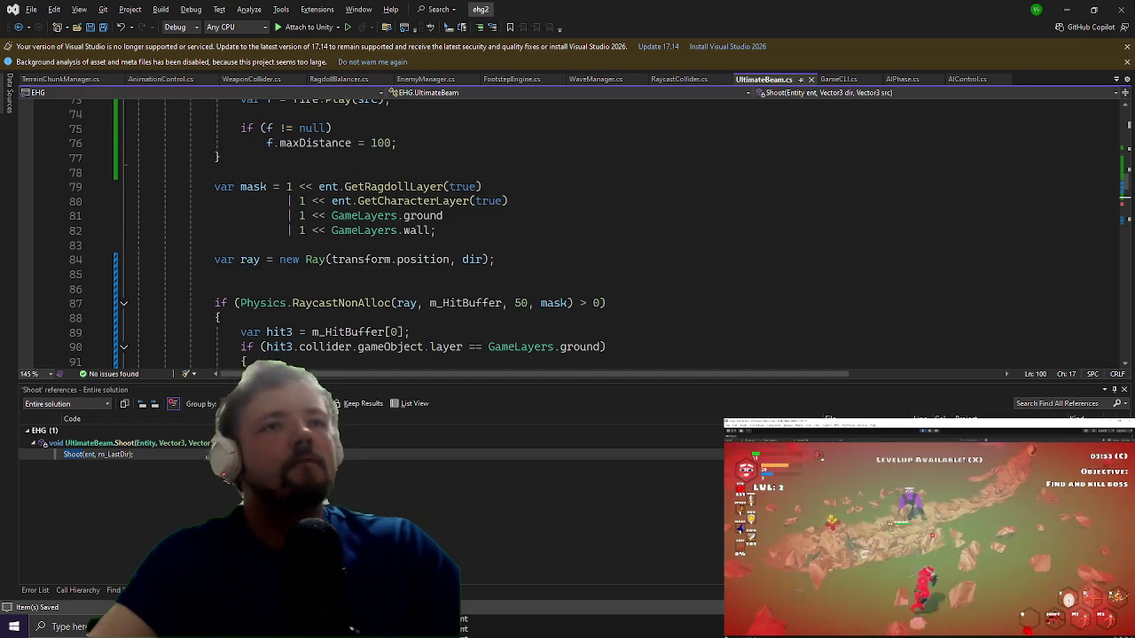
left_click(1069, 7)
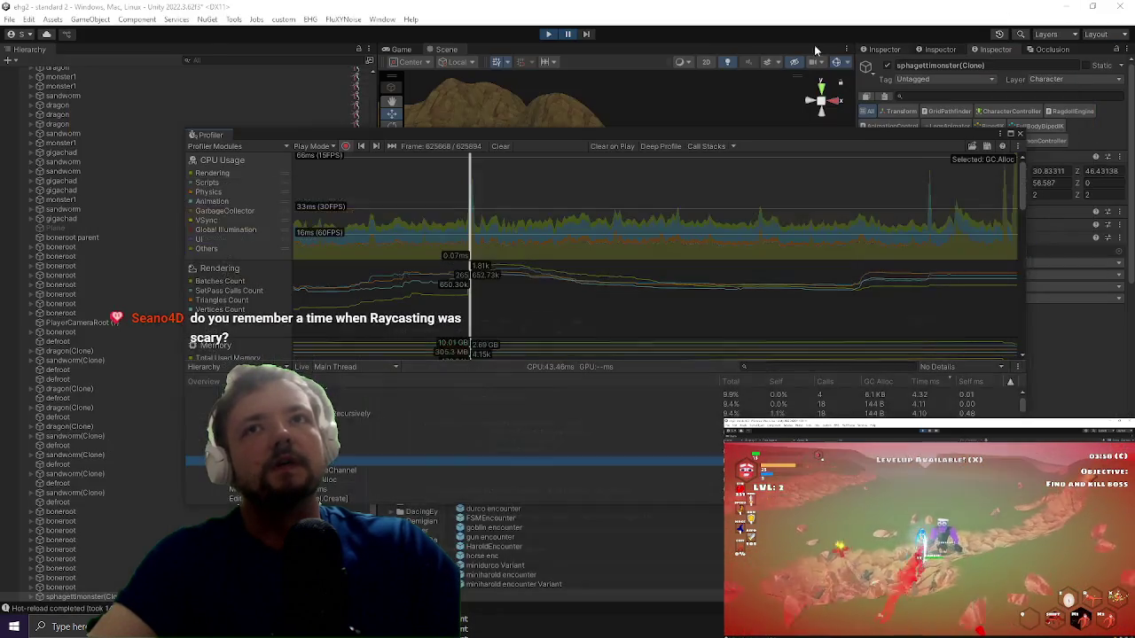
Step: Pause the running game and switch back to UltimateBeam.cs in Visual Studio
left_click(568, 34)
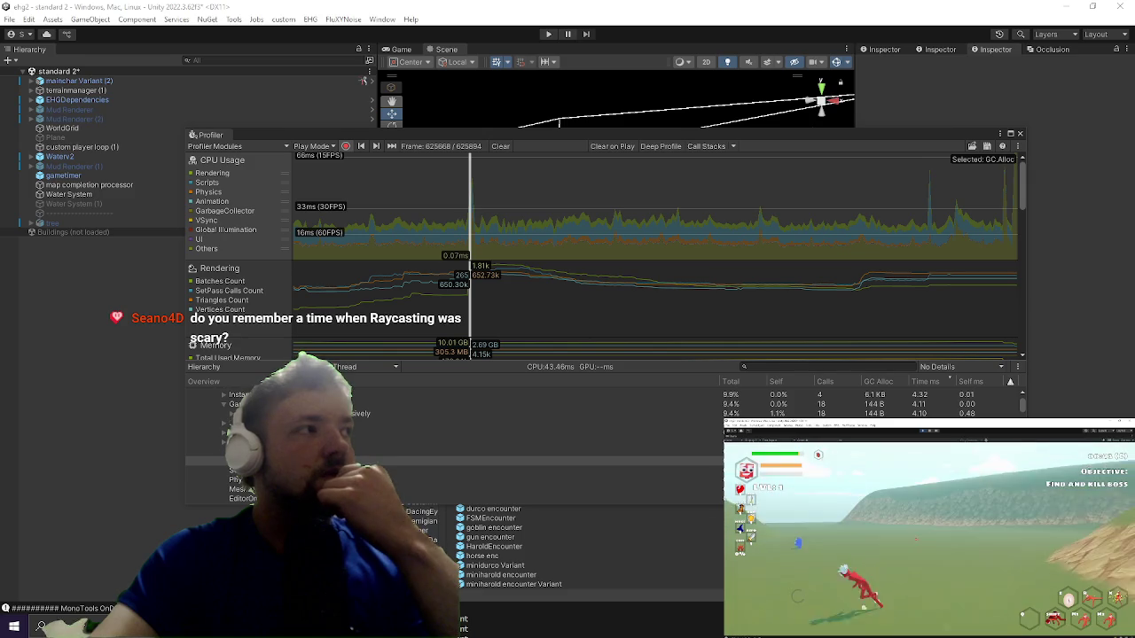
key("alt+Tab")
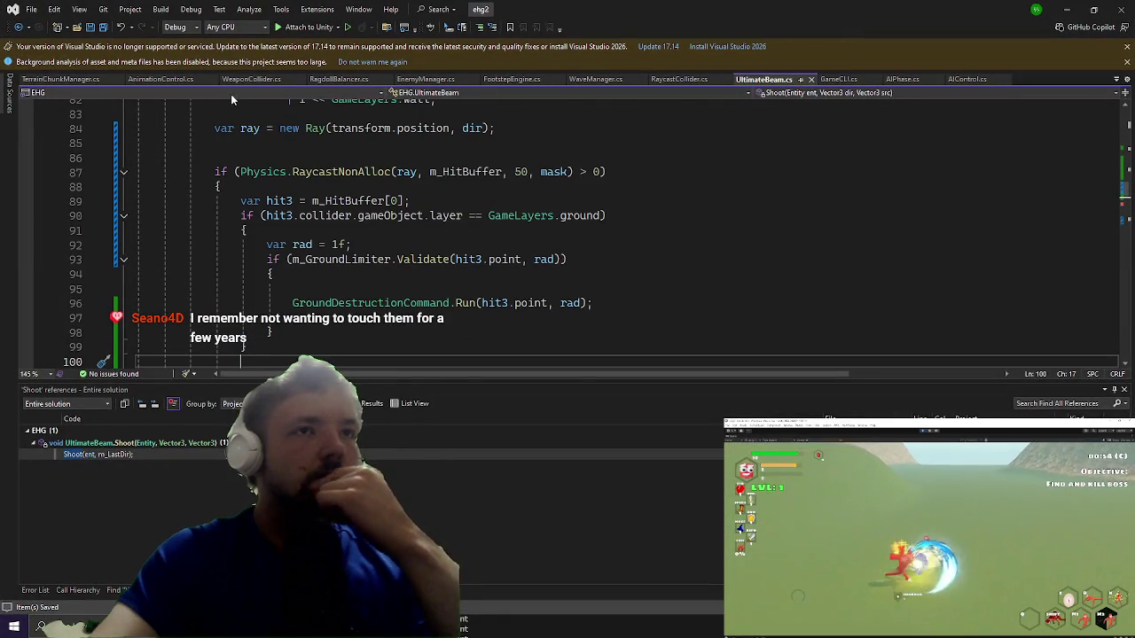
Step: Check the RaycastNonAlloc call on line 87, then minimize Visual Studio to show Unity
left_click(394, 171)
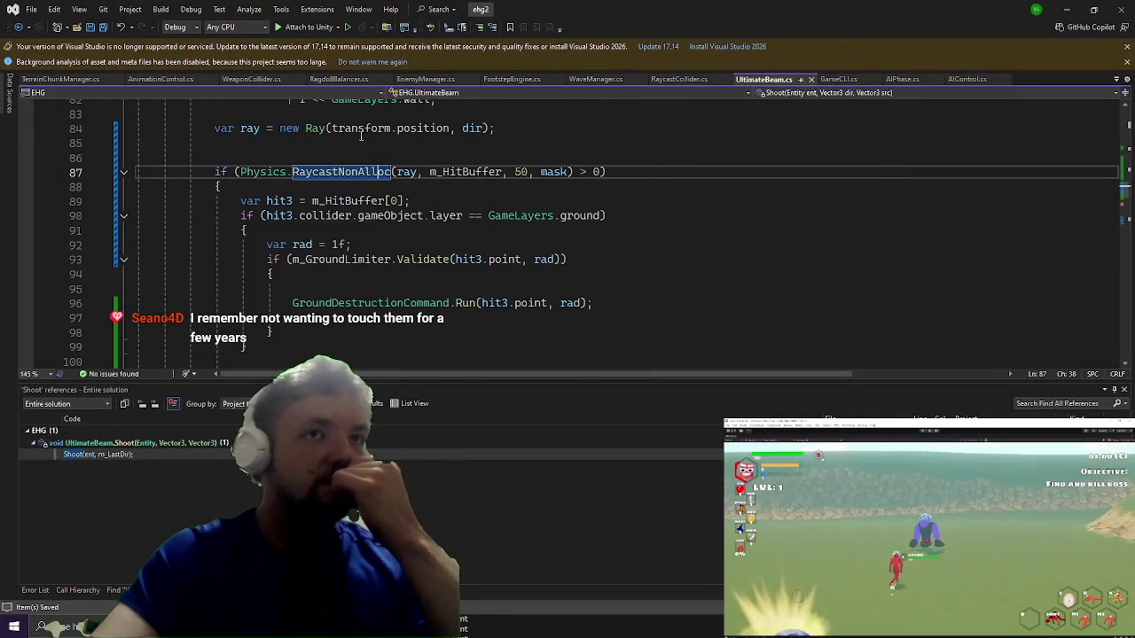
left_click(1068, 12)
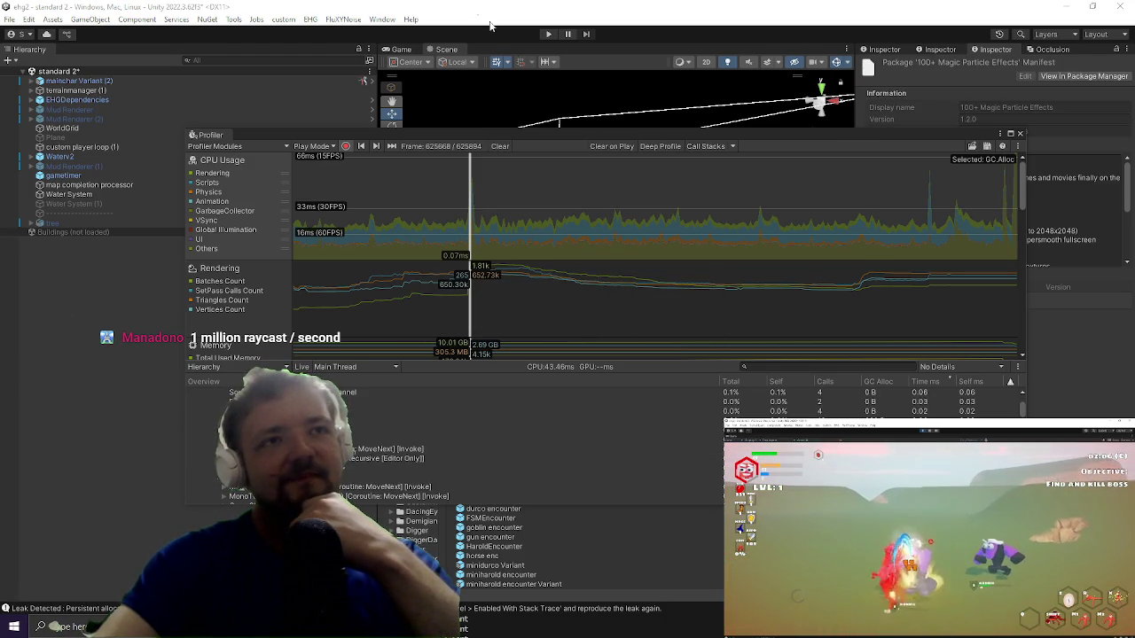
Step: Enter Play Mode from the toolbar to playtest the latest code changes in the editor
left_click(549, 36)
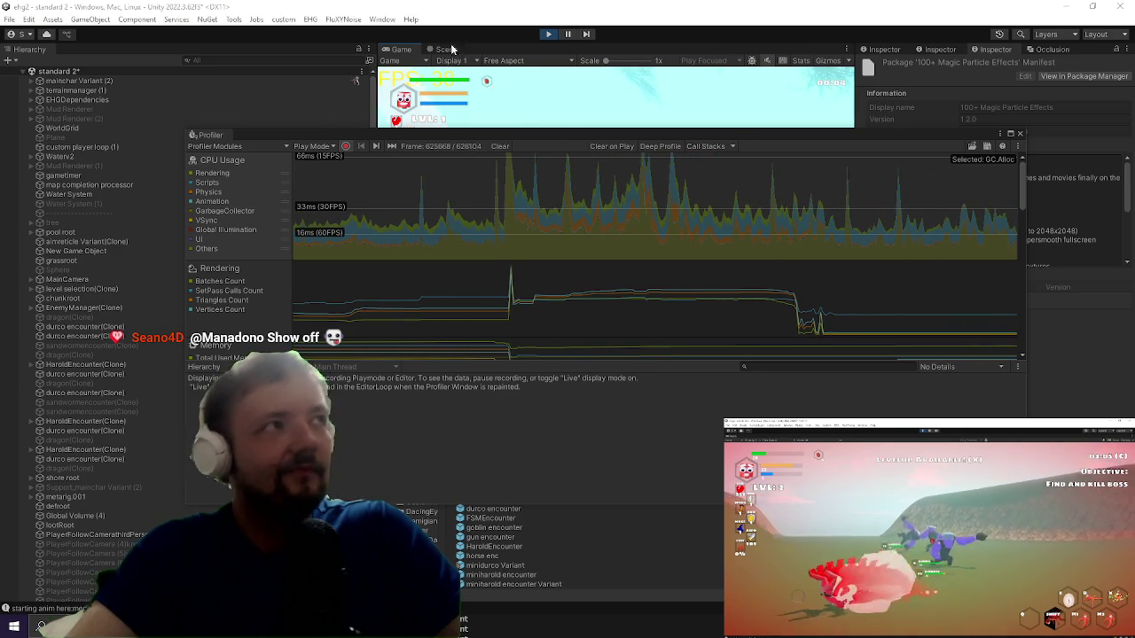
Step: Move the Profiler aside, maximize the Game view, and attack the nearby Freshy enemy
left_click_drag(621, 135, 117, 224)
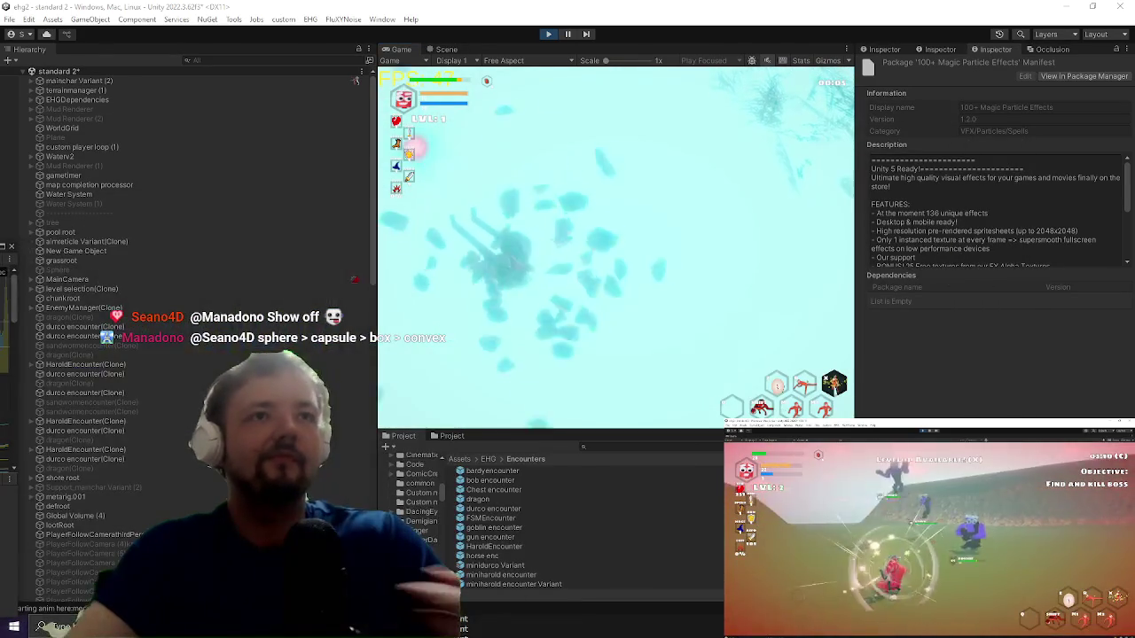
key("shift+space")
key("w")
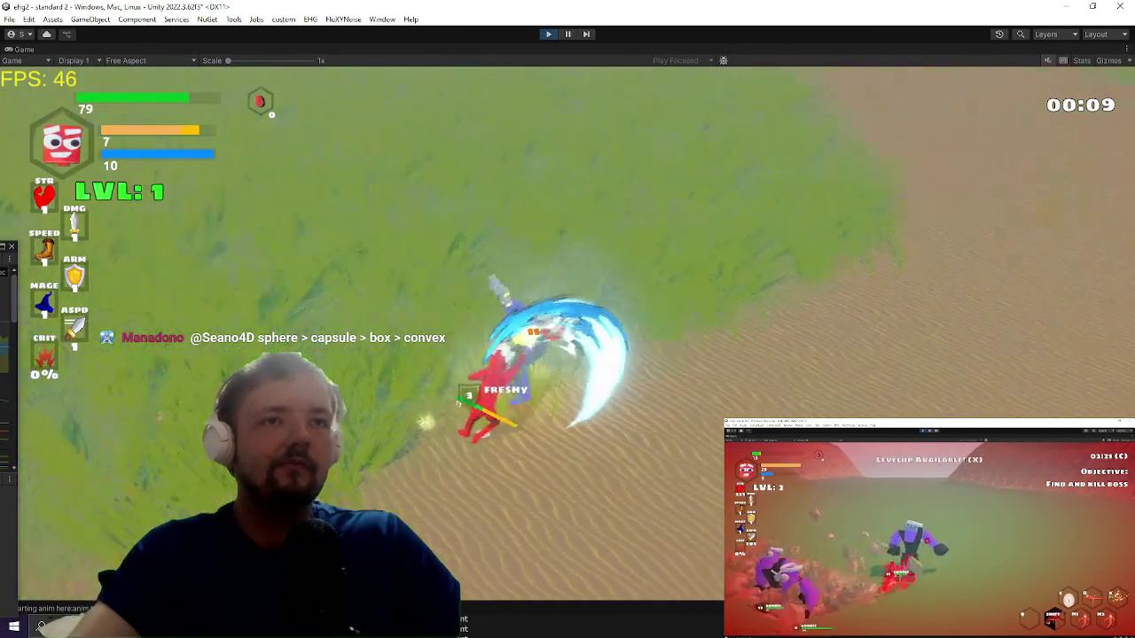
key("d")
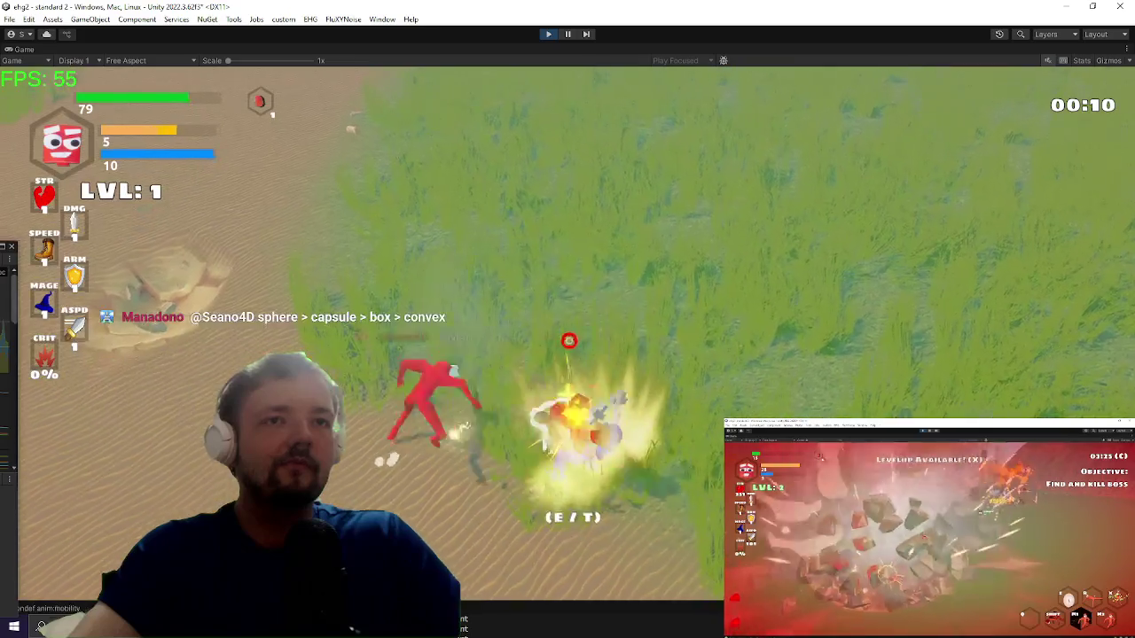
key("v")
Step: Run down into the pit, blast the Durco Tan Cap boss, then restore the editor layout
key("w")
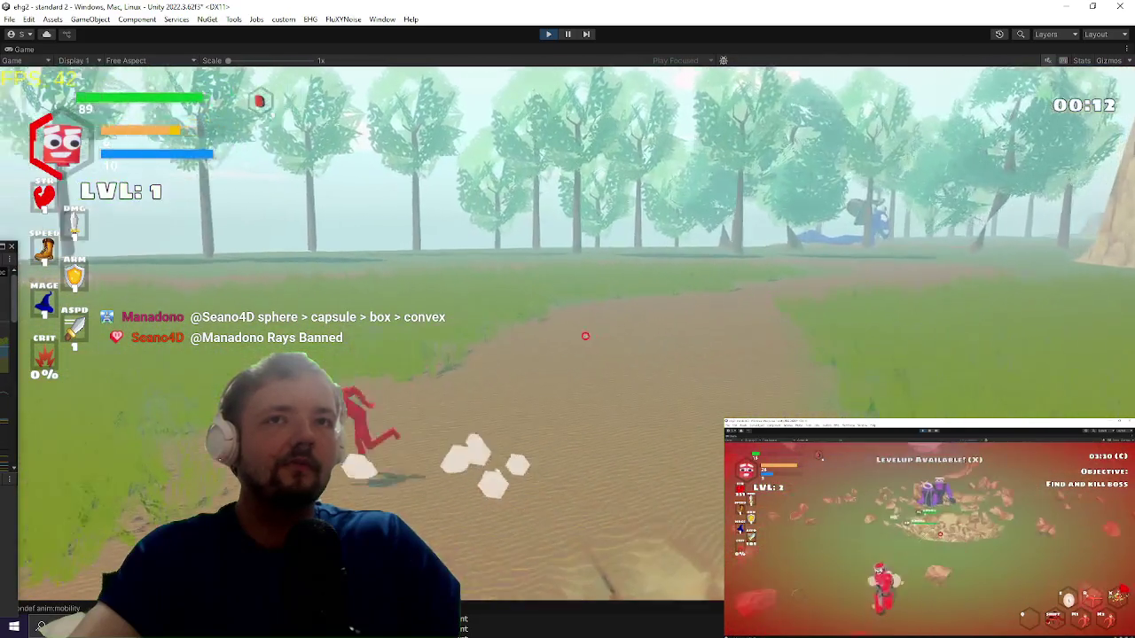
key("w")
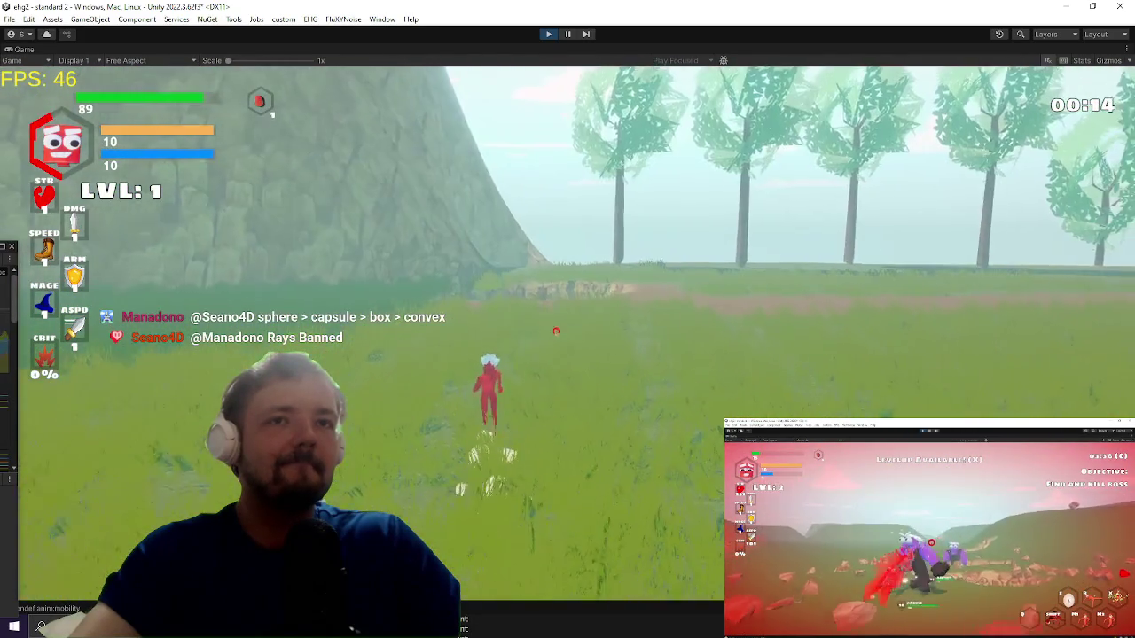
key("w")
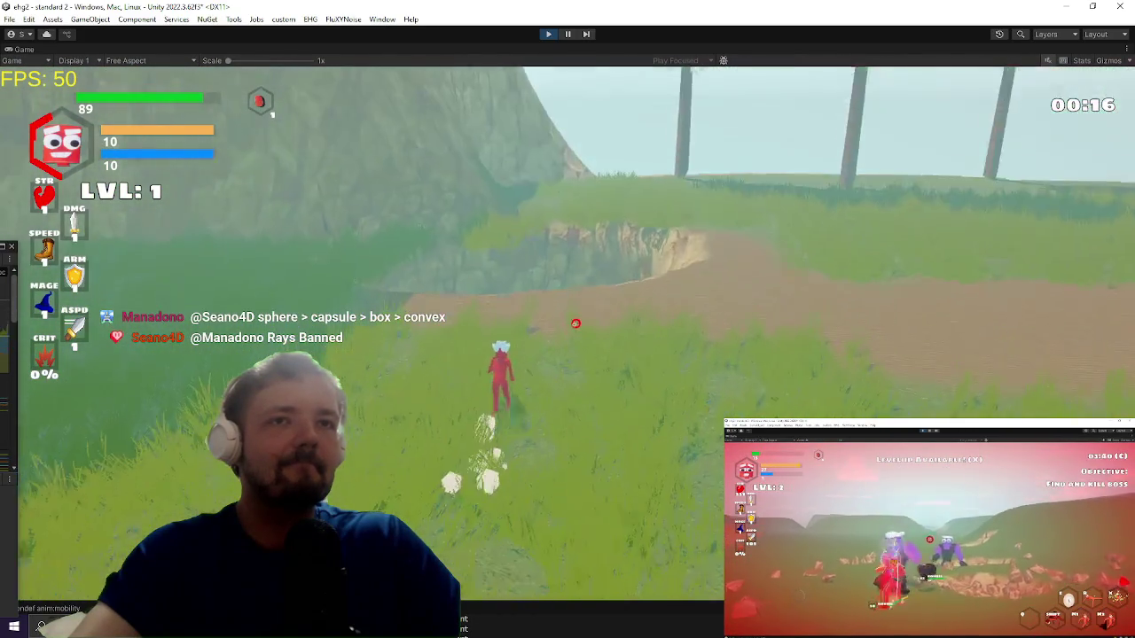
key("a")
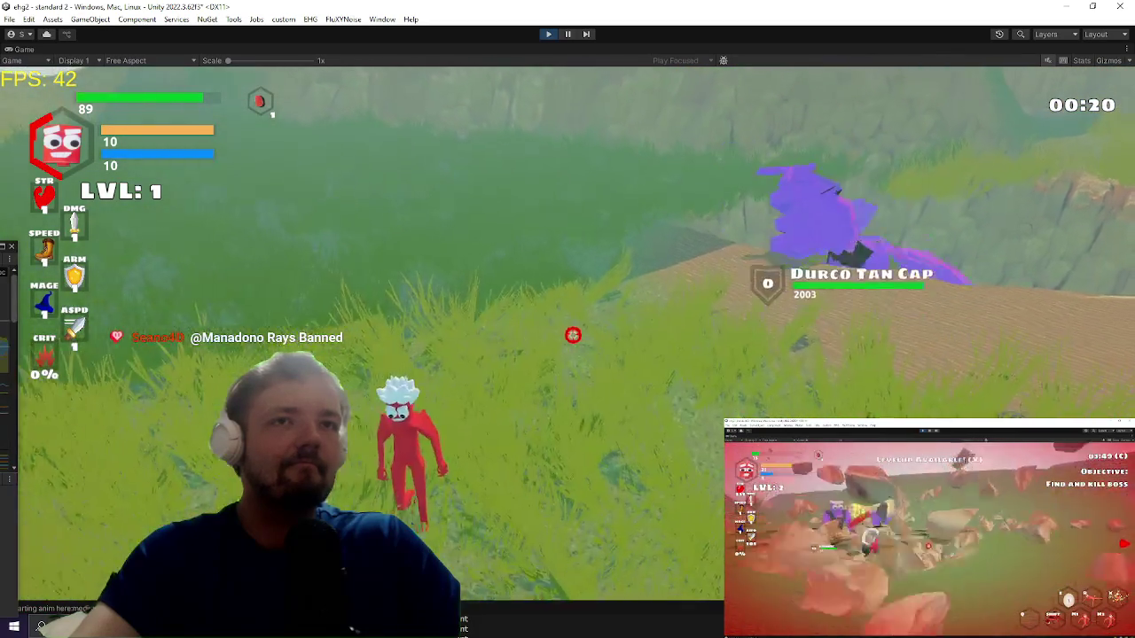
left_click(544, 332)
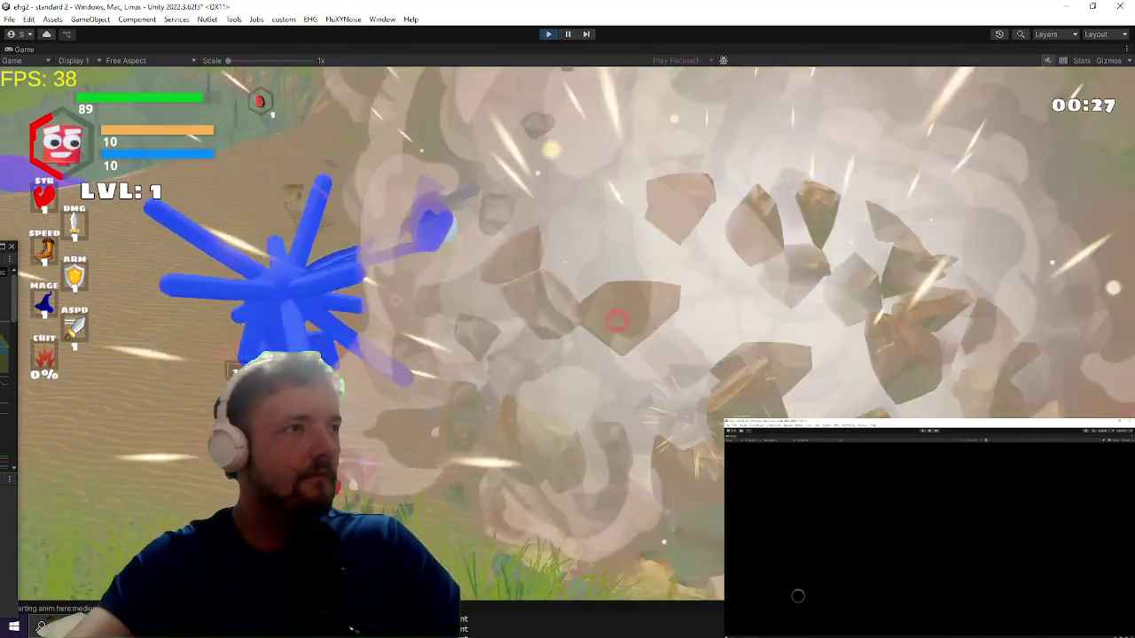
key("Escape")
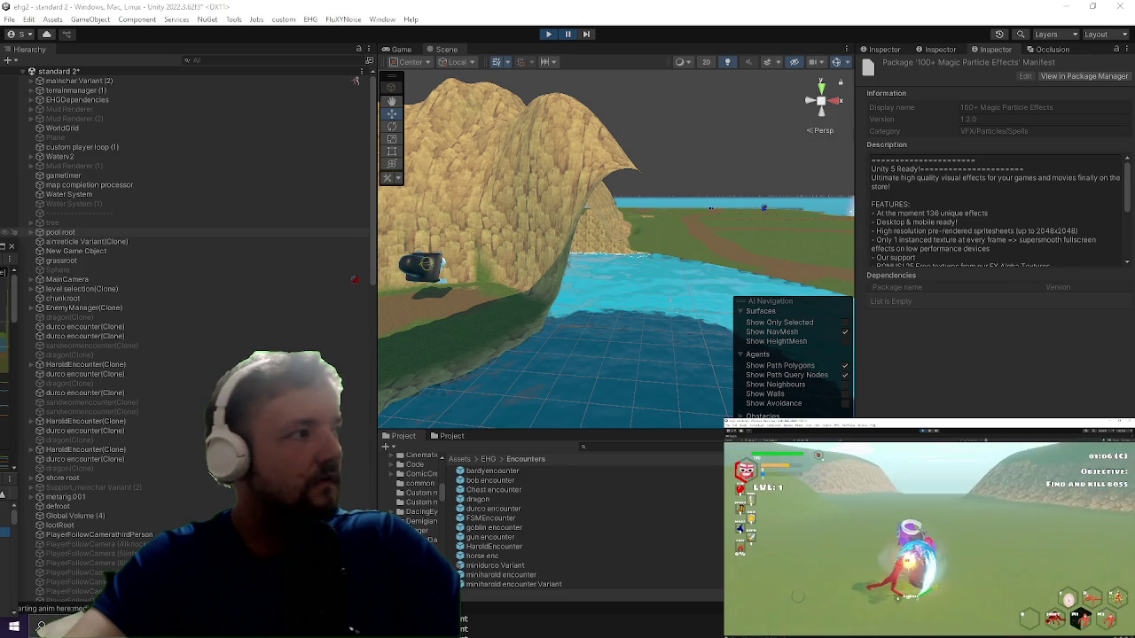
Step: Reopen the Profiler on UltimateBeam.Update() and inspect its GC.Alloc and JobHandle.Complete wait costs
key("ctrl+7")
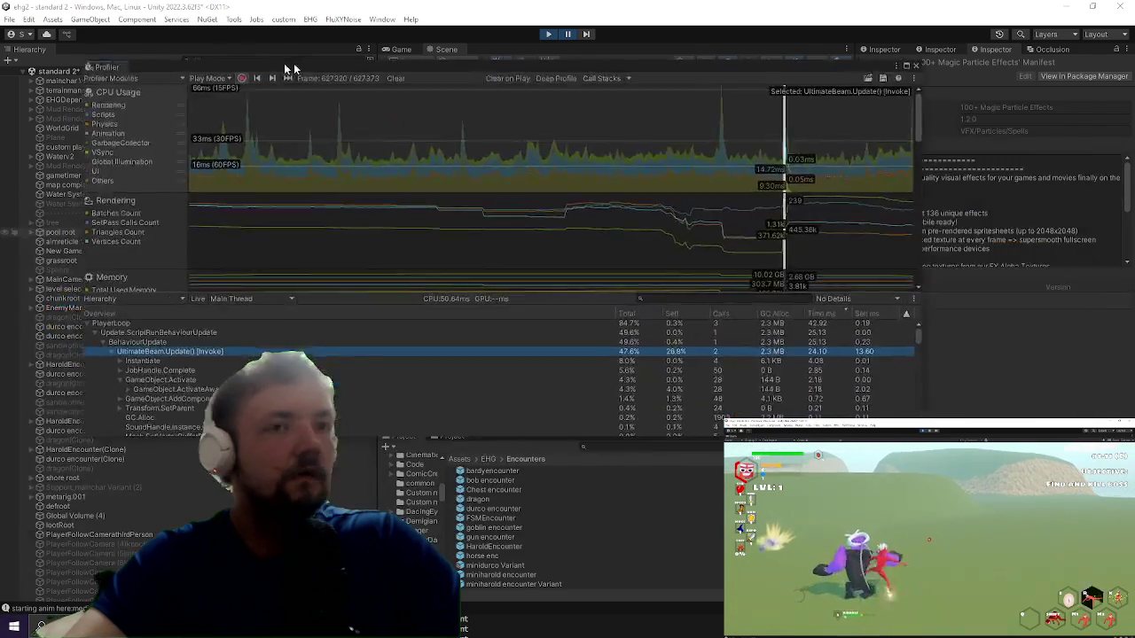
left_click(124, 422)
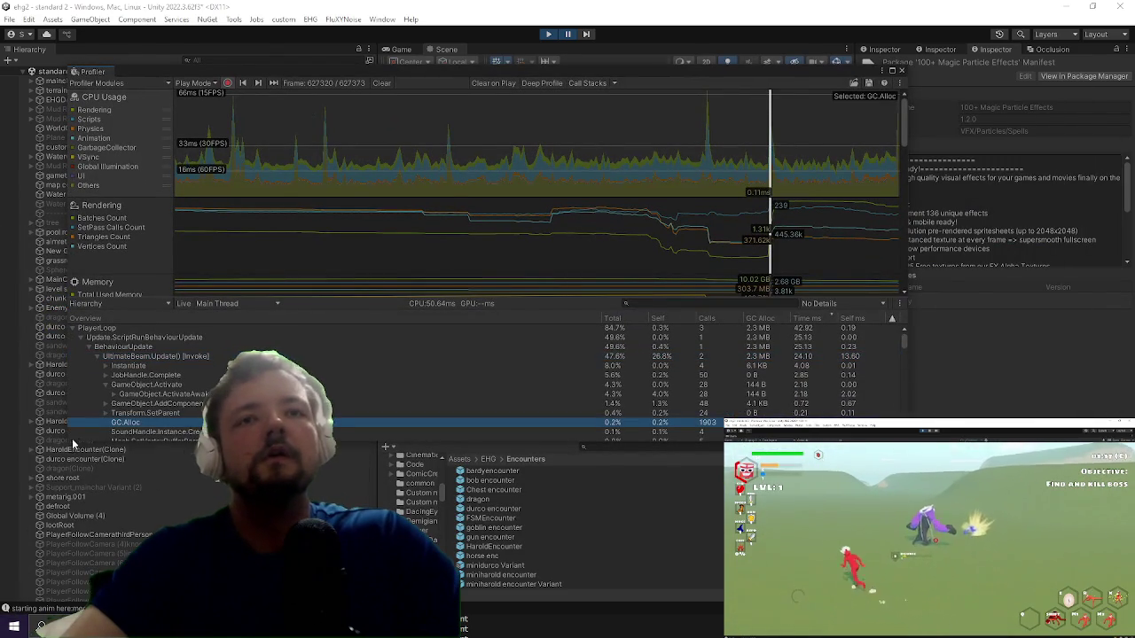
scroll(176, 383, "down", 2)
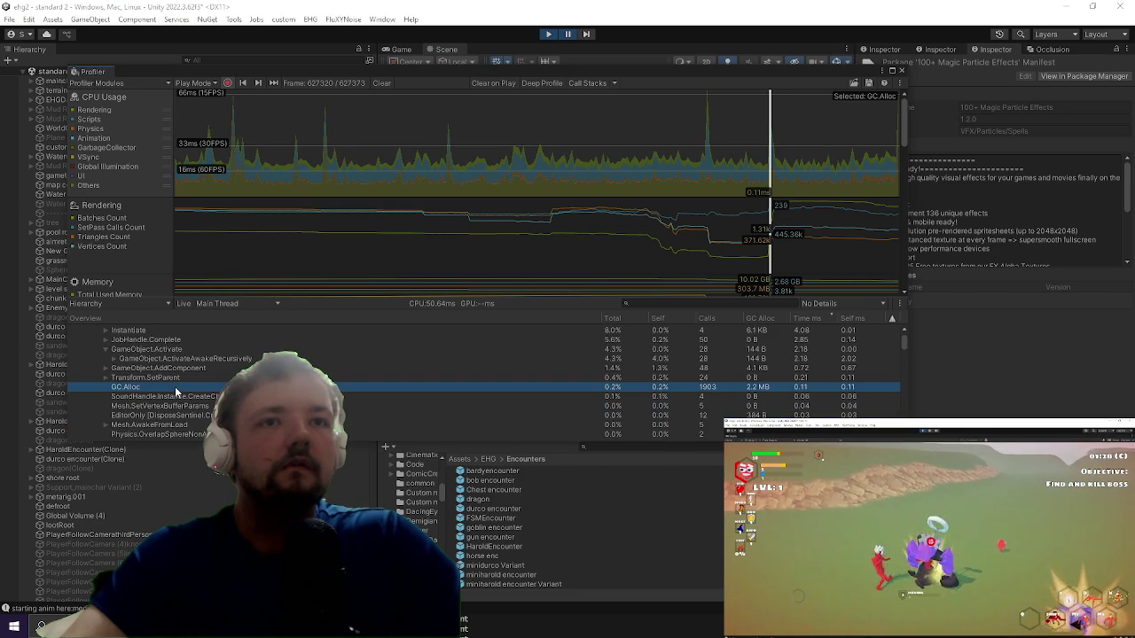
scroll(177, 391, "up", 2)
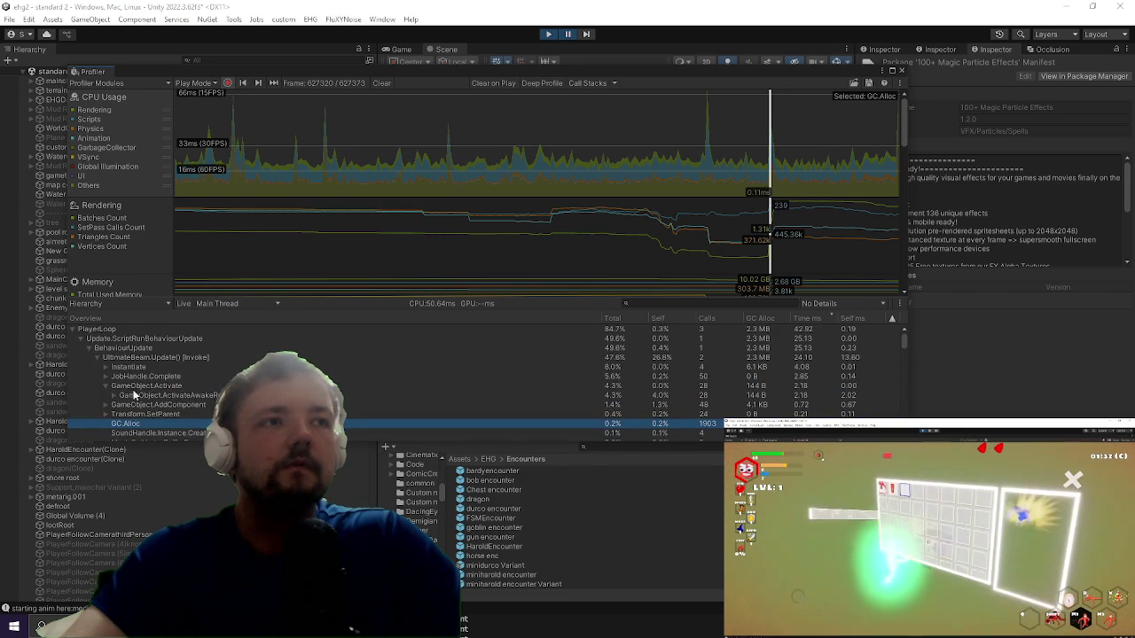
left_click(138, 379)
left_click(104, 379)
left_click(113, 386)
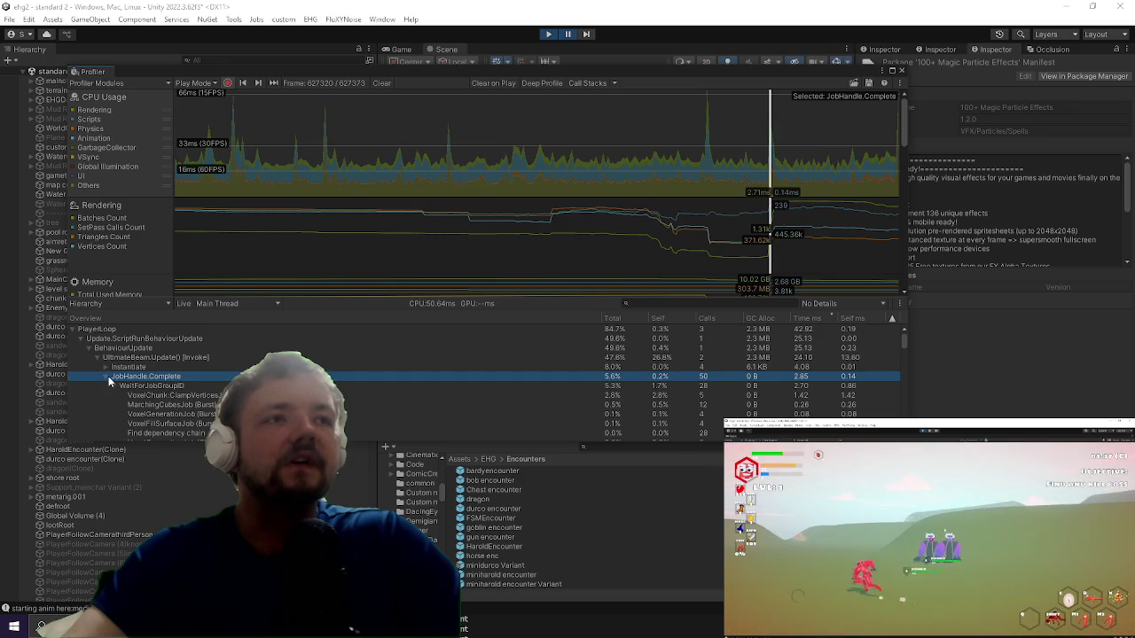
left_click(105, 380)
Step: Break down Instantiate, check UltimateBeam.Update()'s total cost, and jump to frame 627294
left_click(104, 367)
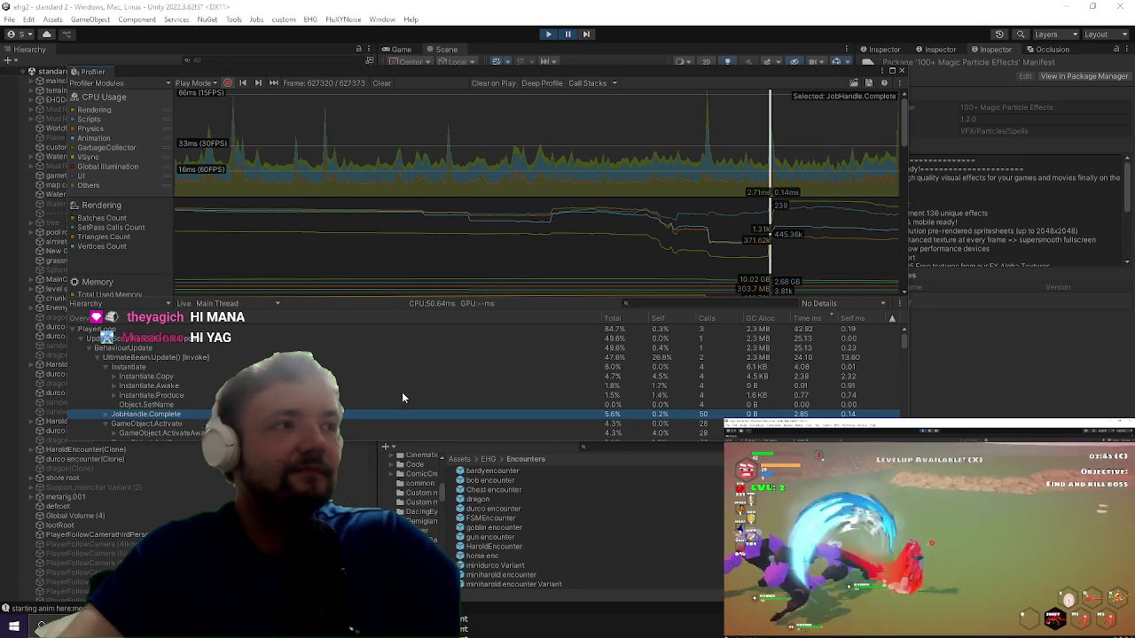
left_click(762, 395)
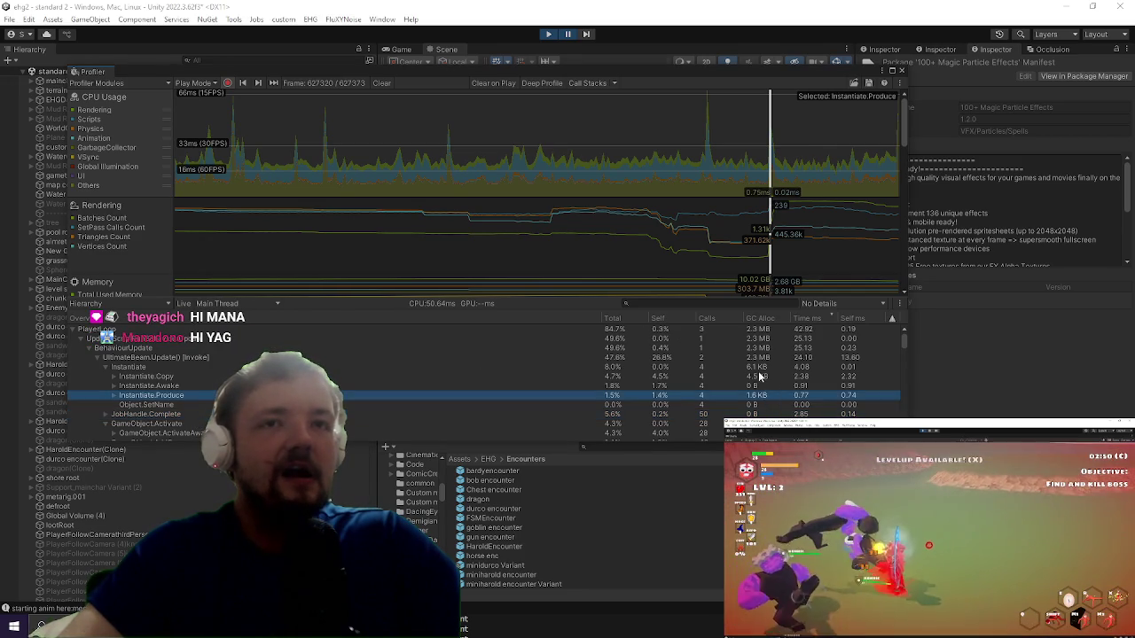
left_click(753, 367)
left_click(747, 357)
scroll(359, 377, "down", 3)
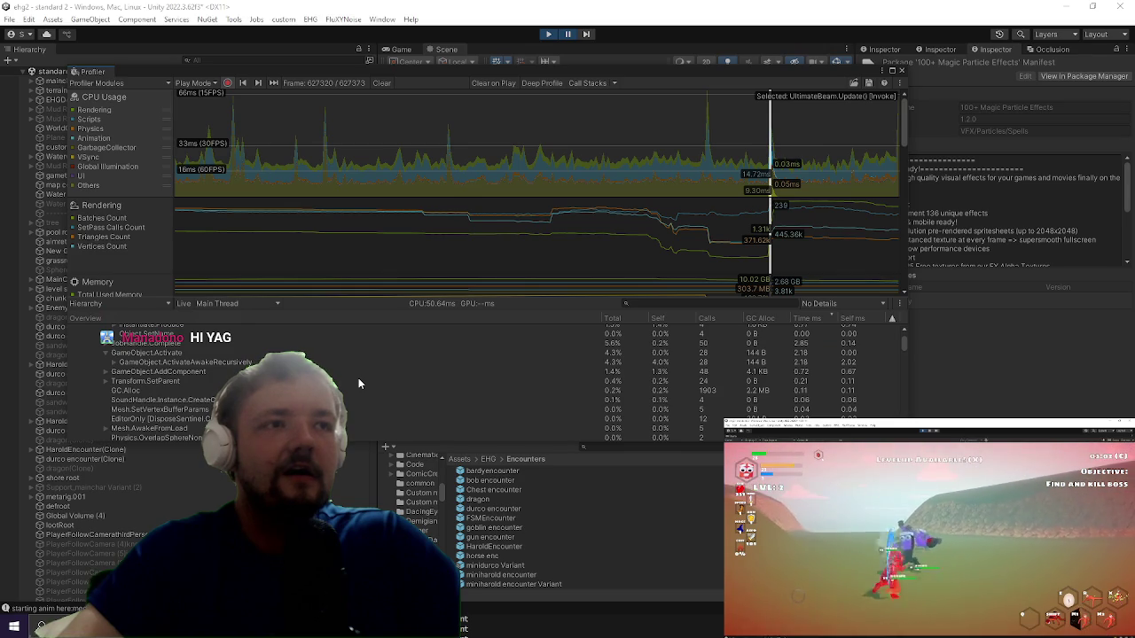
left_click(708, 168)
scroll(696, 368, "up", 5)
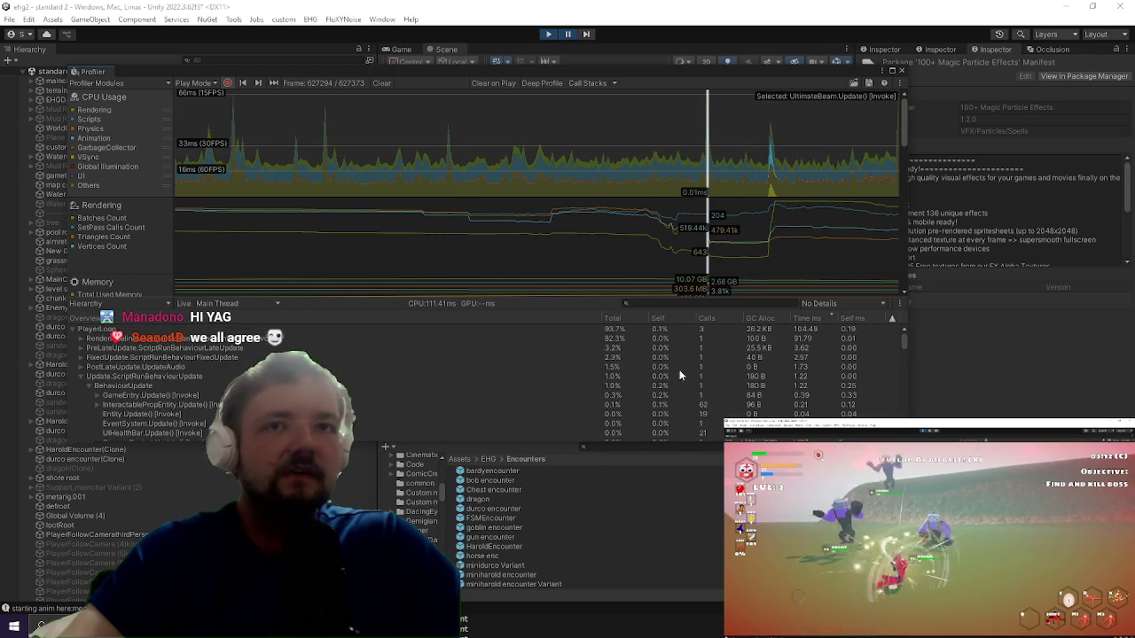
Step: Drill the frame's PlayerLoop down through rendering and culling to TerrainManager.CullAllTerrains
left_click(738, 332)
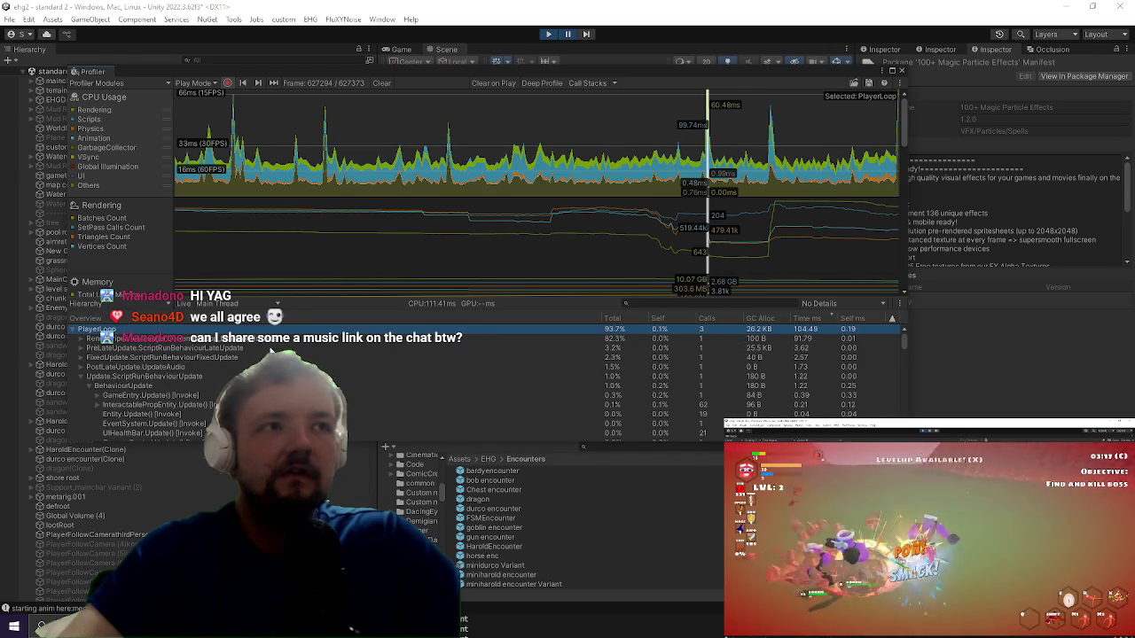
key("Down")
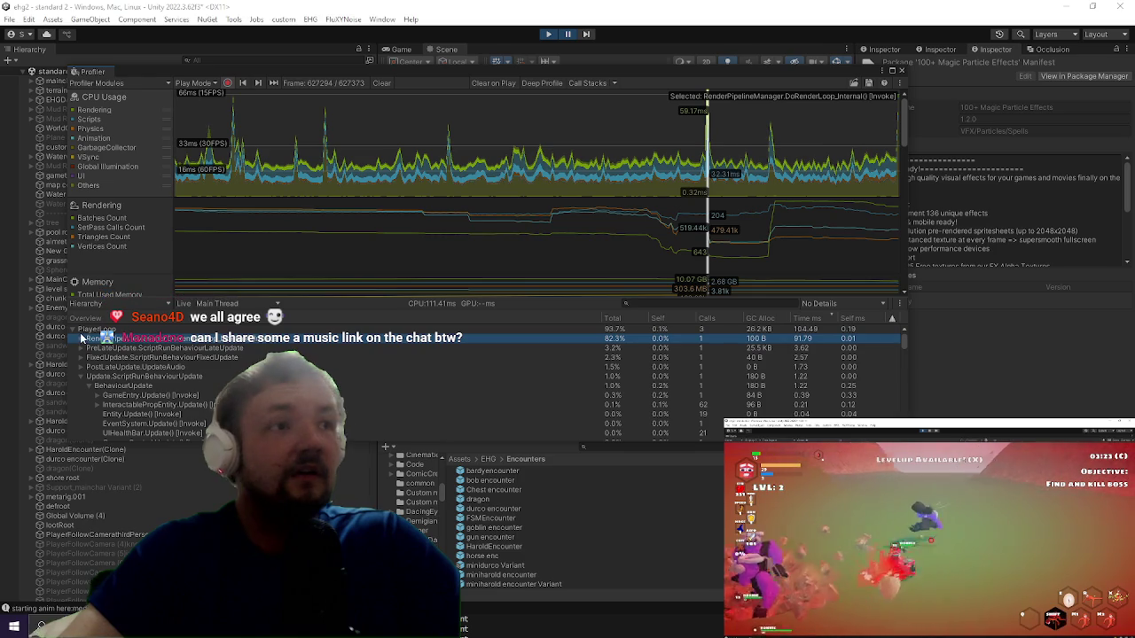
left_click(81, 339)
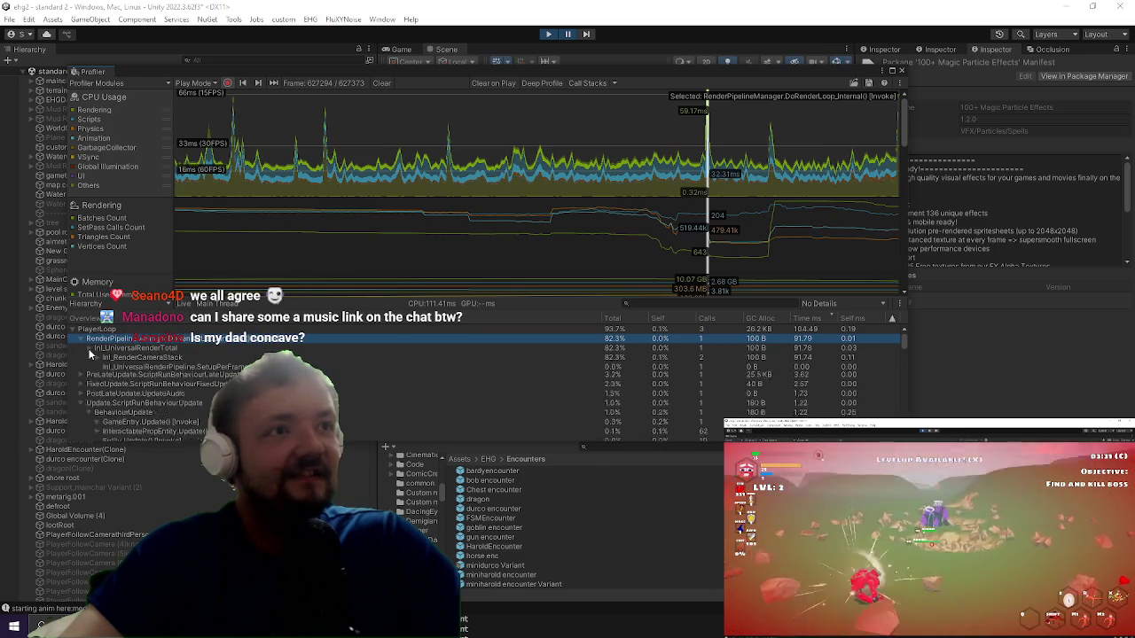
left_click(89, 350)
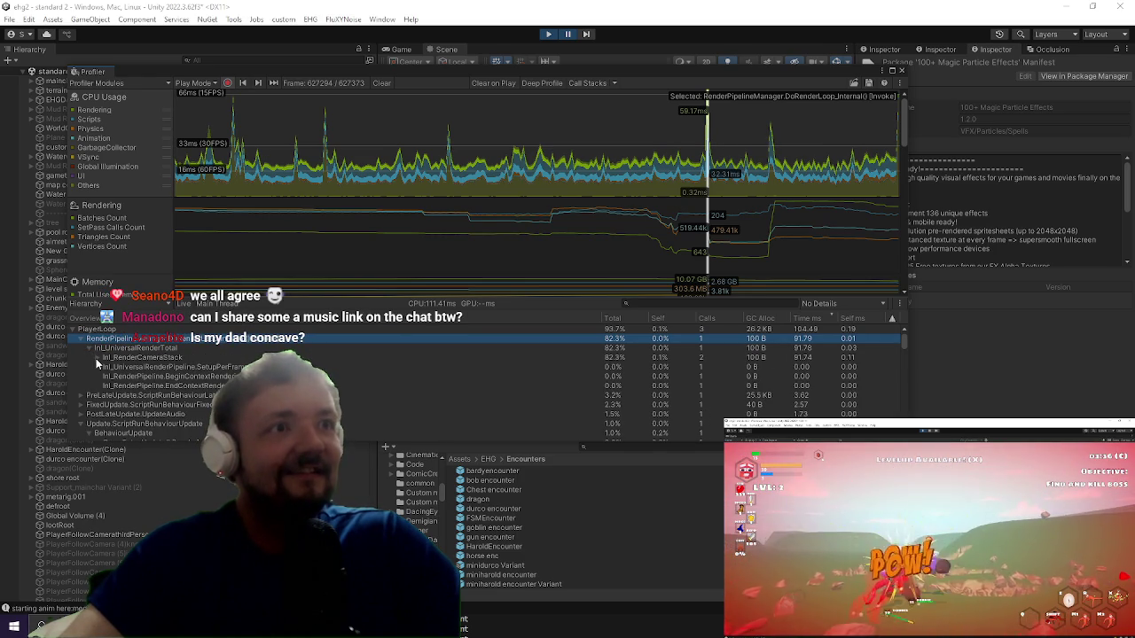
left_click(97, 357)
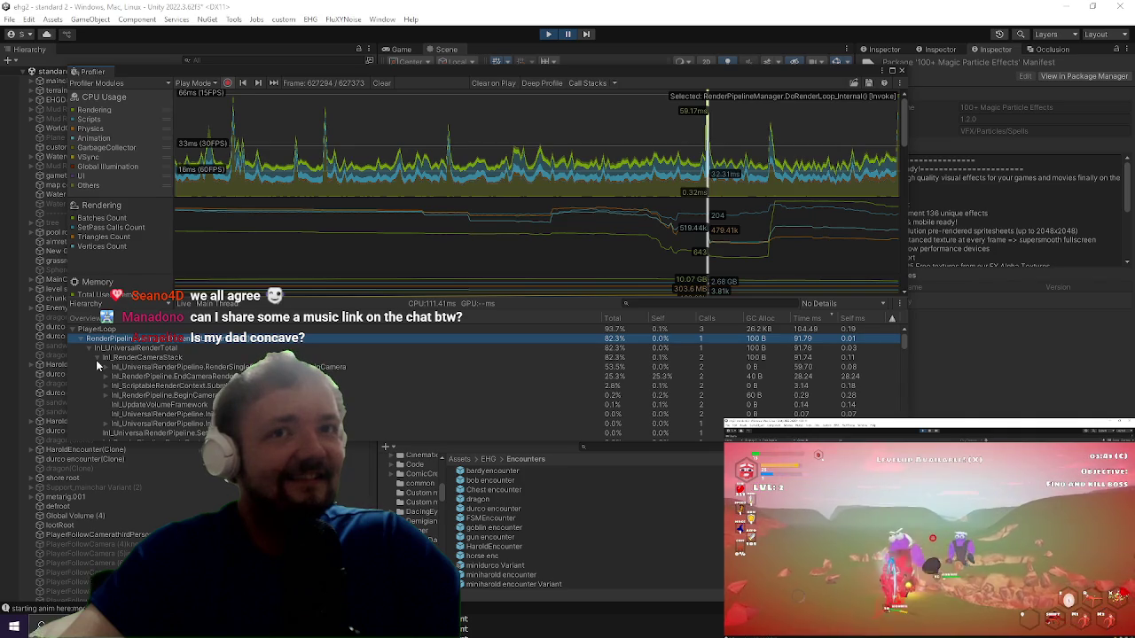
left_click(105, 367)
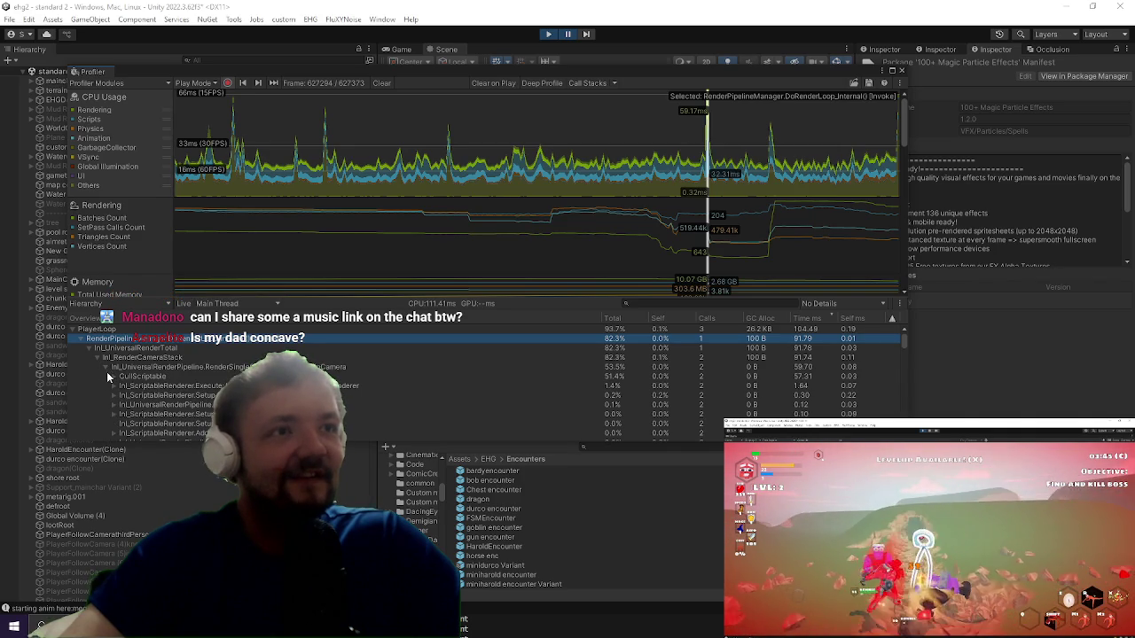
left_click(142, 376)
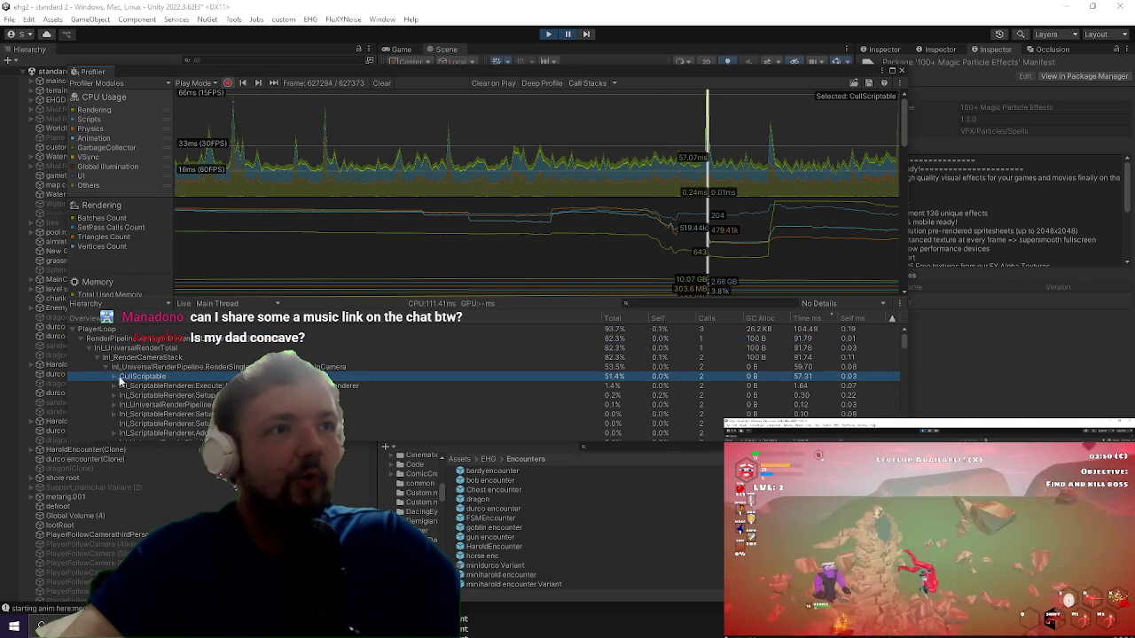
left_click(114, 376)
left_click(147, 386)
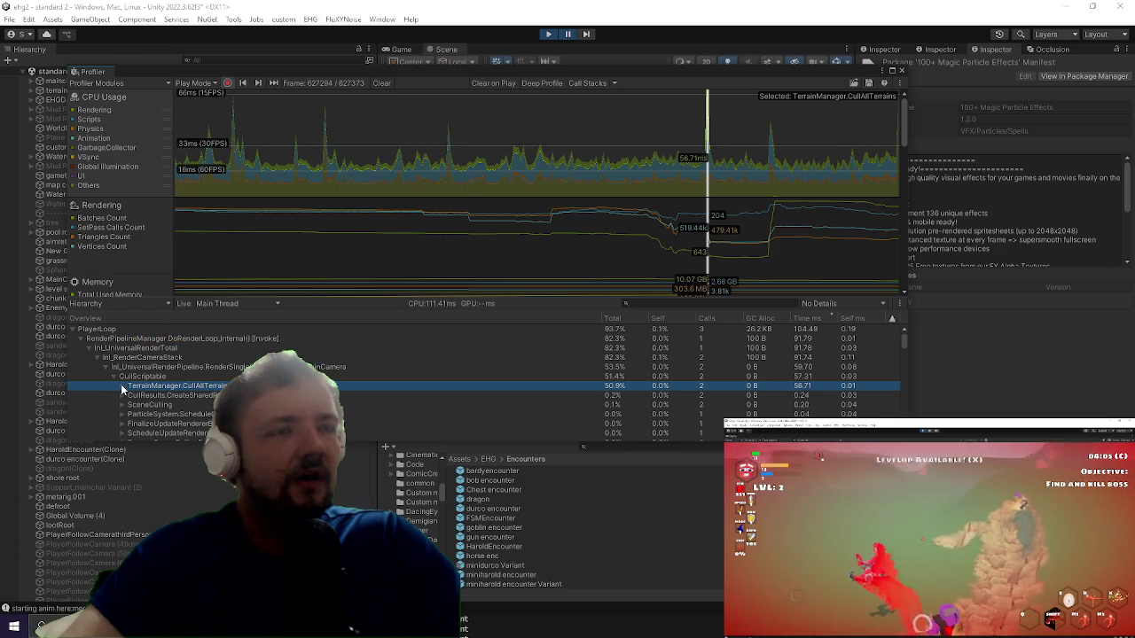
left_click(122, 387)
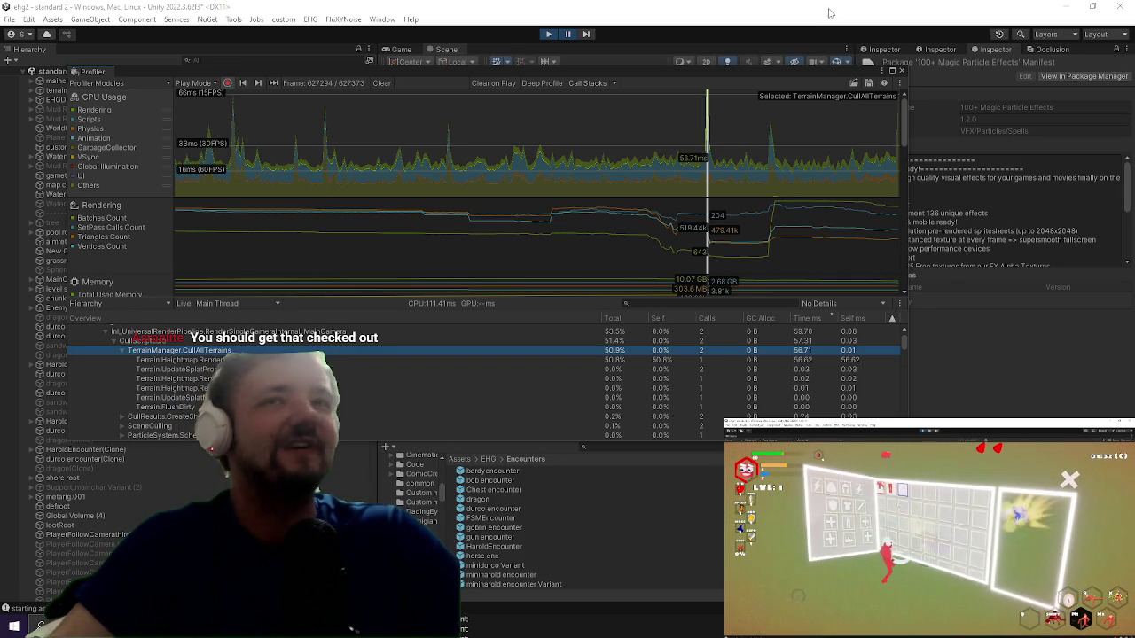
Step: Compare frame 627320, recheck the spike frame's terrain heightmap and culling costs, then hide the Profiler
left_click(771, 166)
scroll(710, 390, "up", 3)
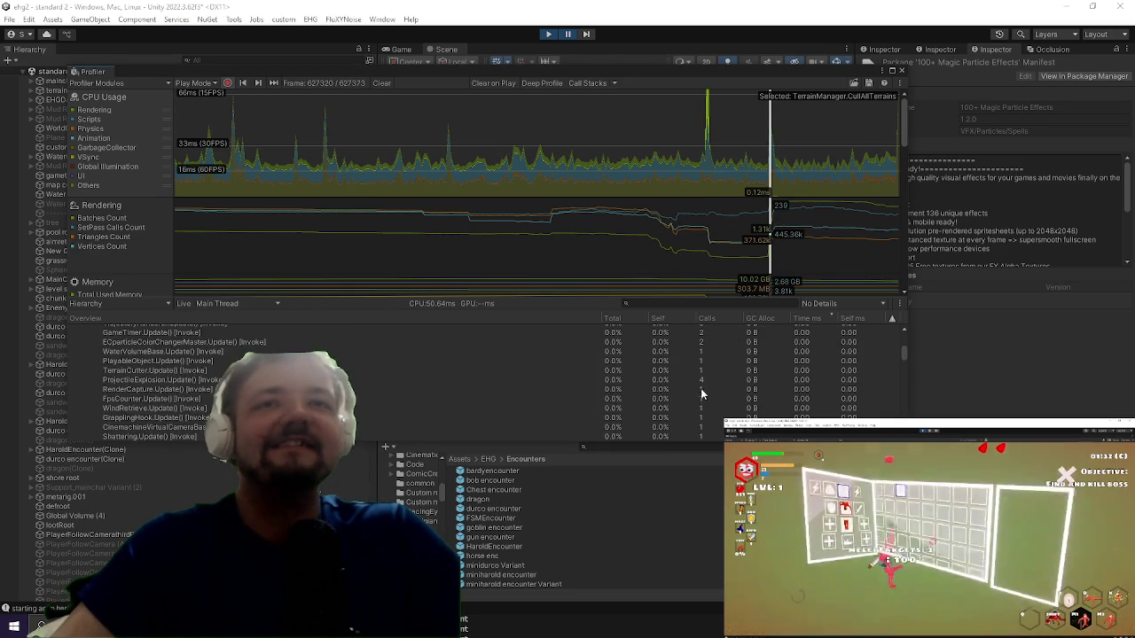
scroll(214, 401, "down", 3)
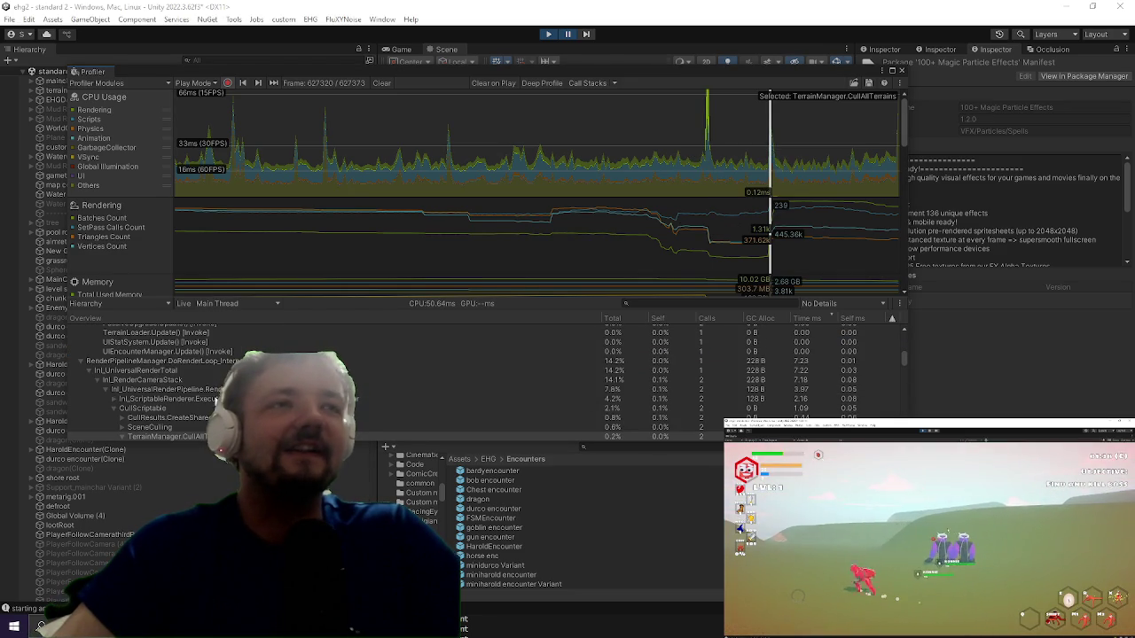
left_click(214, 400)
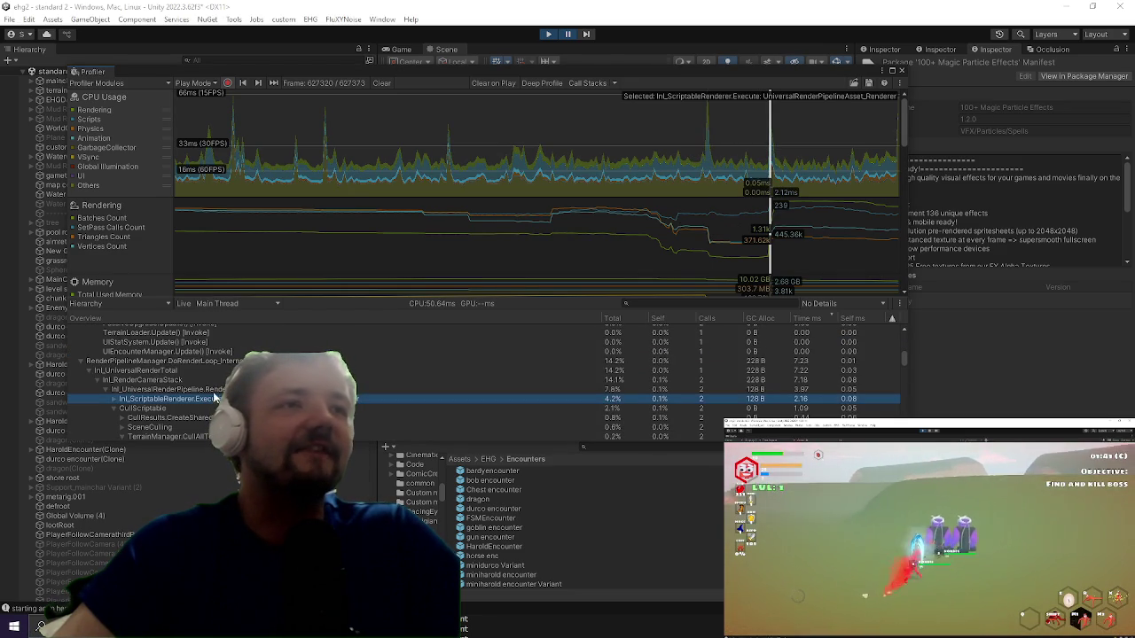
left_click(705, 153)
scroll(647, 353, "up", 5)
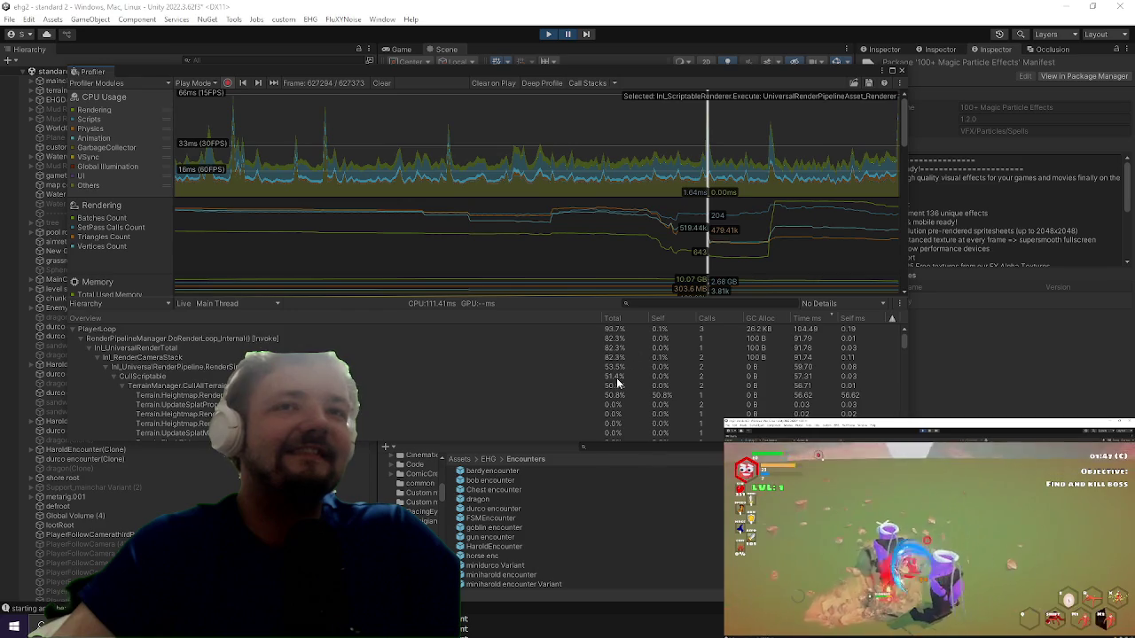
left_click(427, 406)
left_click(292, 396)
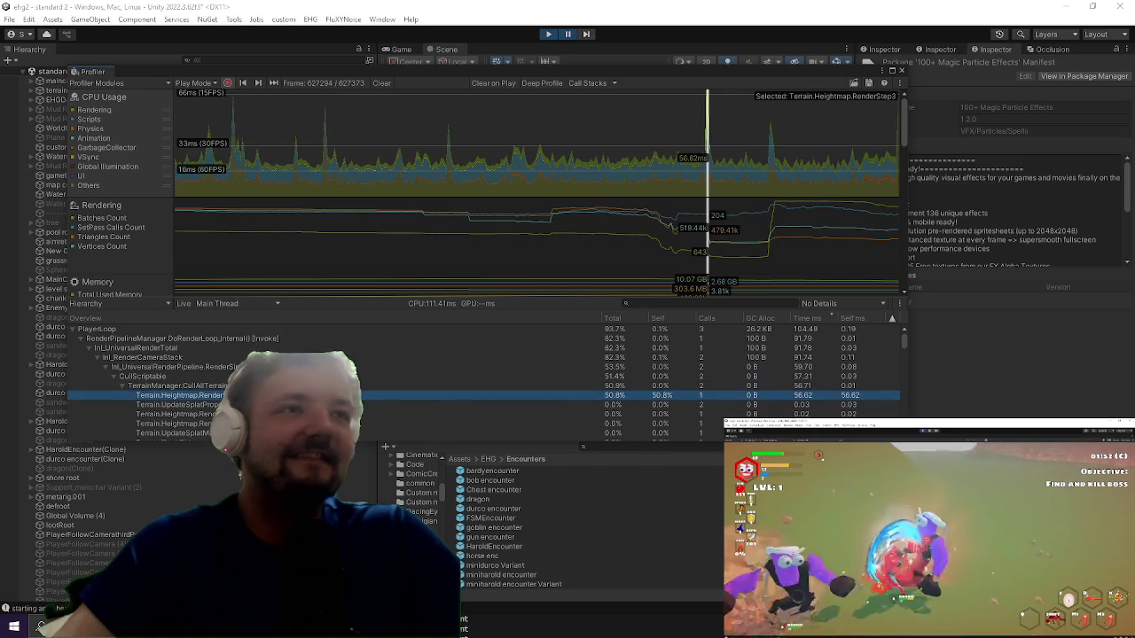
left_click(292, 386)
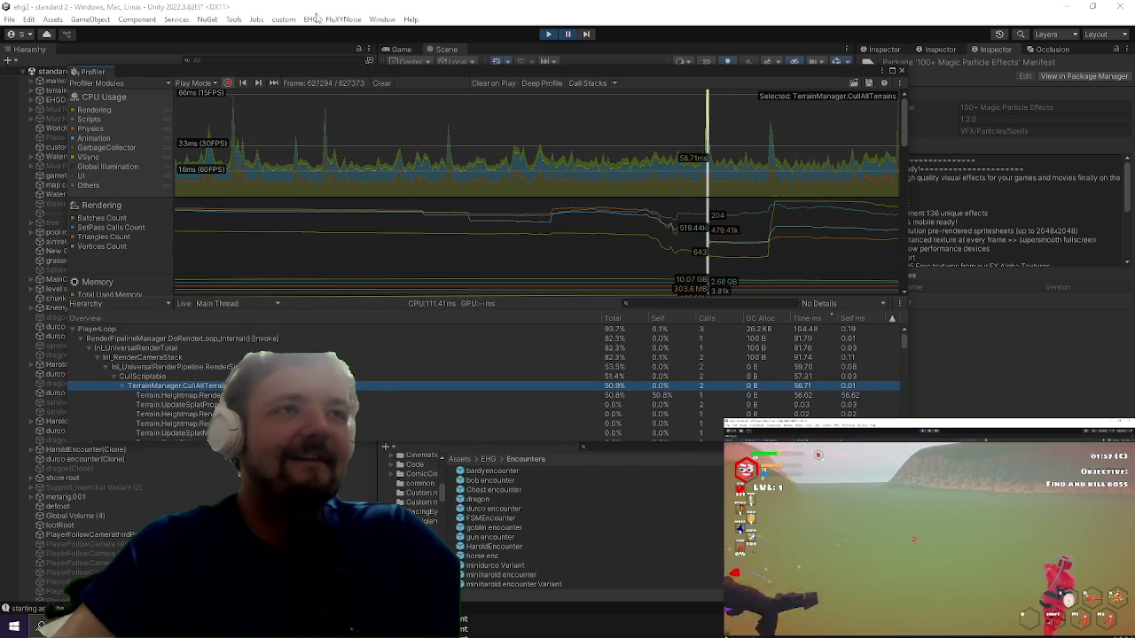
left_click(334, 64)
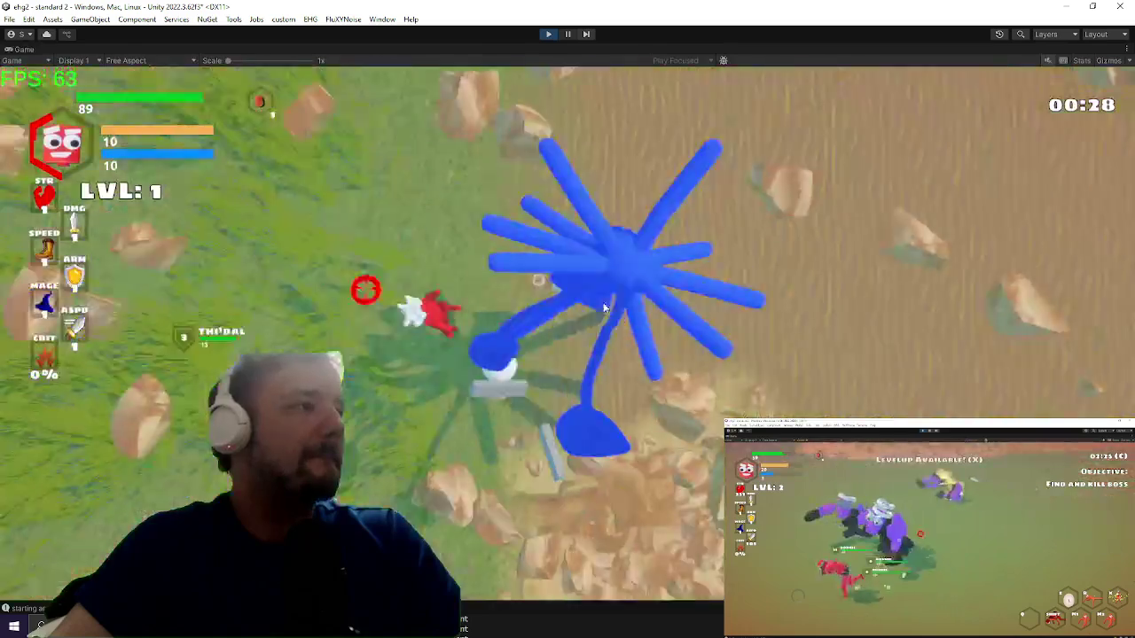
Step: Fight the blue spider enemy, open the game's Settings overlay, then exit play mode with Ctrl+P
key("w")
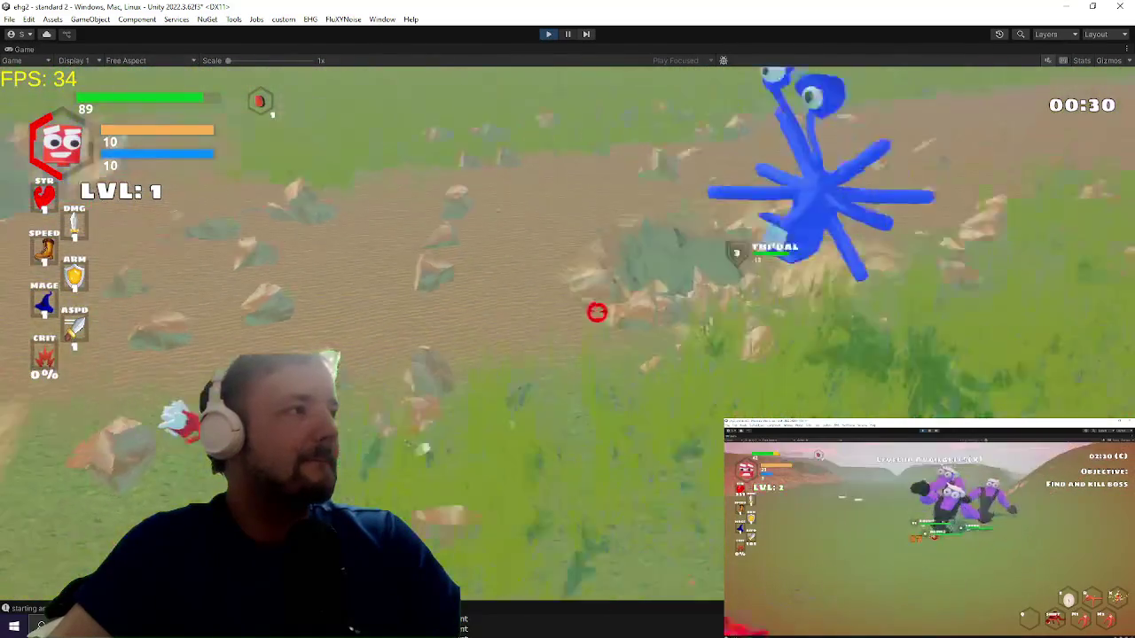
key("a")
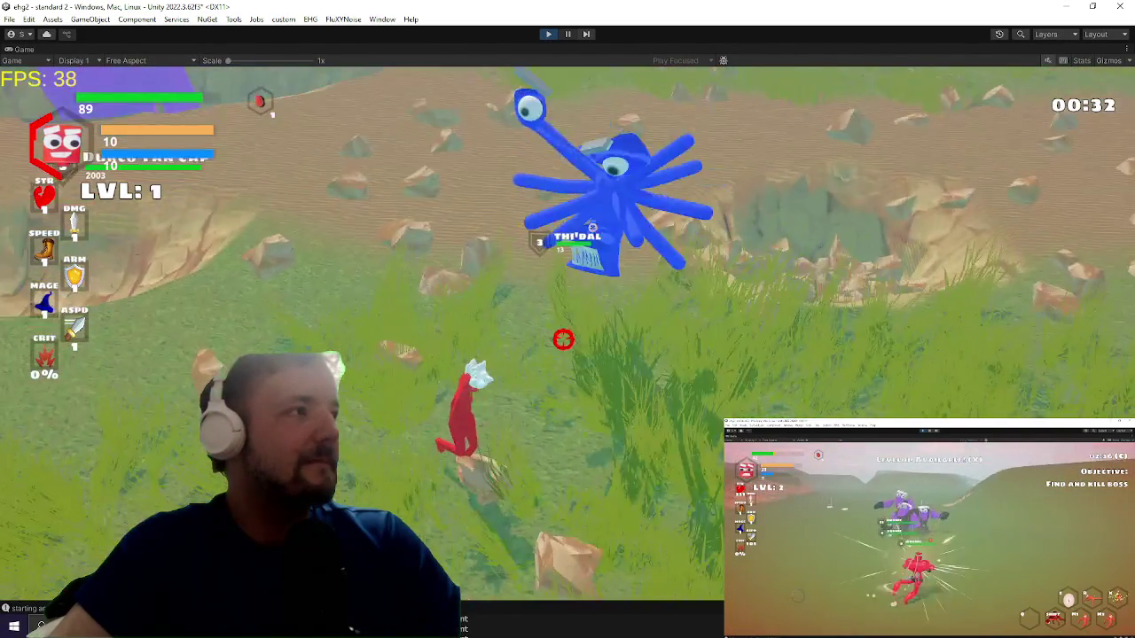
key("w")
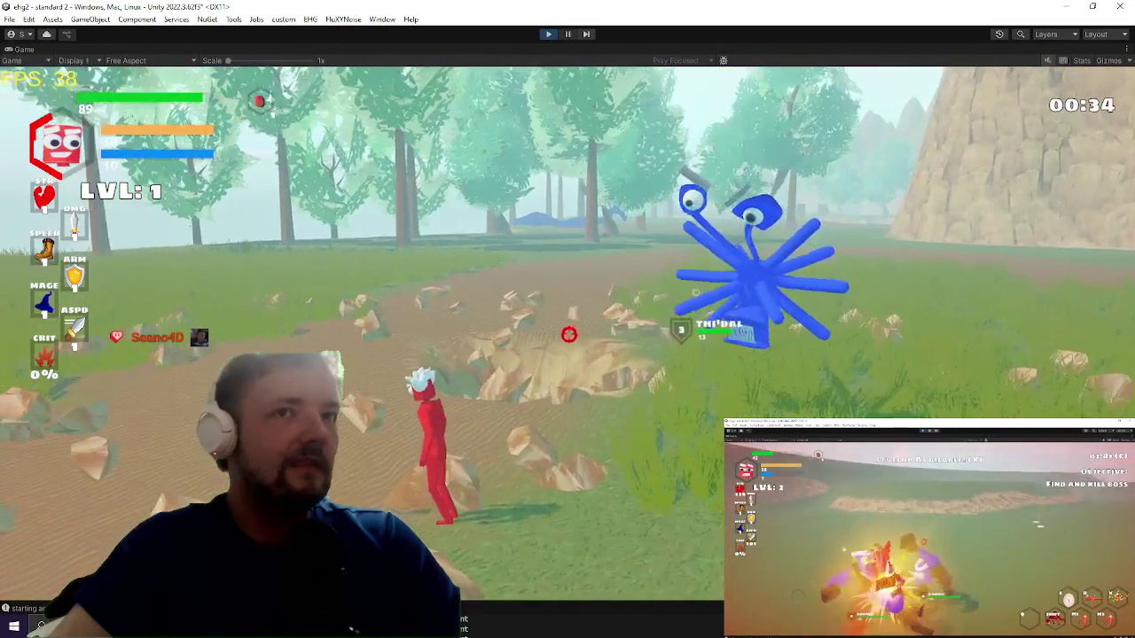
key("w")
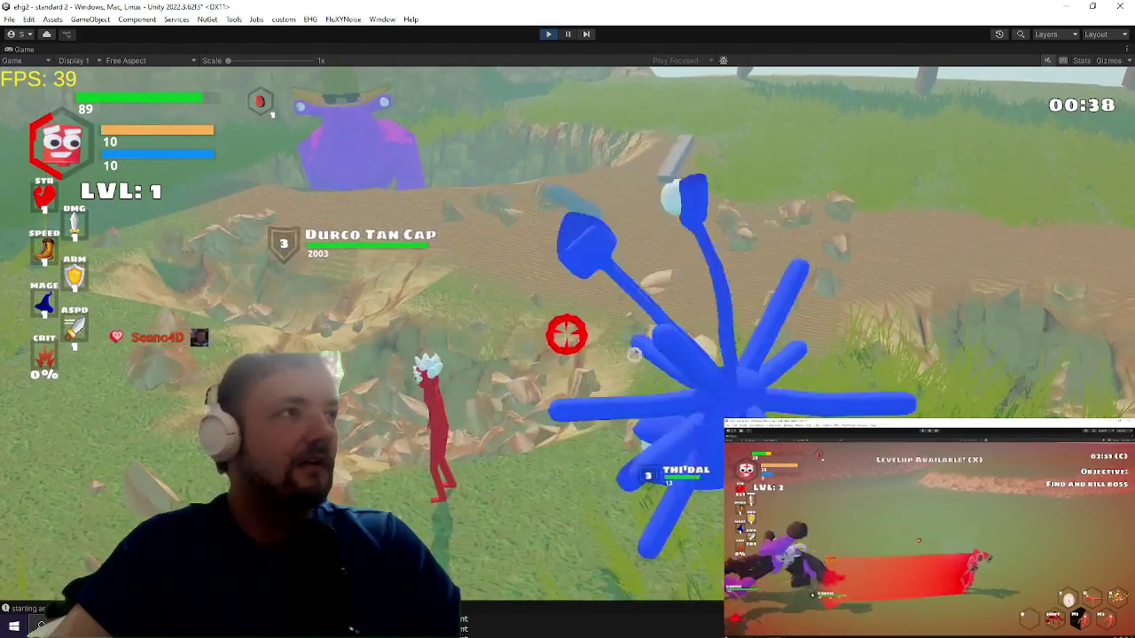
key("s")
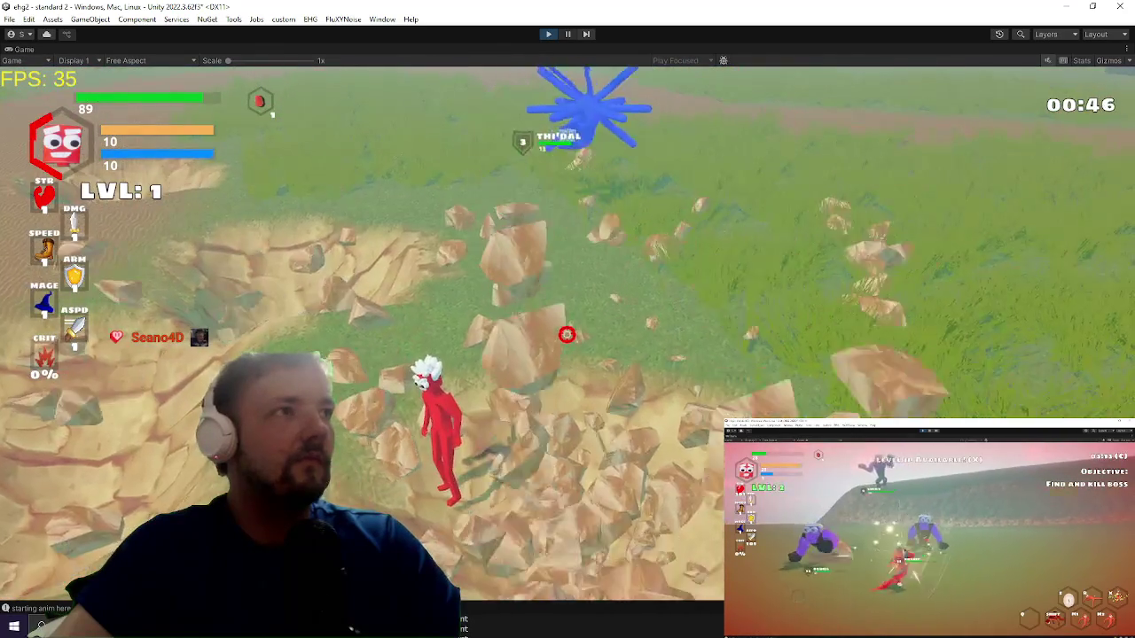
key("Escape")
key("ctrl+p")
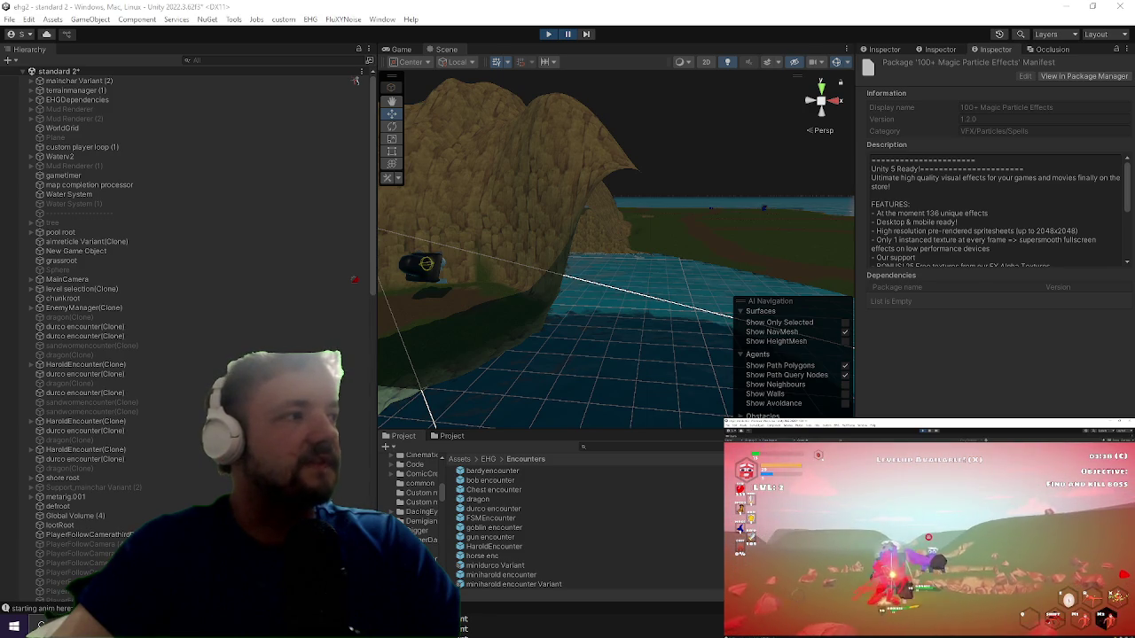
Step: Rename Update() to FixedUpdate() on line 35 of UltimateBeam.cs, then minimize Visual Studio
key("alt+Tab")
scroll(314, 215, "up", 8)
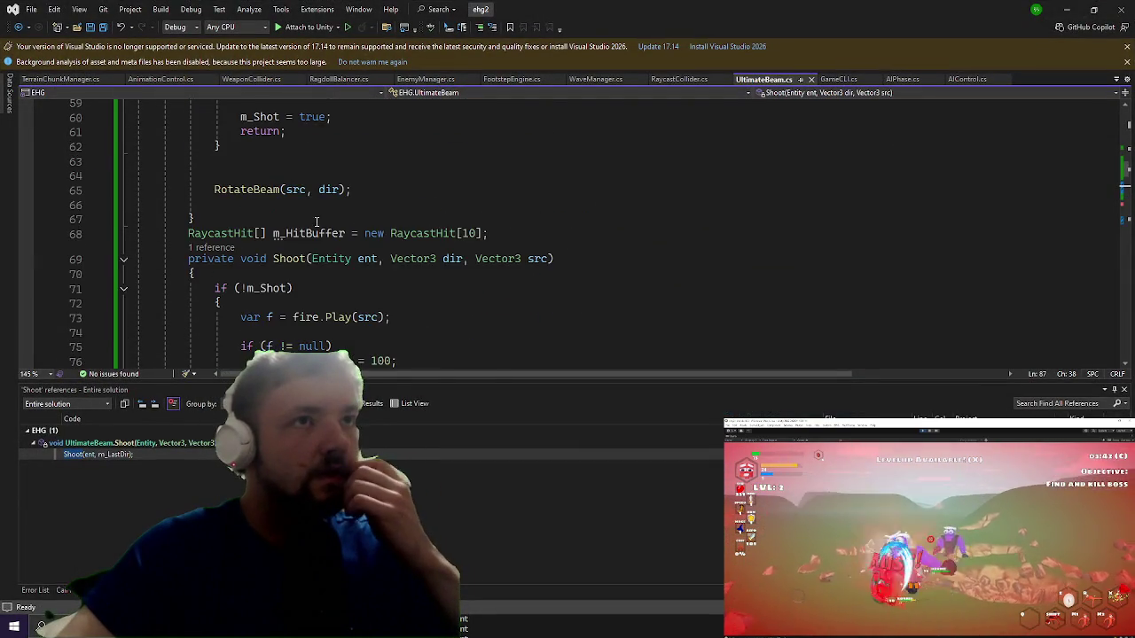
scroll(314, 215, "up", 13)
scroll(266, 248, "down", 4)
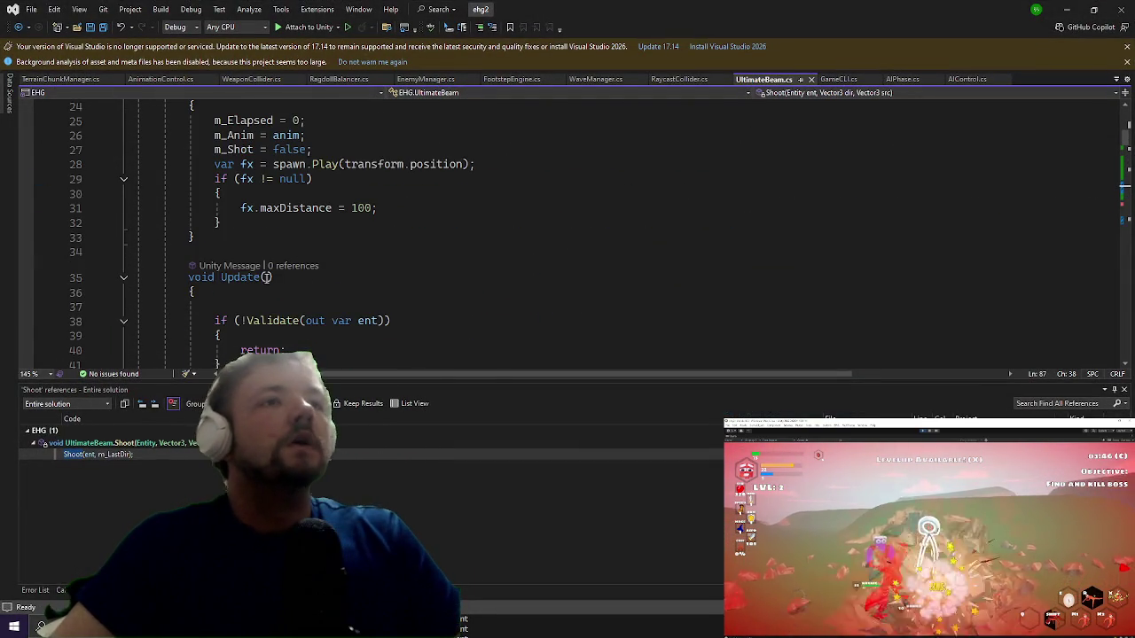
left_click(223, 276)
type("Fixed")
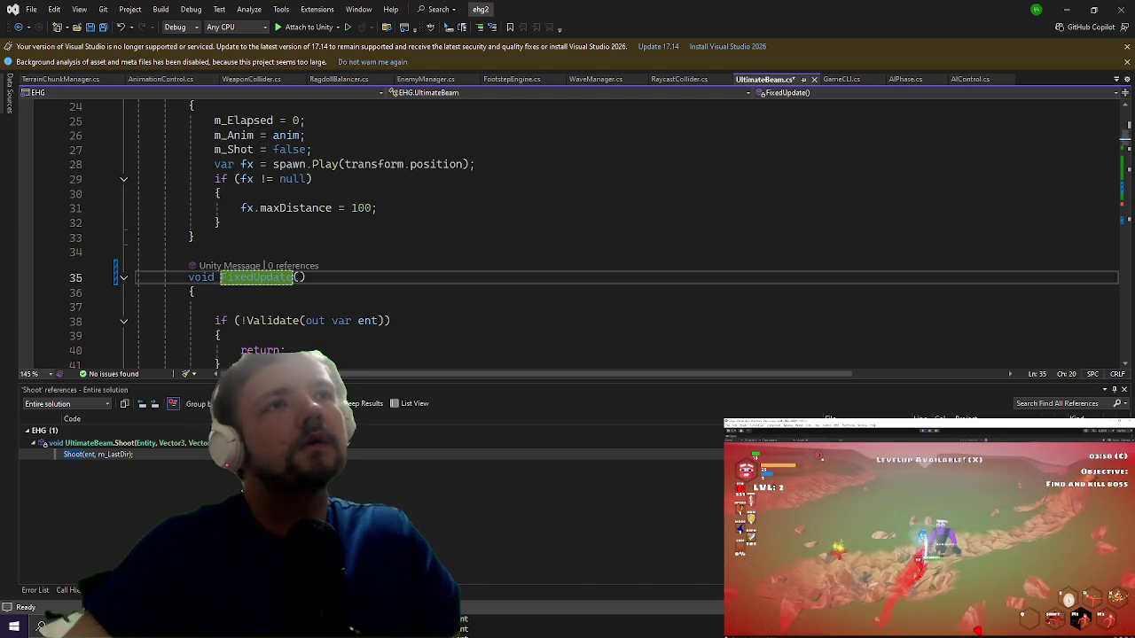
scroll(693, 366, "up", 5)
scroll(683, 301, "up", 3)
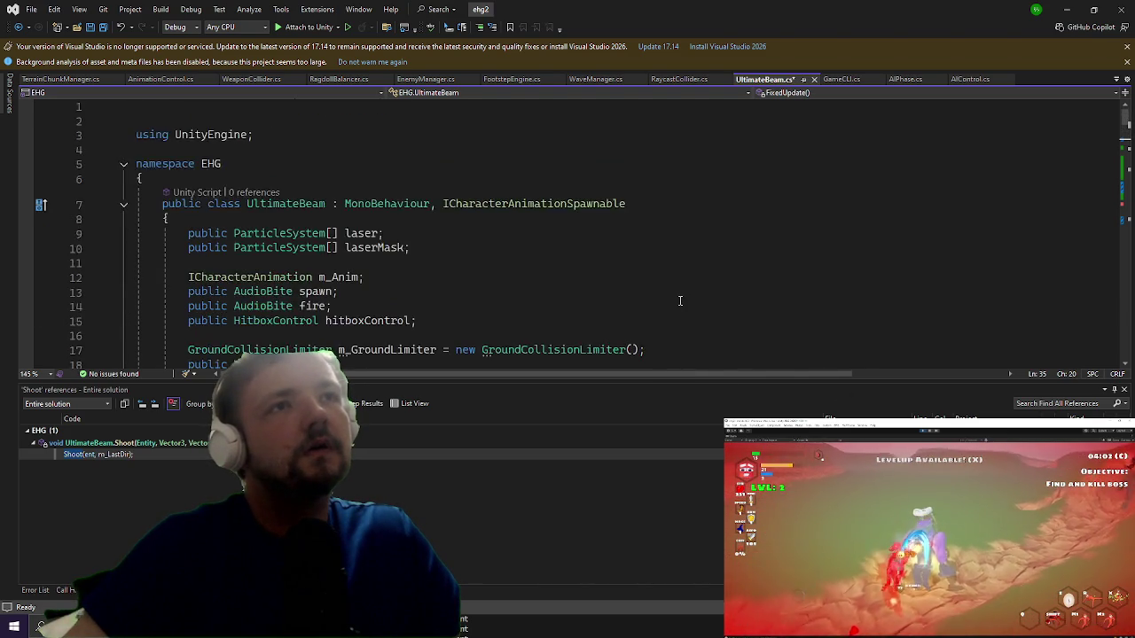
scroll(732, 239, "down", 8)
left_click(1069, 8)
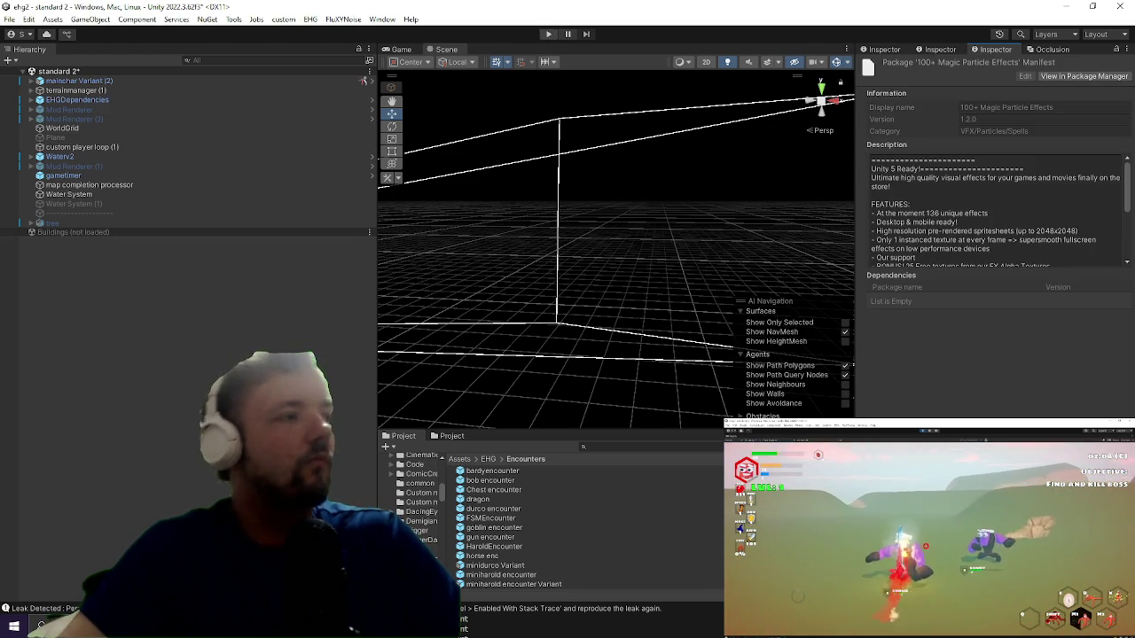
Step: Review the FixedUpdate method body in UltimateBeam.cs, then minimize Visual Studio back to Unity
key("alt+Tab")
left_click(363, 253)
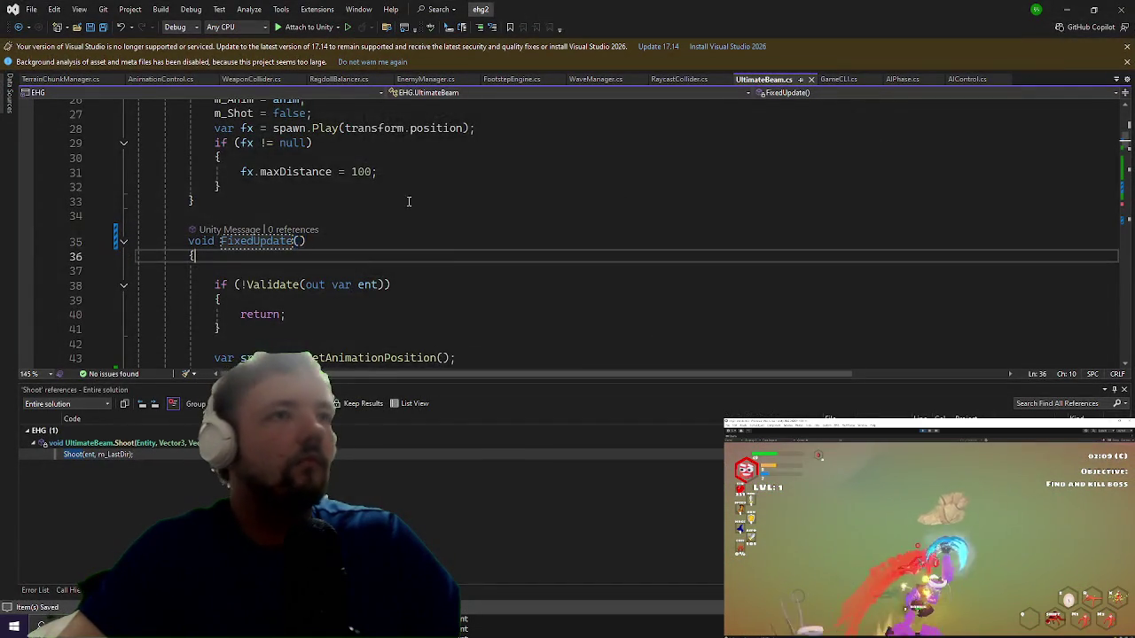
scroll(392, 207, "down", 2)
scroll(422, 203, "down", 3)
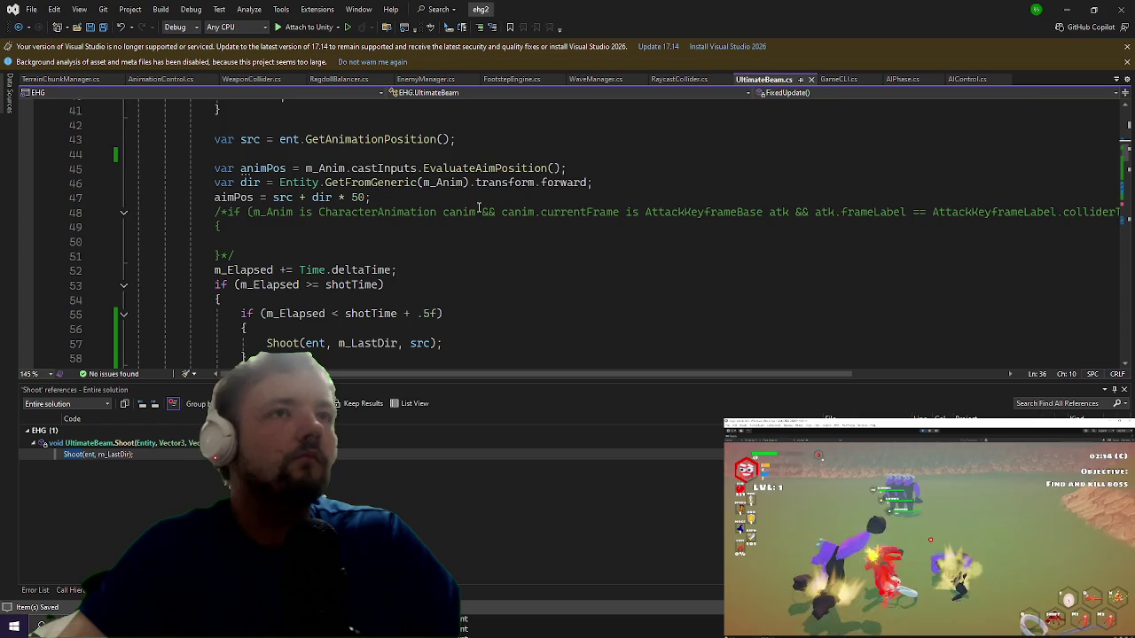
scroll(491, 205, "up", 2)
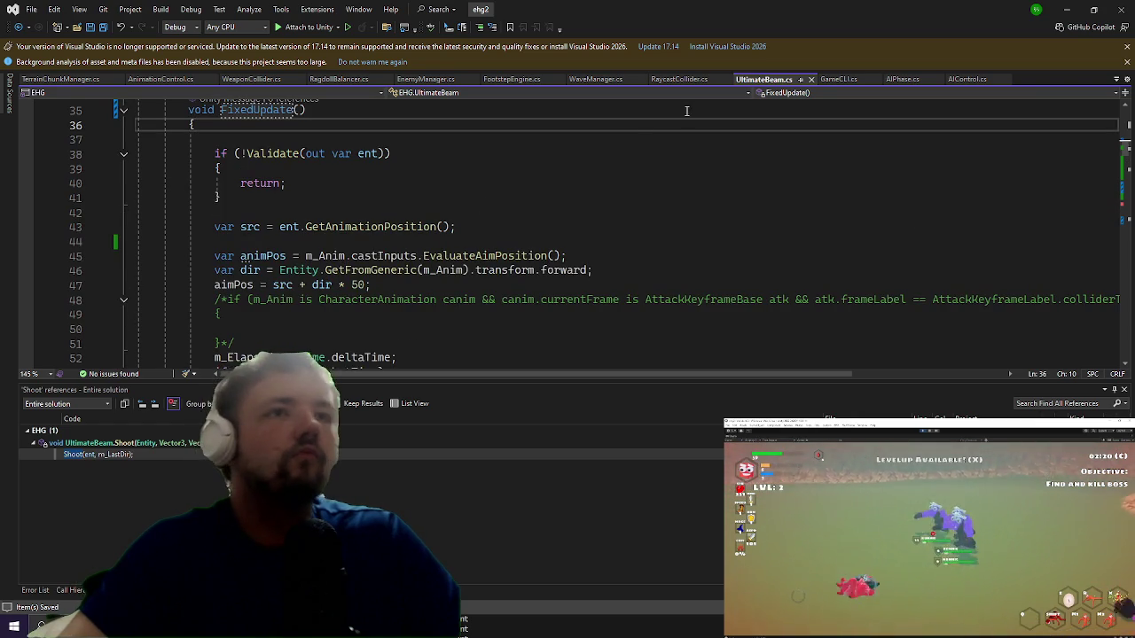
left_click(1069, 8)
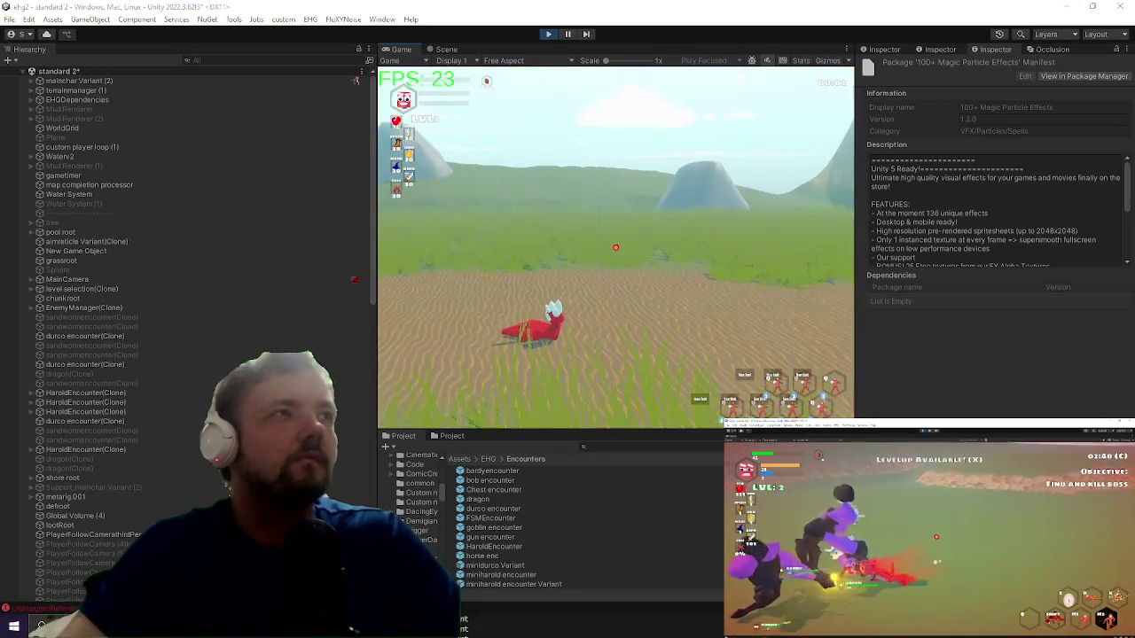
Step: Maximize the Game view and run through the forest, slashing the blue enemy and dodging the spider
key("shift+space")
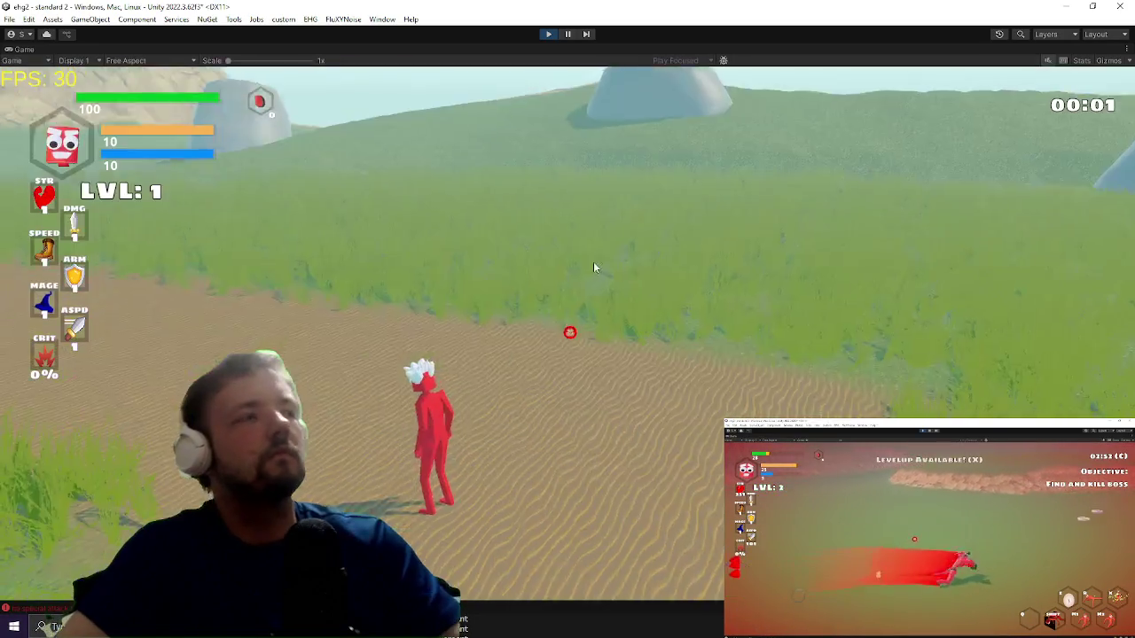
left_click(599, 264)
key("w")
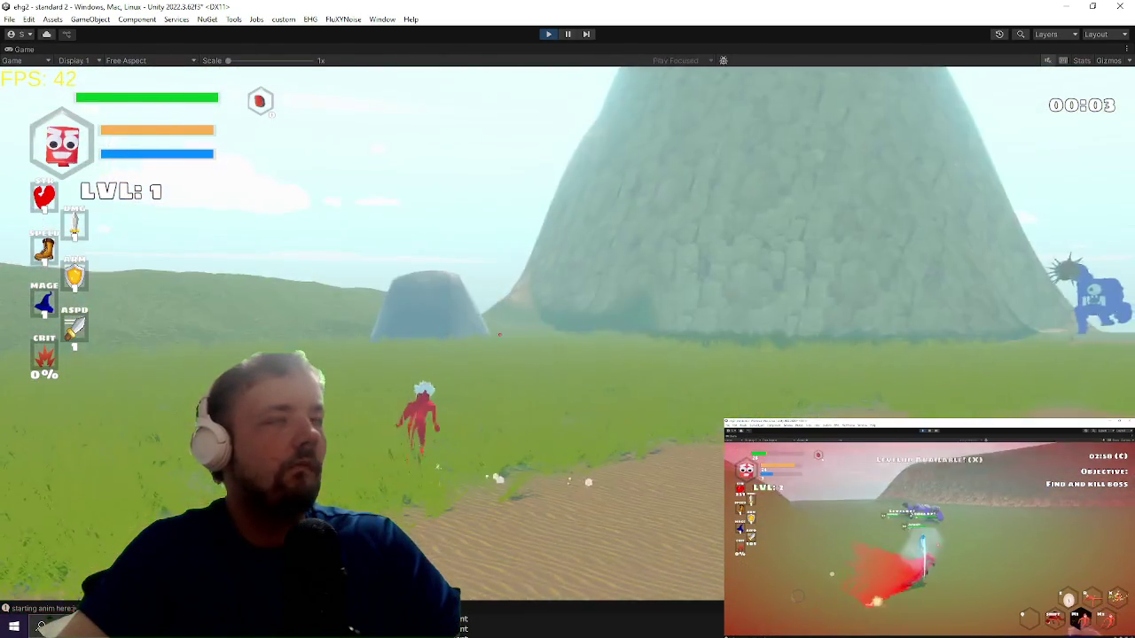
key("w")
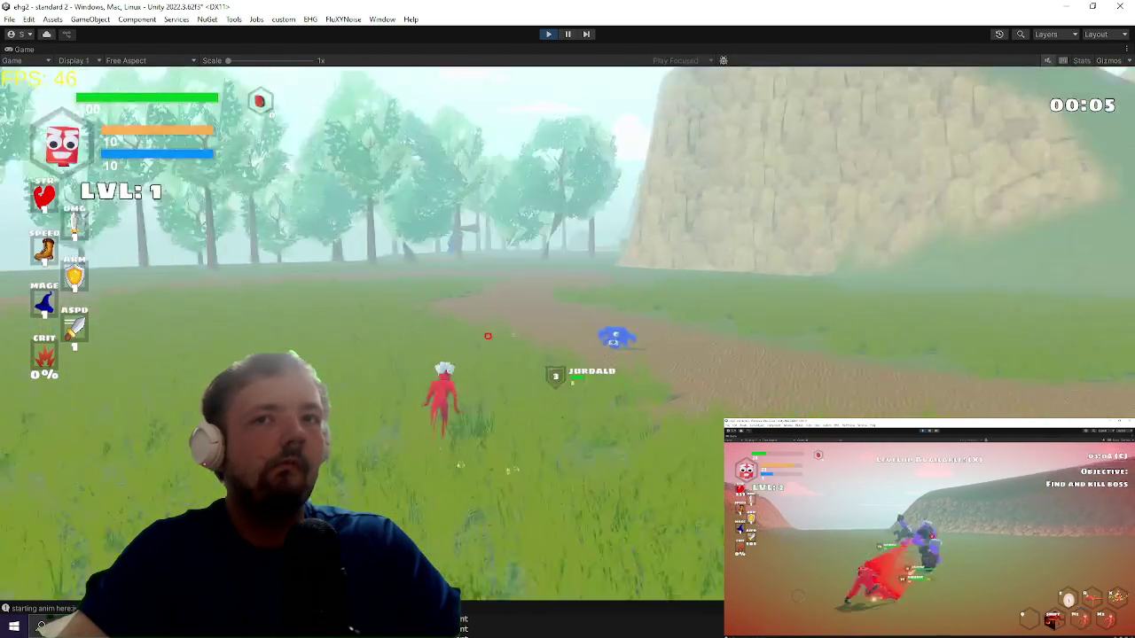
key("w")
left_click(565, 337)
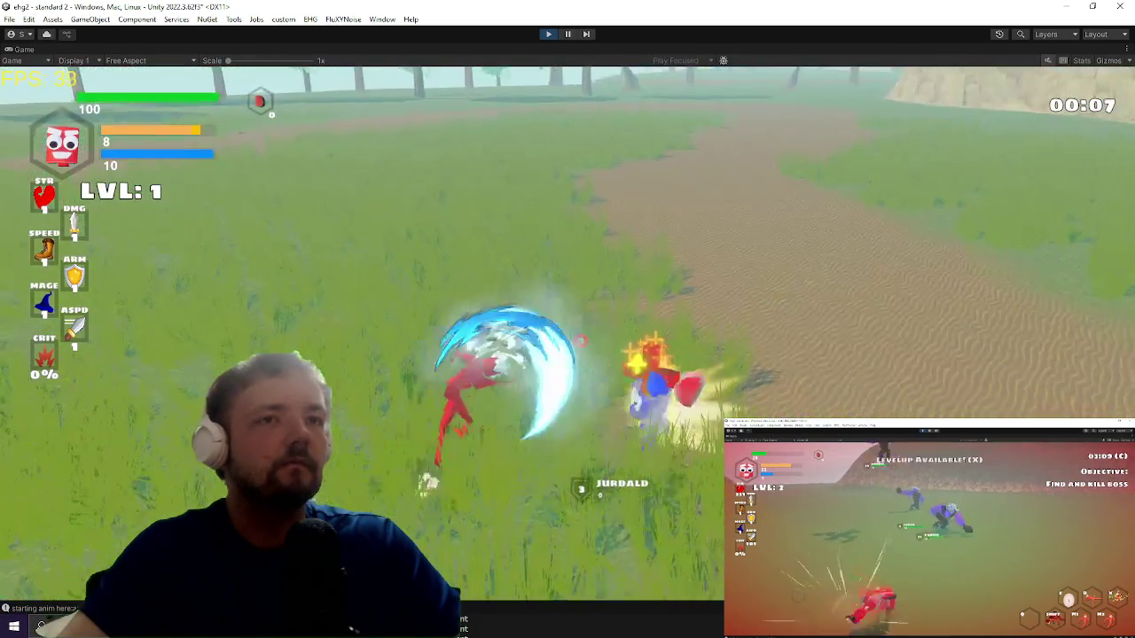
key("w")
key("w")
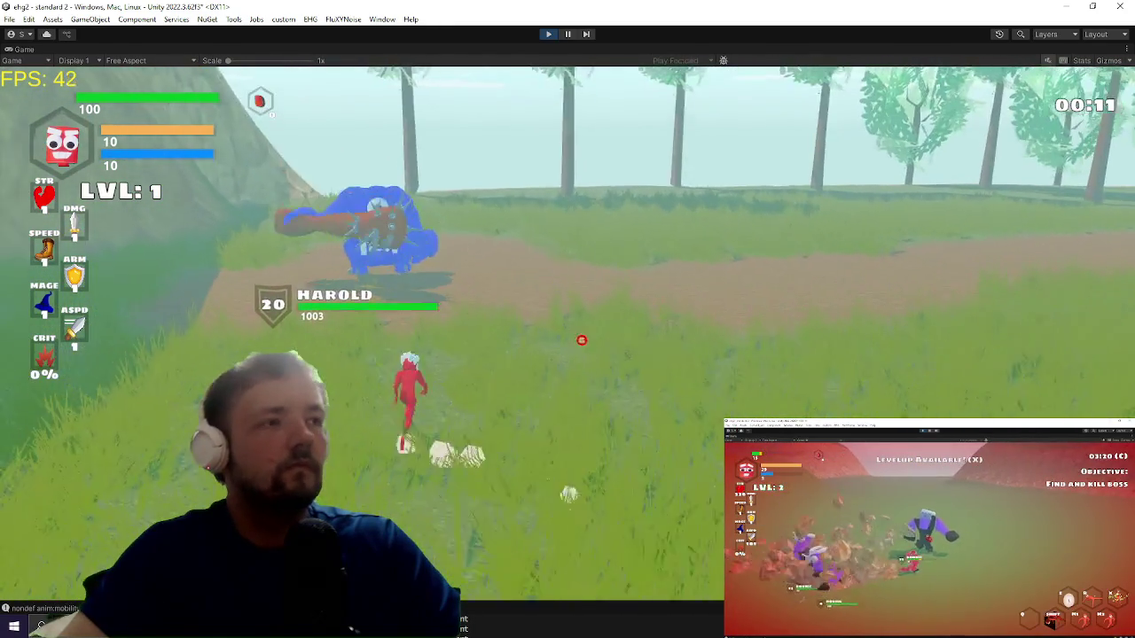
key("w")
key("ctrl+s")
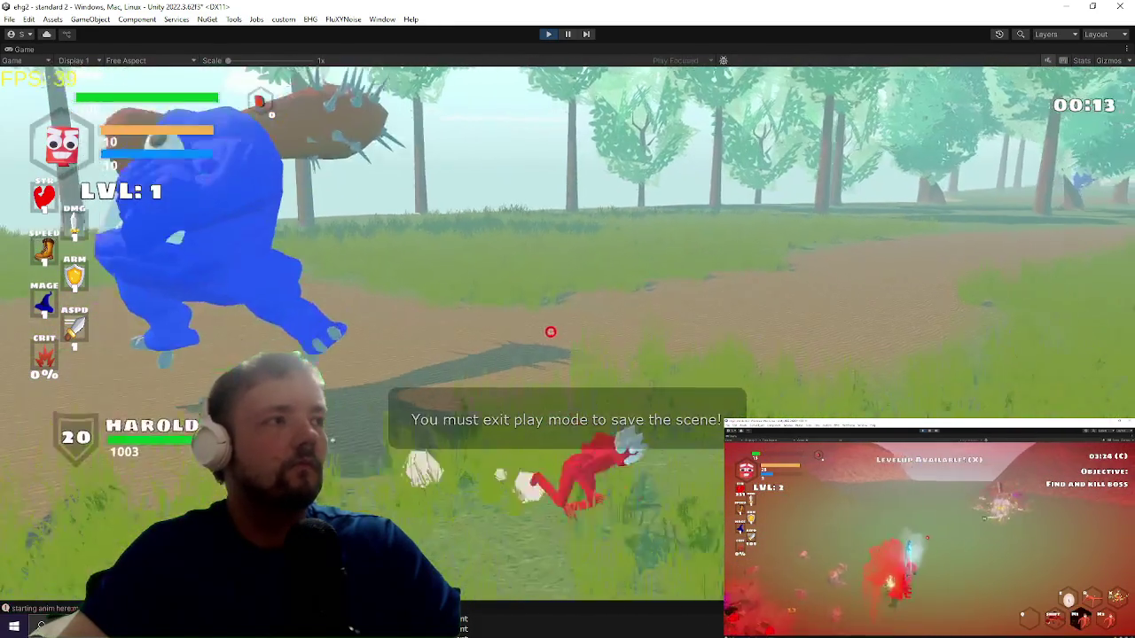
key("w")
key("w")
key("w")
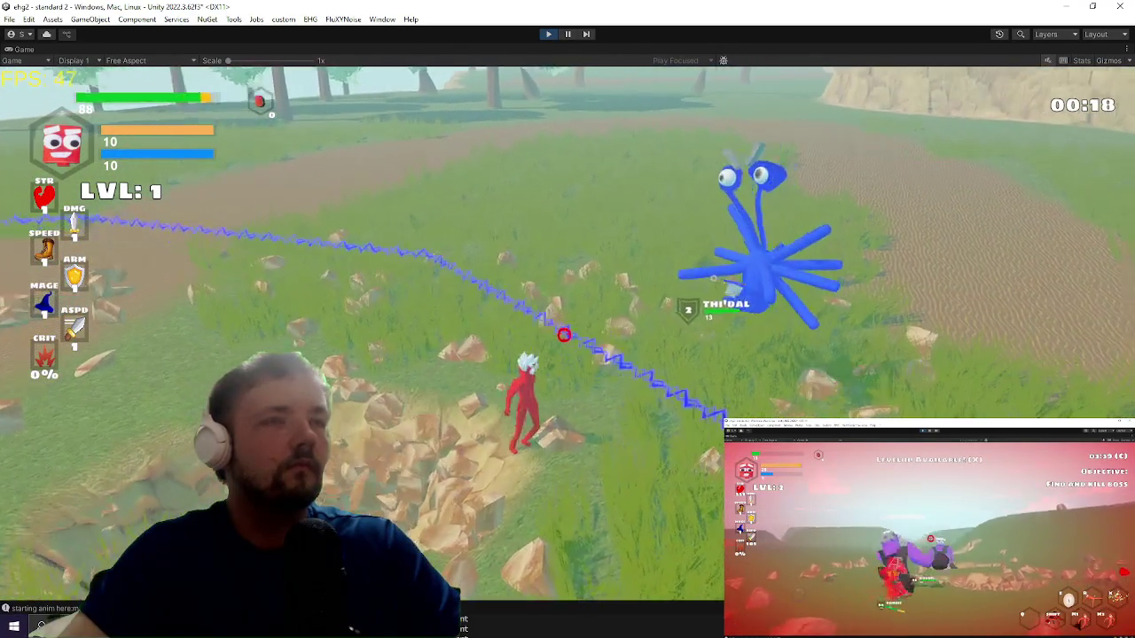
key("w")
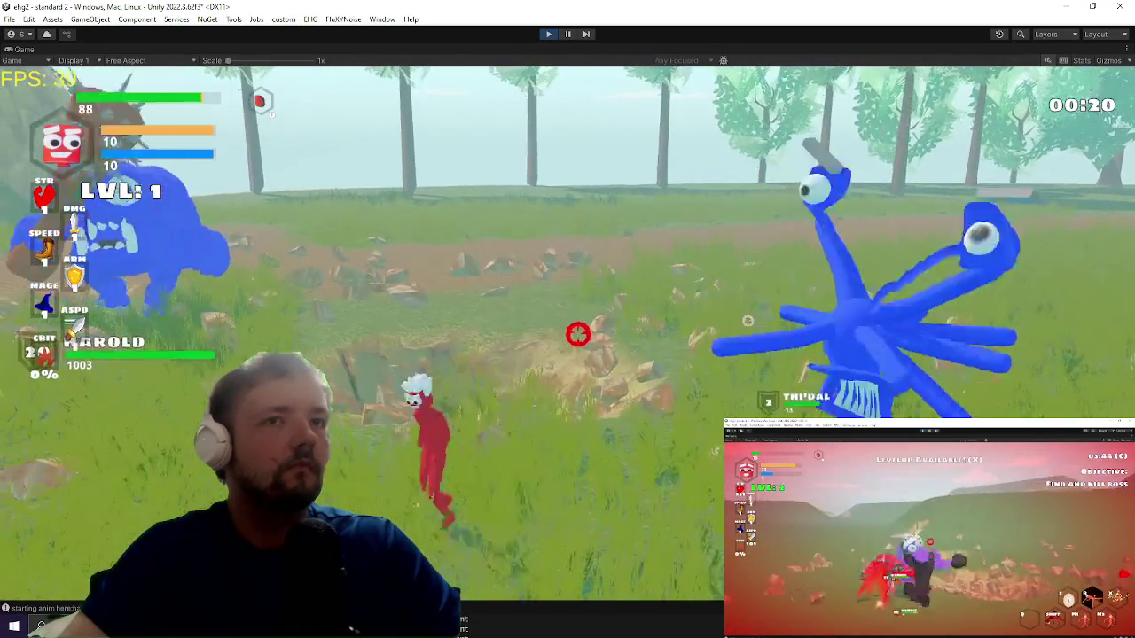
key("w")
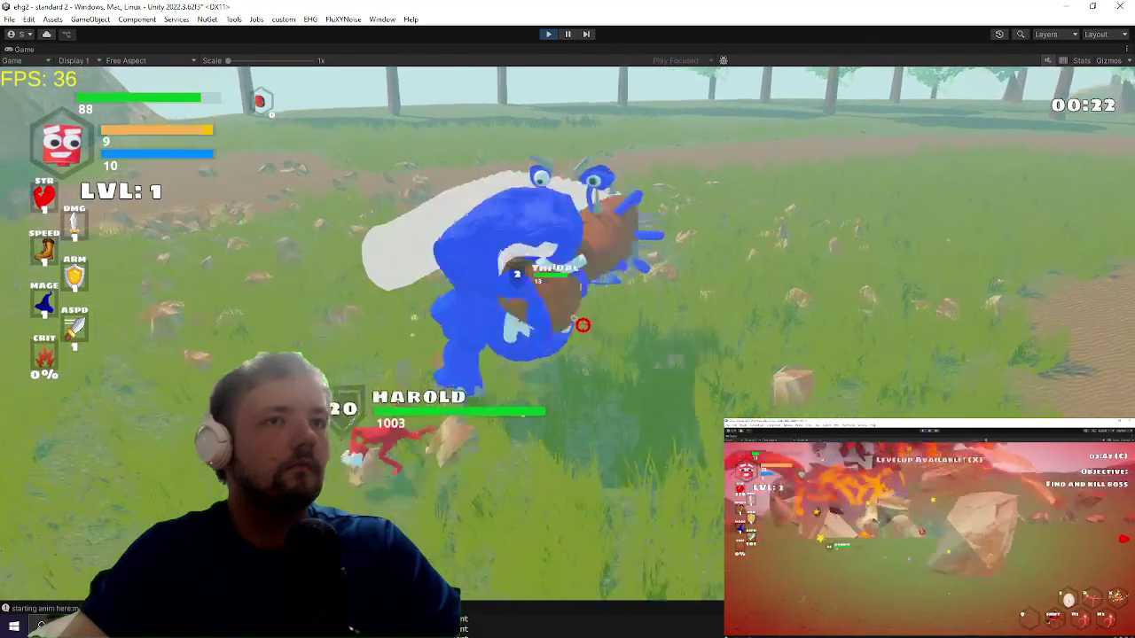
key("w")
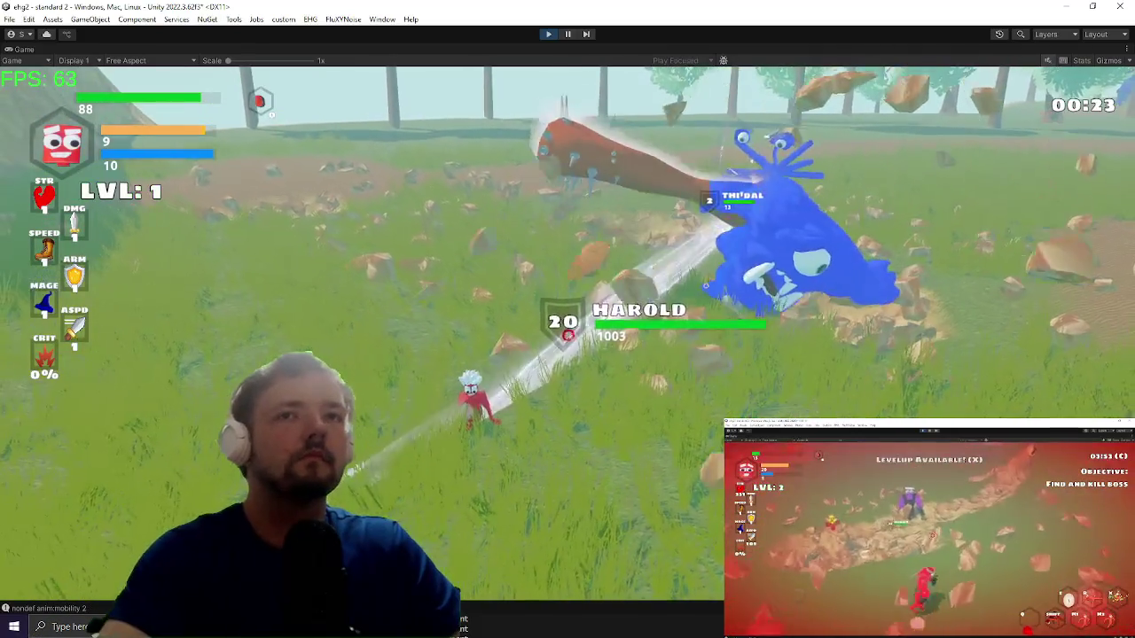
Step: Pause the boss by running pauseboss in the in-game debug console
key("grave")
type("pau")
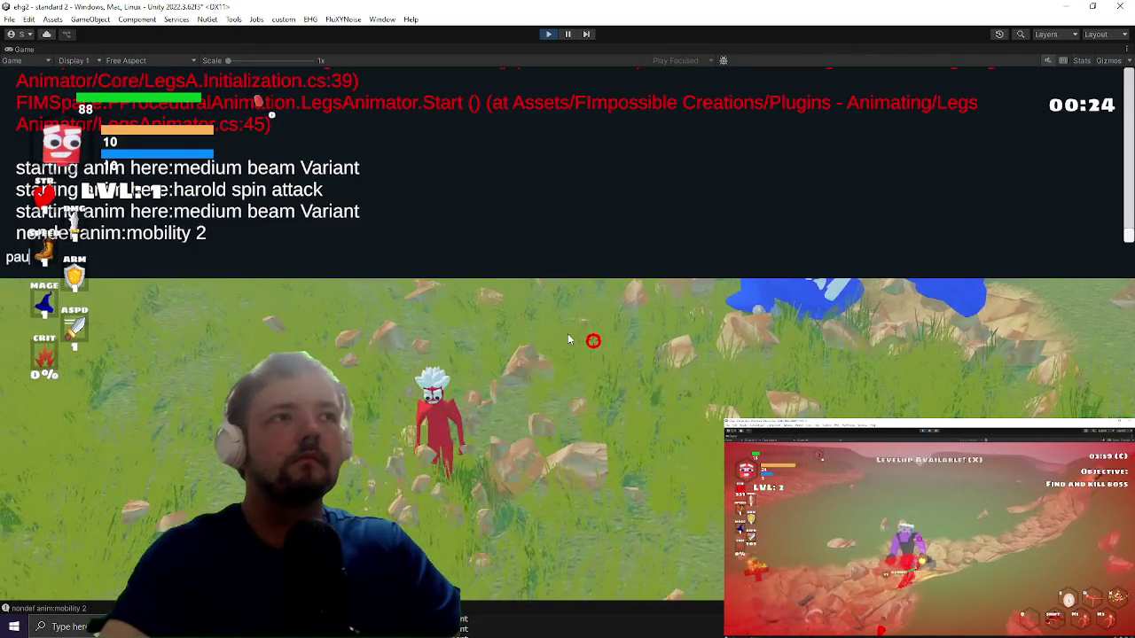
type("seboss")
key("Return")
key("grave")
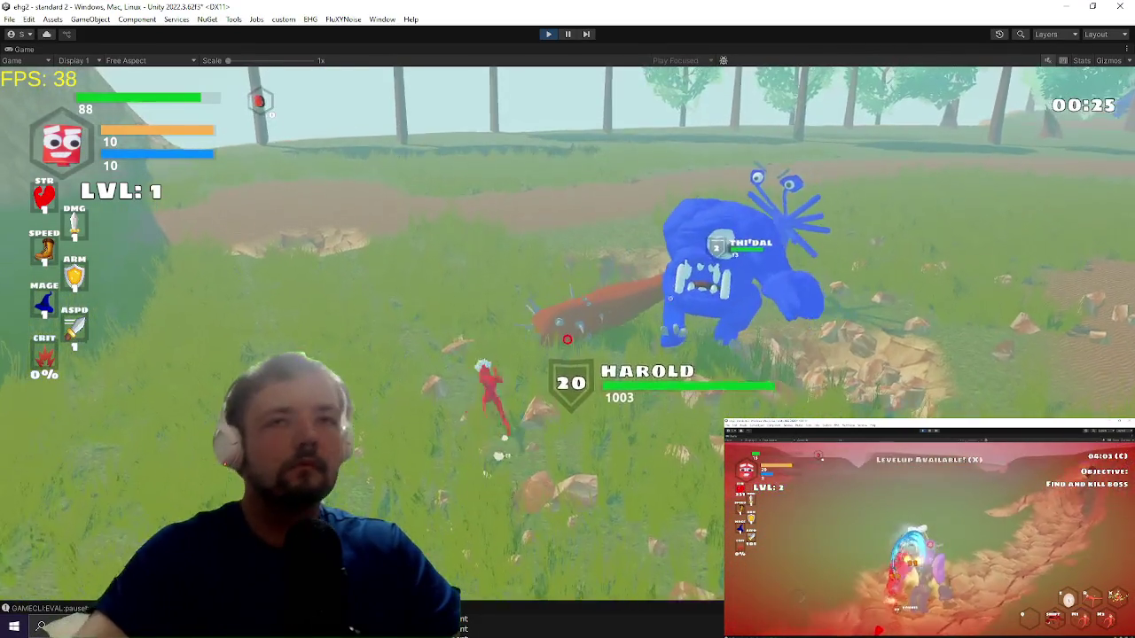
Step: Circle Harold and Thidal, fire the beam at Thidal, ground-slam, then restore the editor layout
key("a")
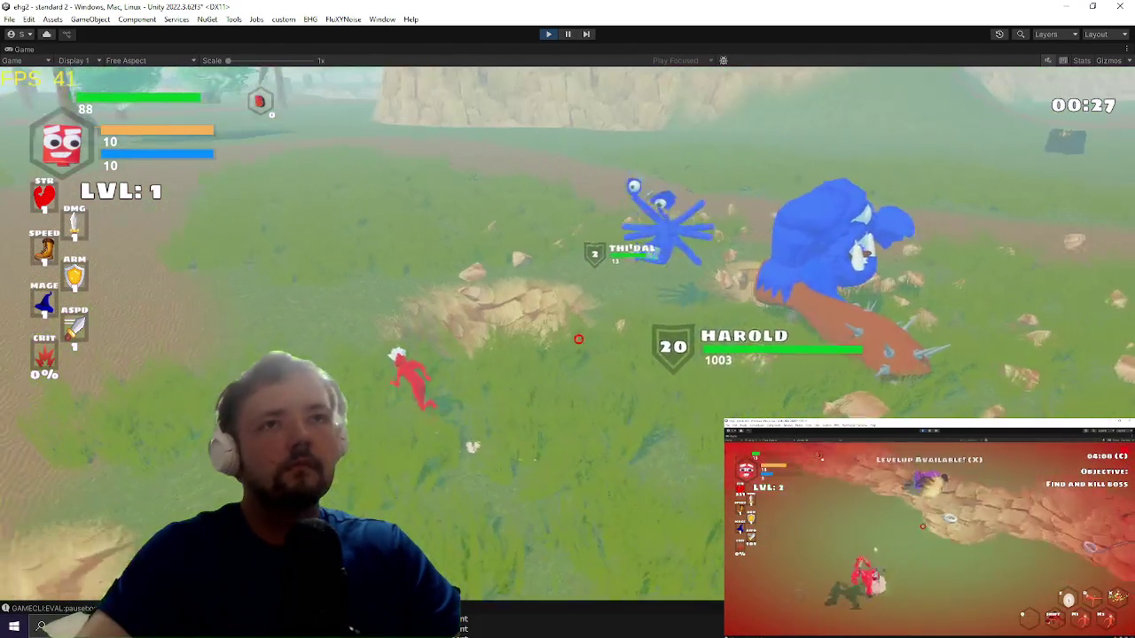
key("a")
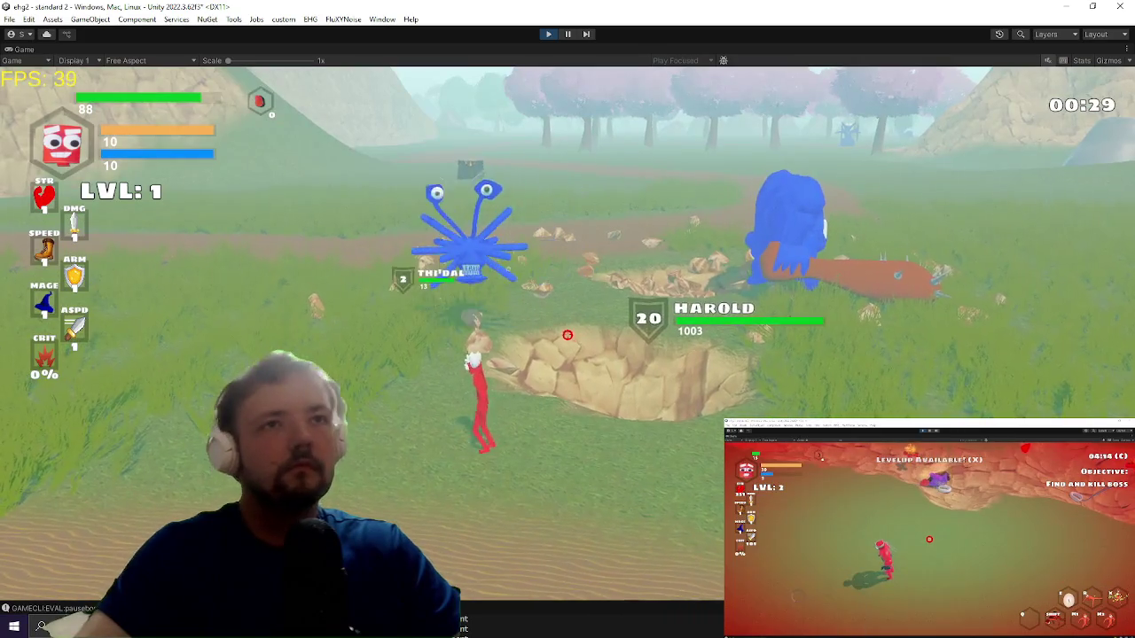
key("a")
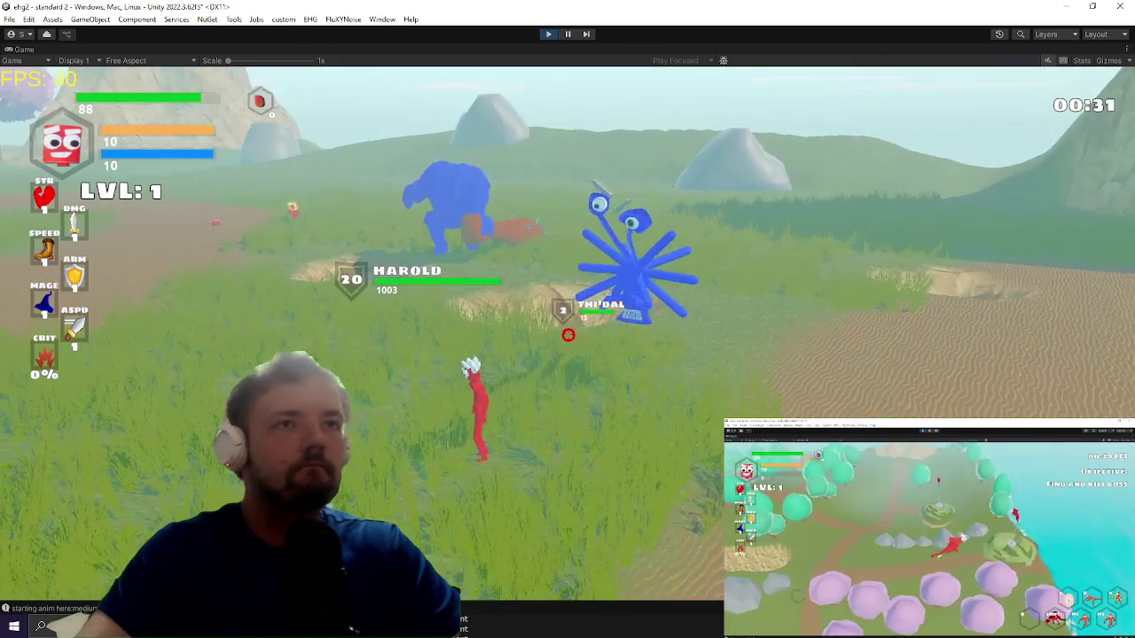
left_click(569, 335)
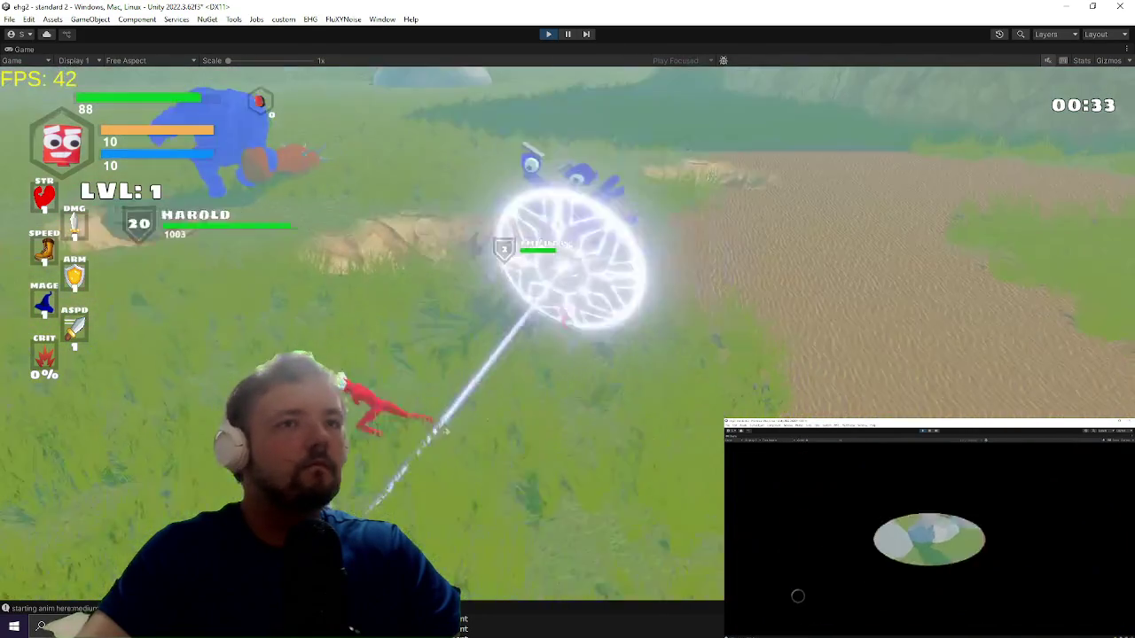
right_click(562, 319)
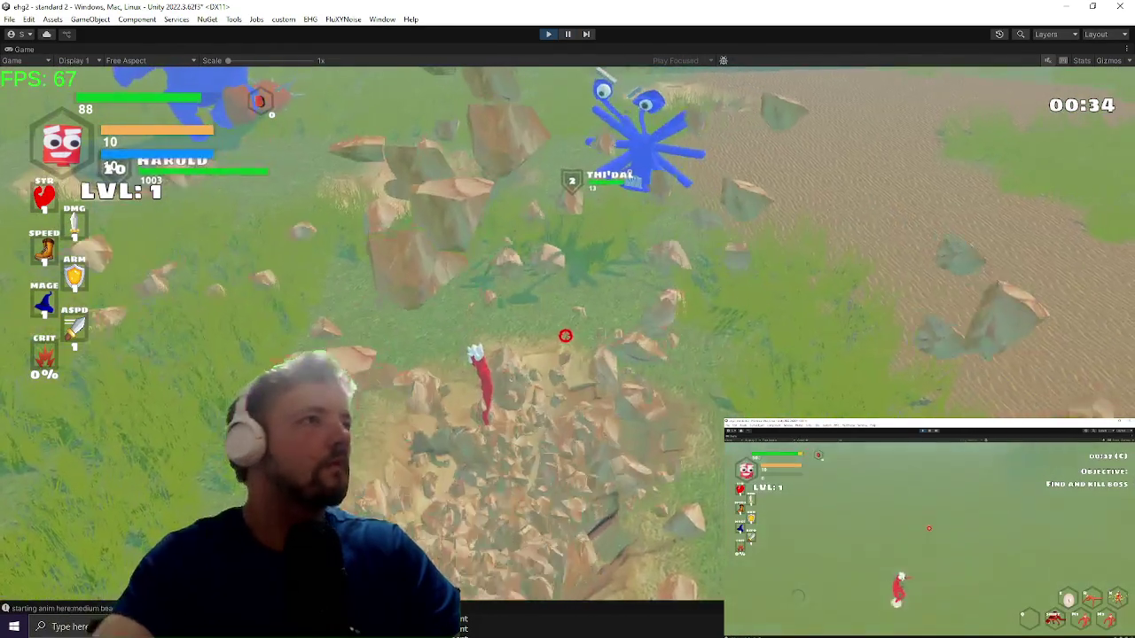
key("shift+space")
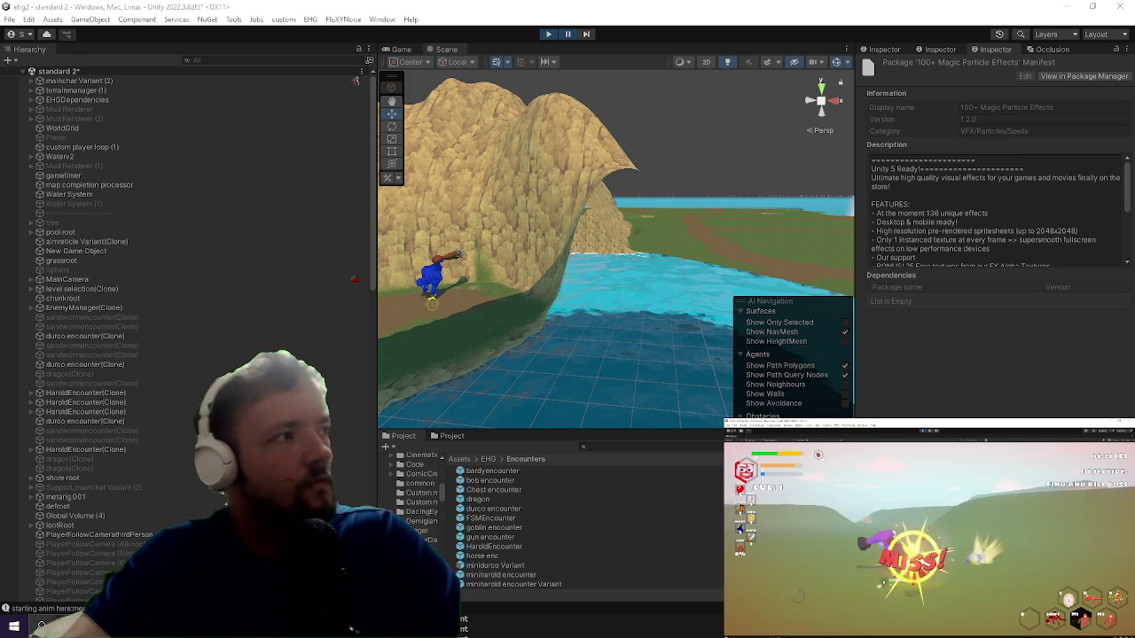
Step: Toggle the toolbar Play button off to end the playtest
left_click(547, 34)
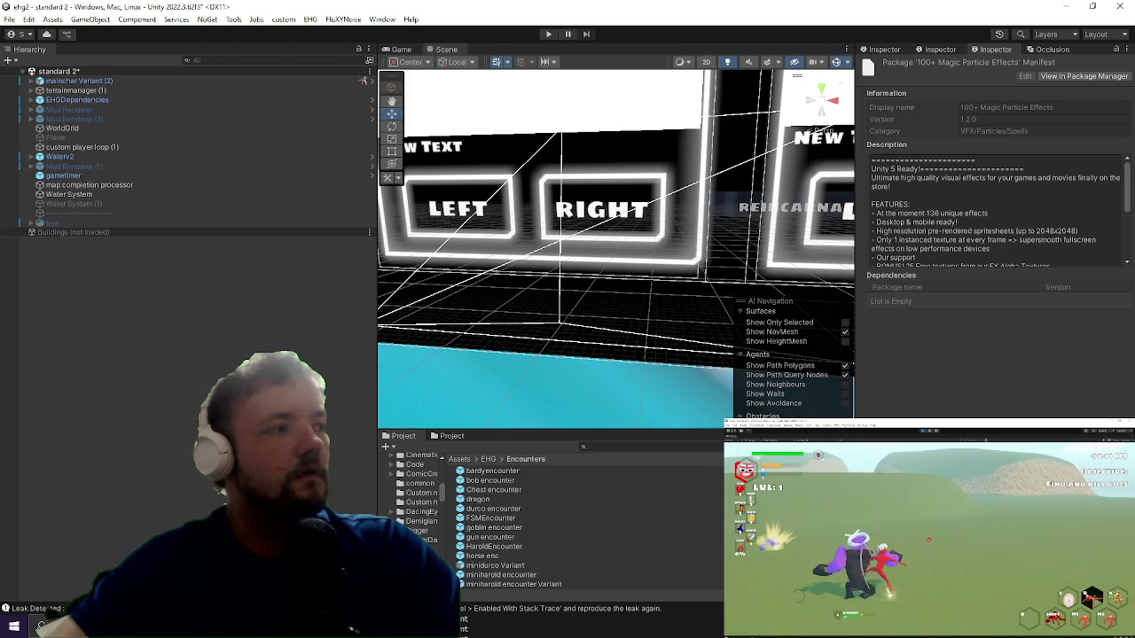
Step: Start and stop a quick play session with Ctrl+P, returning to UltimateBeam.cs in Visual Studio
key("ctrl+p")
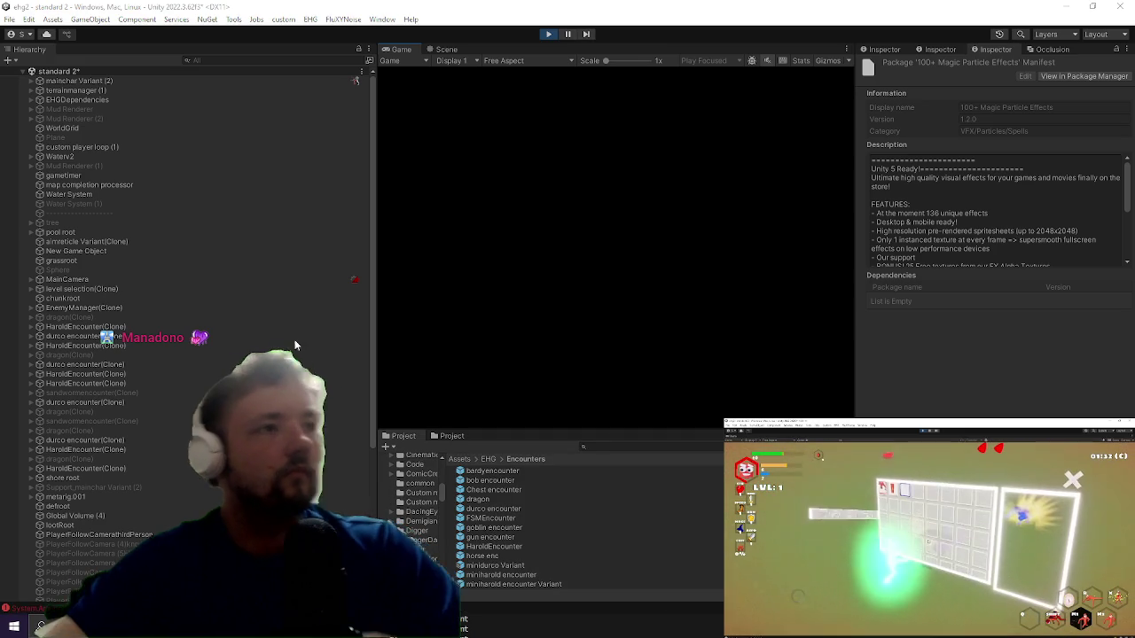
key("ctrl+p")
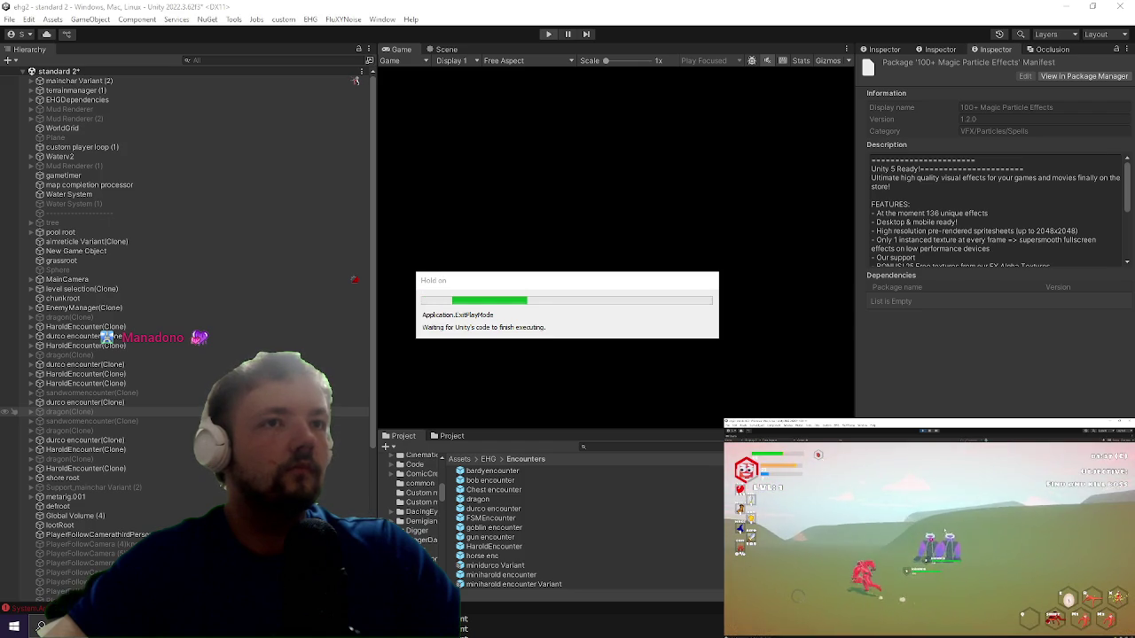
key("alt+Tab")
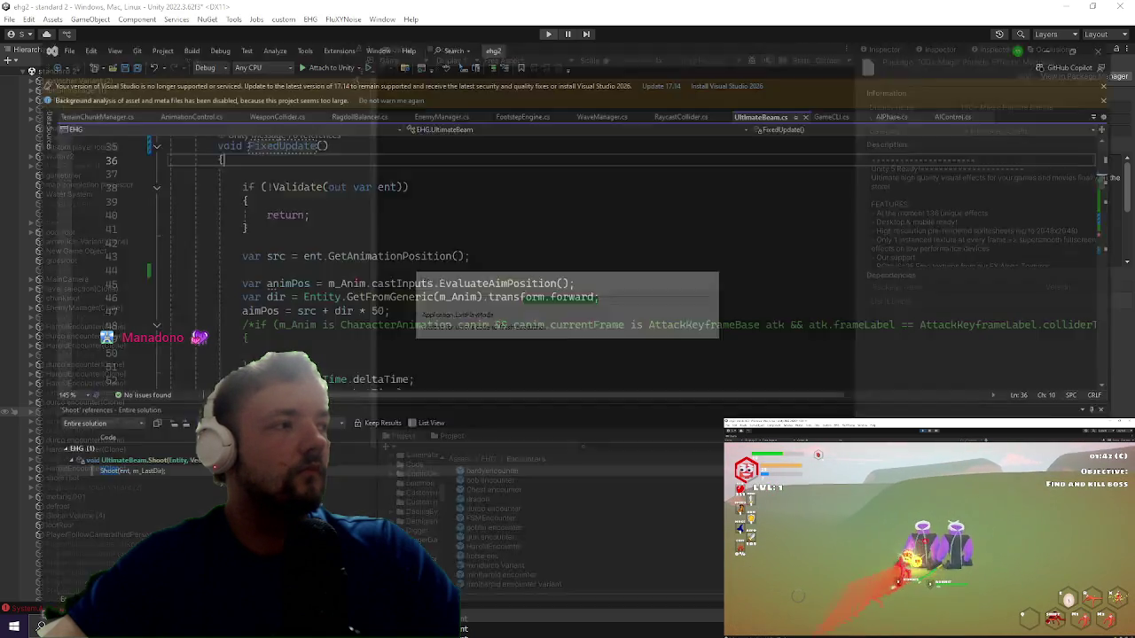
Step: Confirm UltimateBeam.cs's beam logic now runs in FixedUpdate, then go back to Unity
scroll(996, 124, "up", 2)
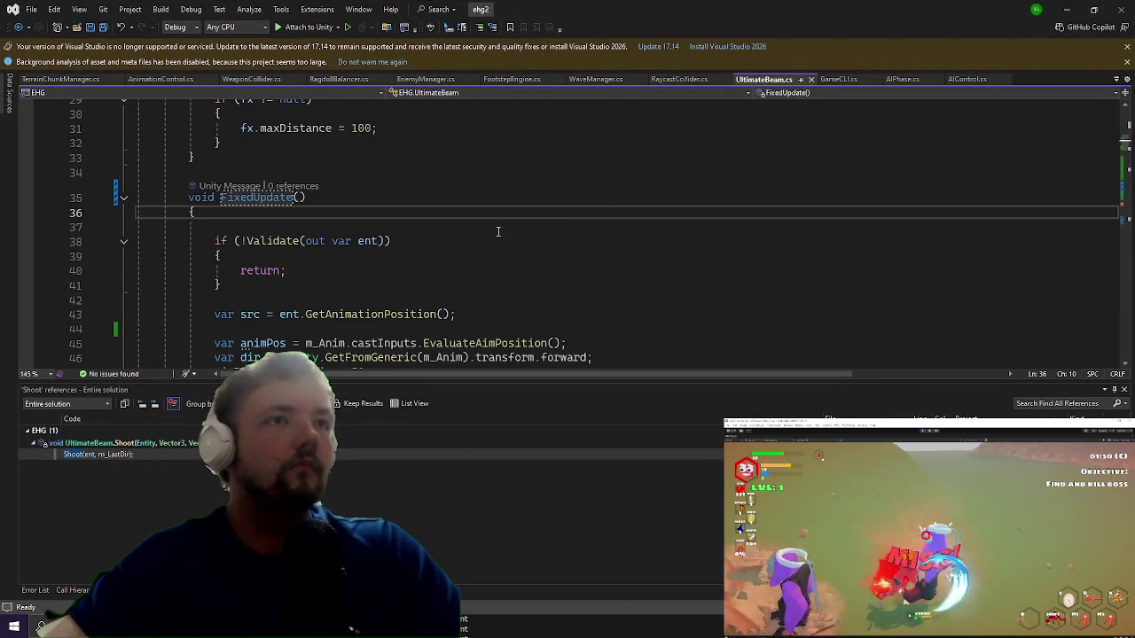
key("alt+Tab")
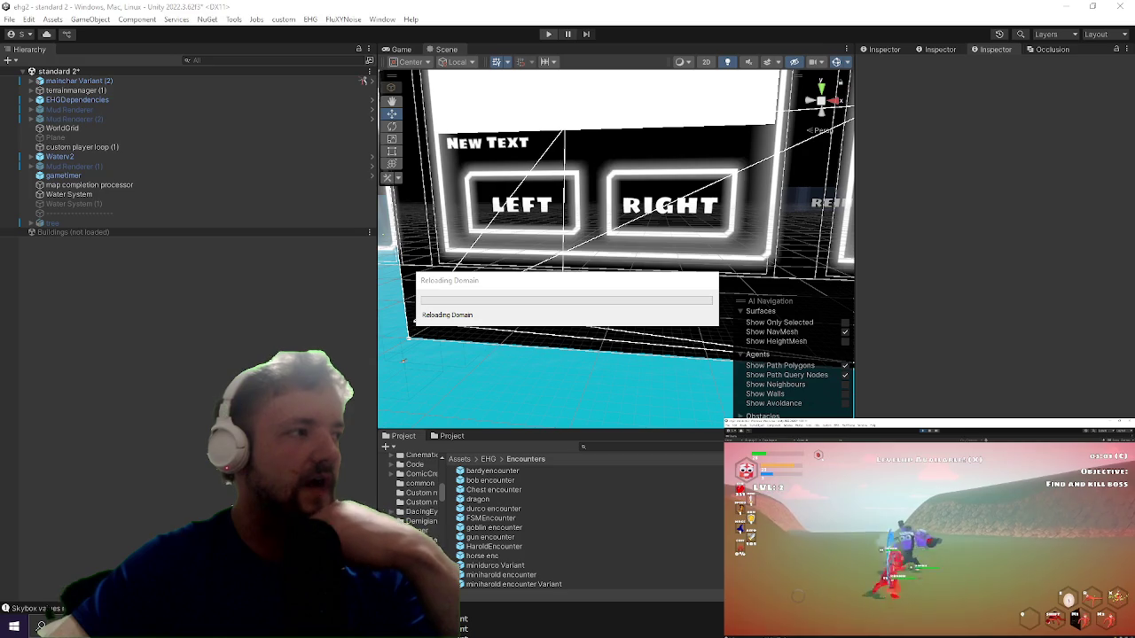
key("alt+Tab")
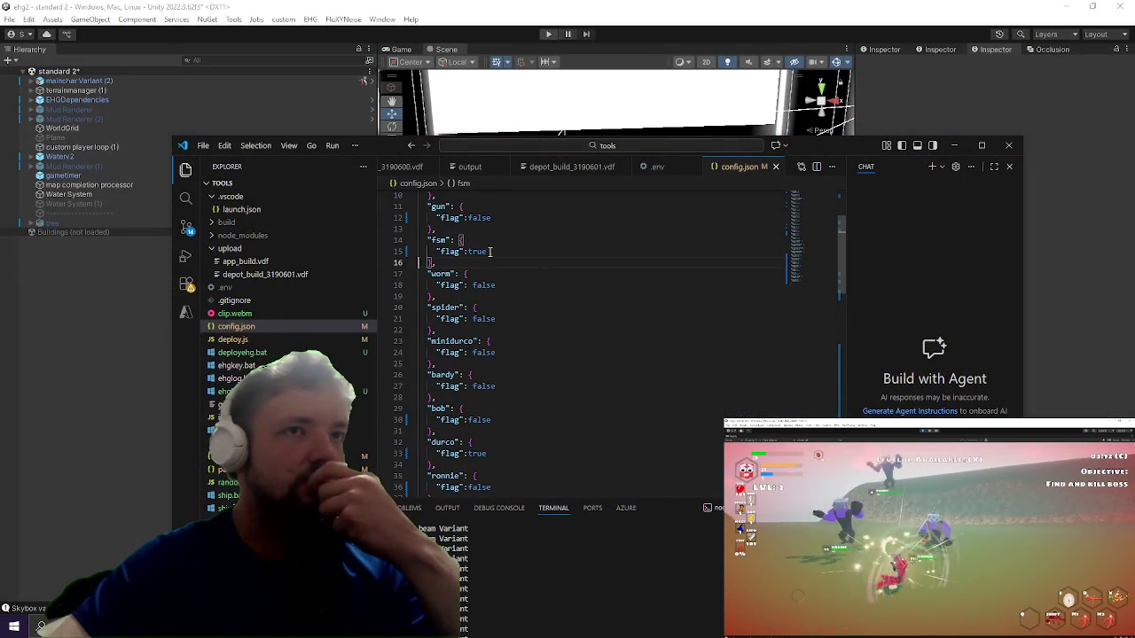
Step: Scroll through config.json's enemy flags to confirm only fsm and durco are true
scroll(523, 307, "down", 2)
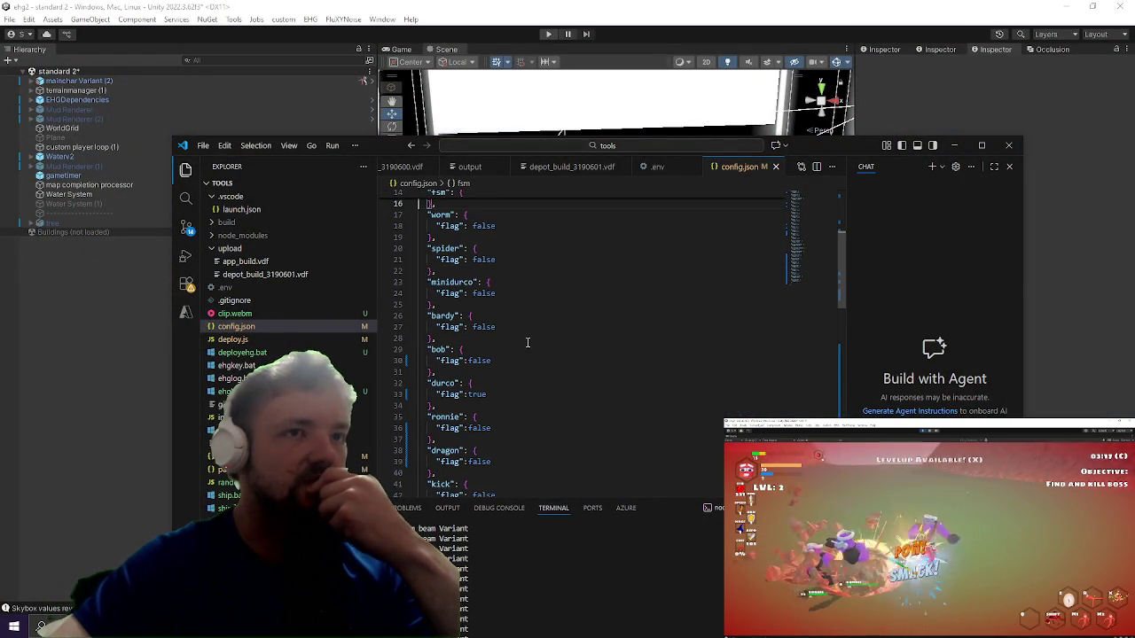
scroll(540, 295, "up", 3)
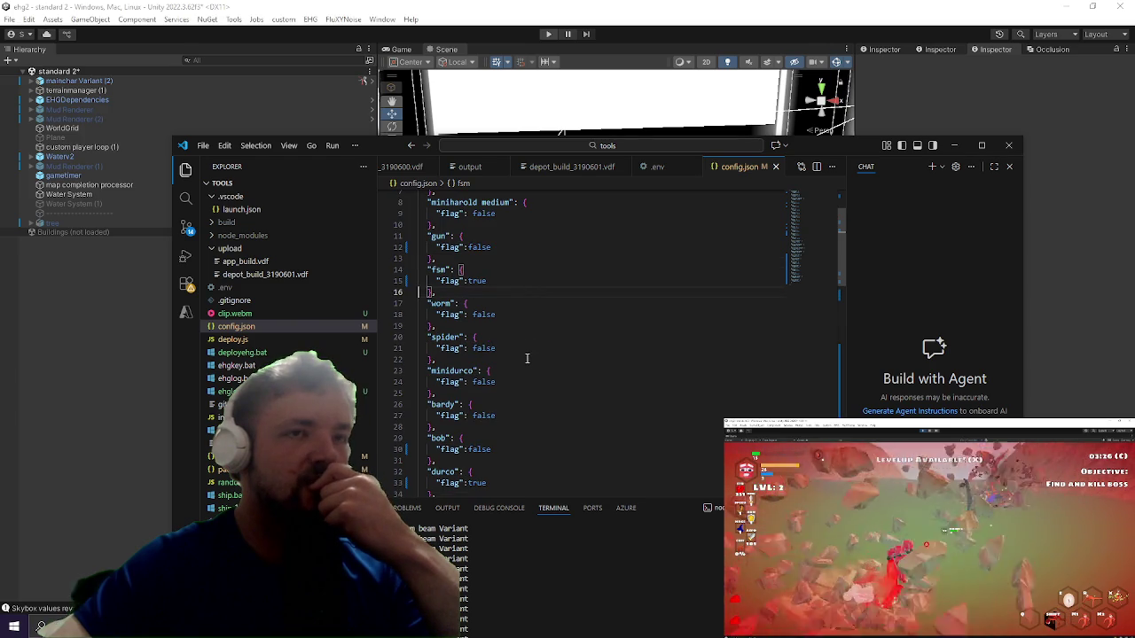
scroll(527, 358, "up", 2)
scroll(526, 358, "down", 2)
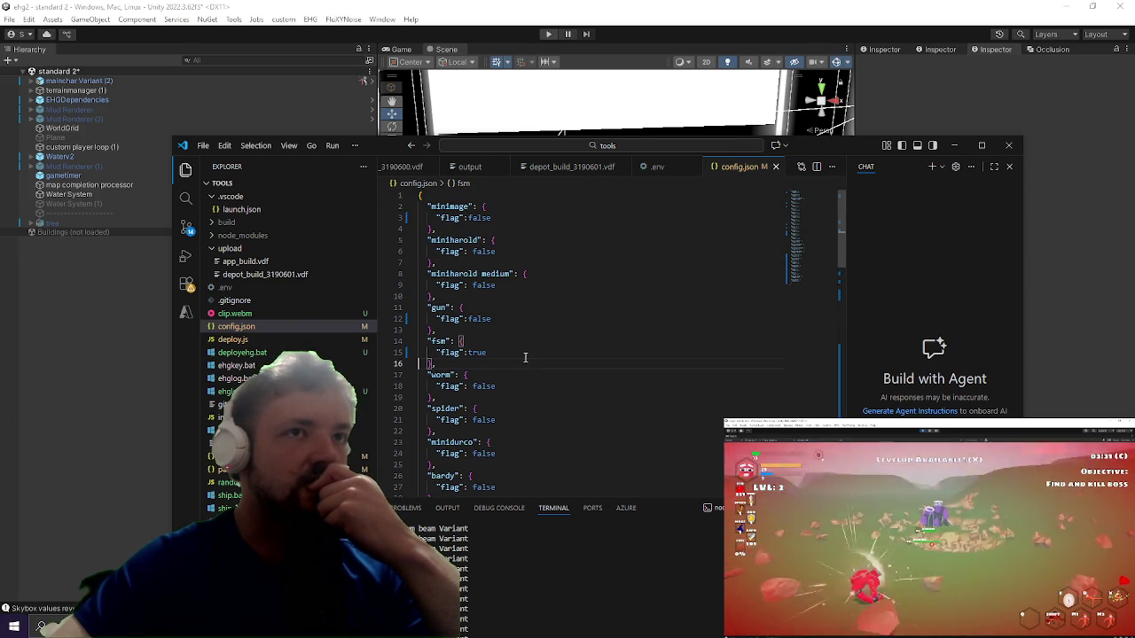
scroll(525, 360, "down", 3)
scroll(525, 360, "down", 3)
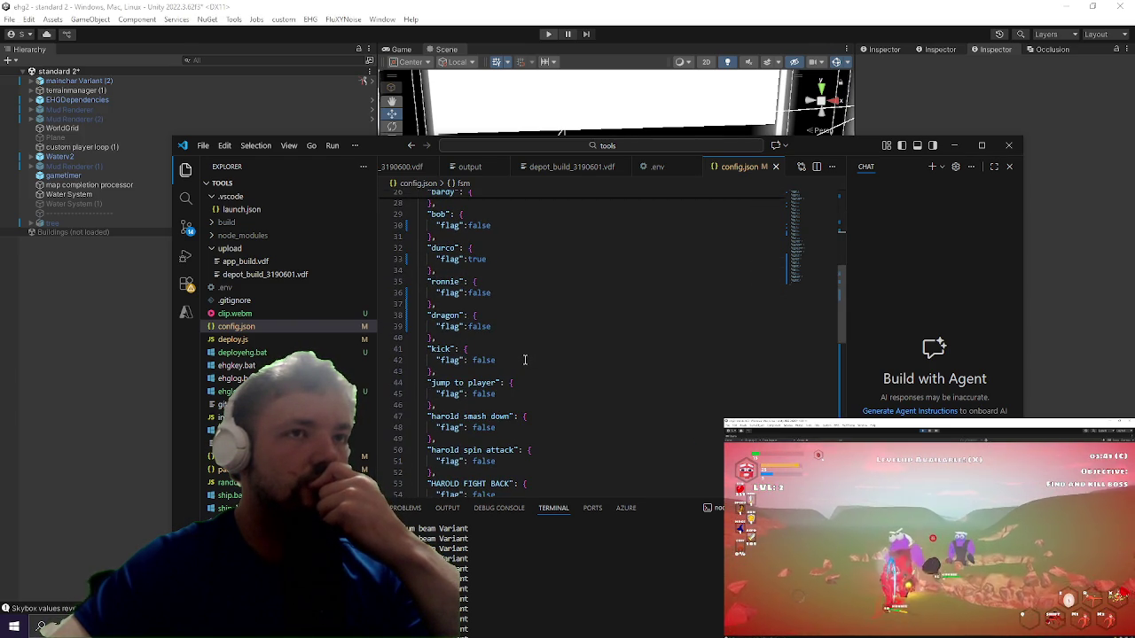
scroll(525, 360, "up", 3)
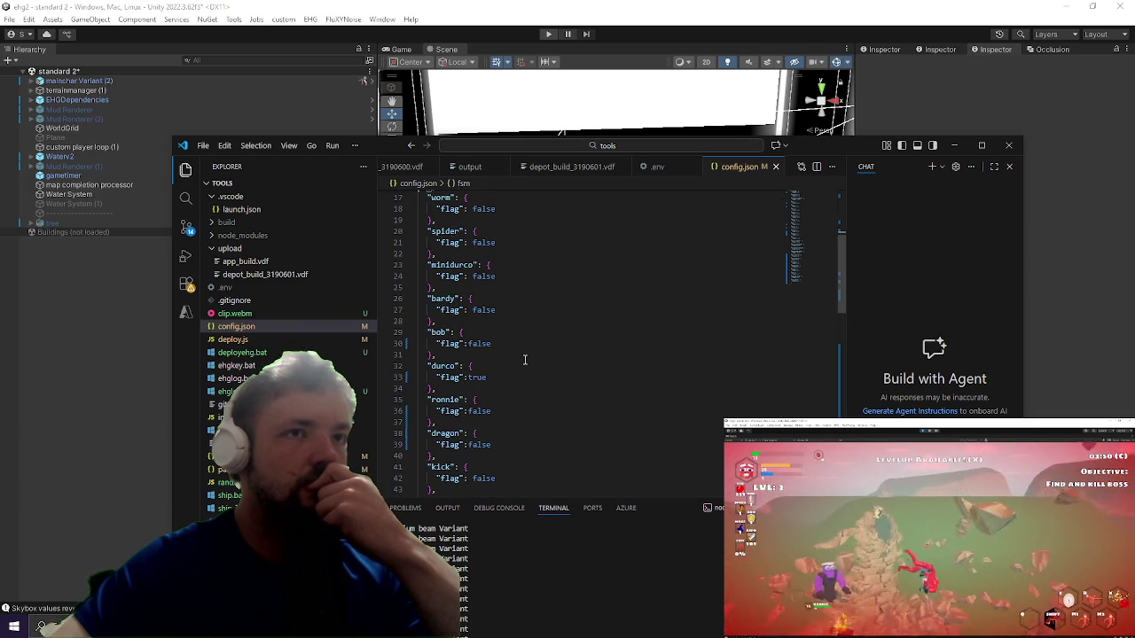
scroll(524, 360, "up", 3)
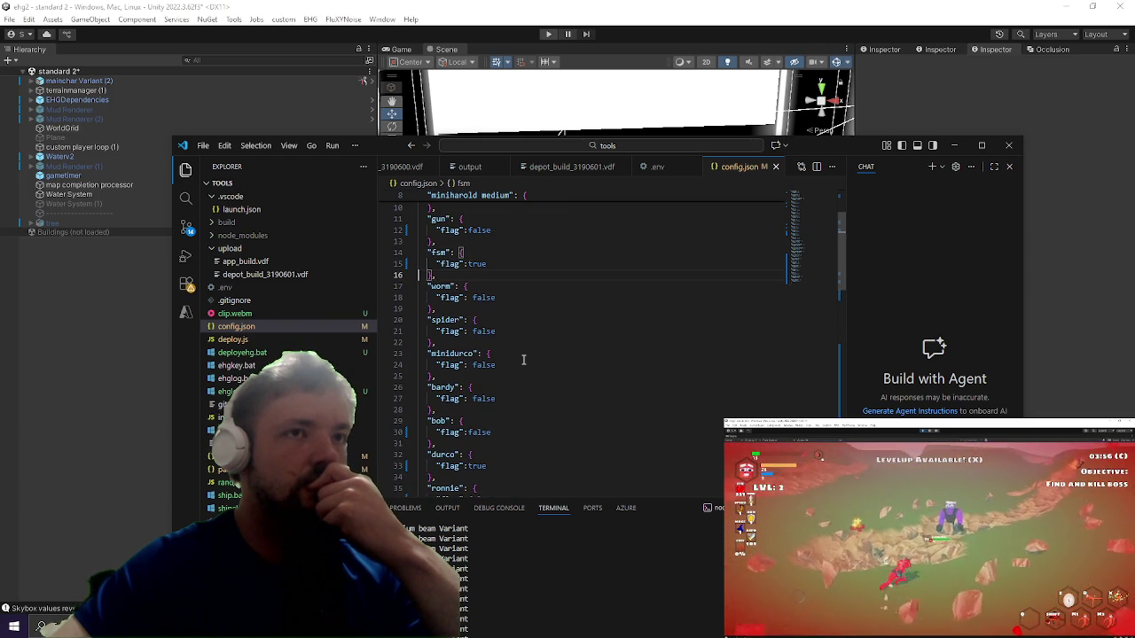
scroll(523, 359, "up", 3)
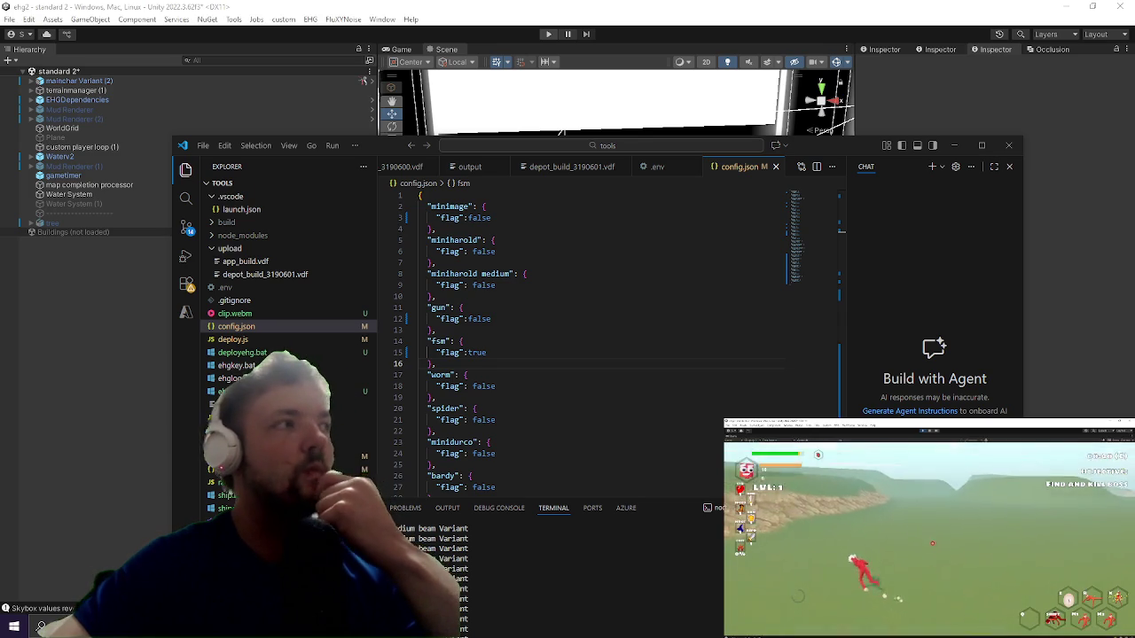
Step: Check that the gun flag is still false, then minimize Visual Studio Code to reveal Unity
left_click(660, 317)
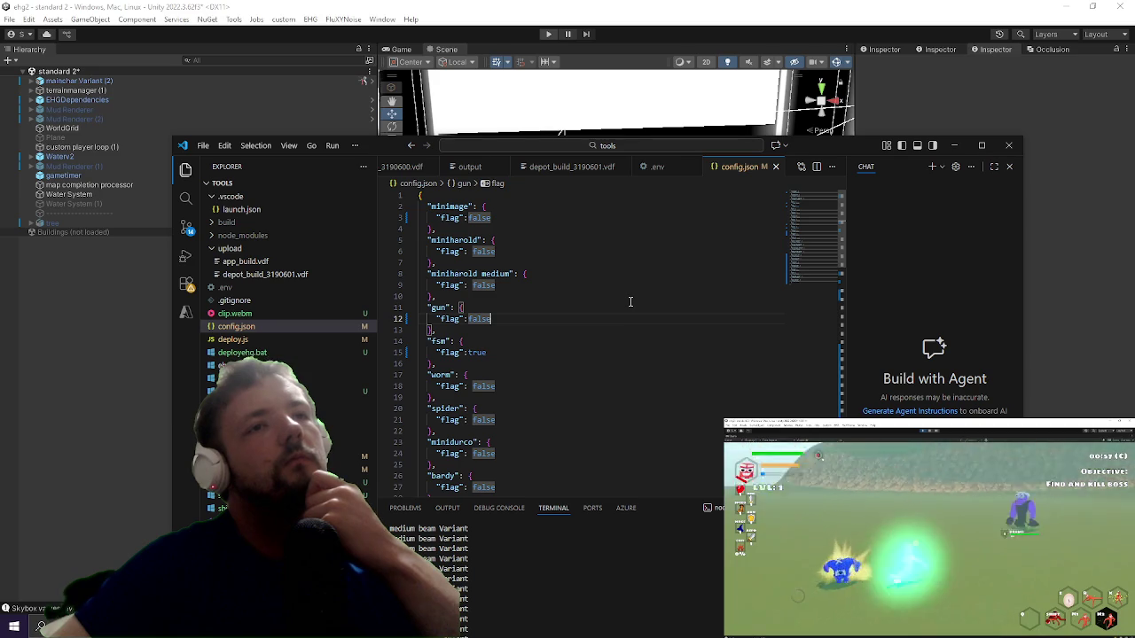
scroll(621, 310, "down", 3)
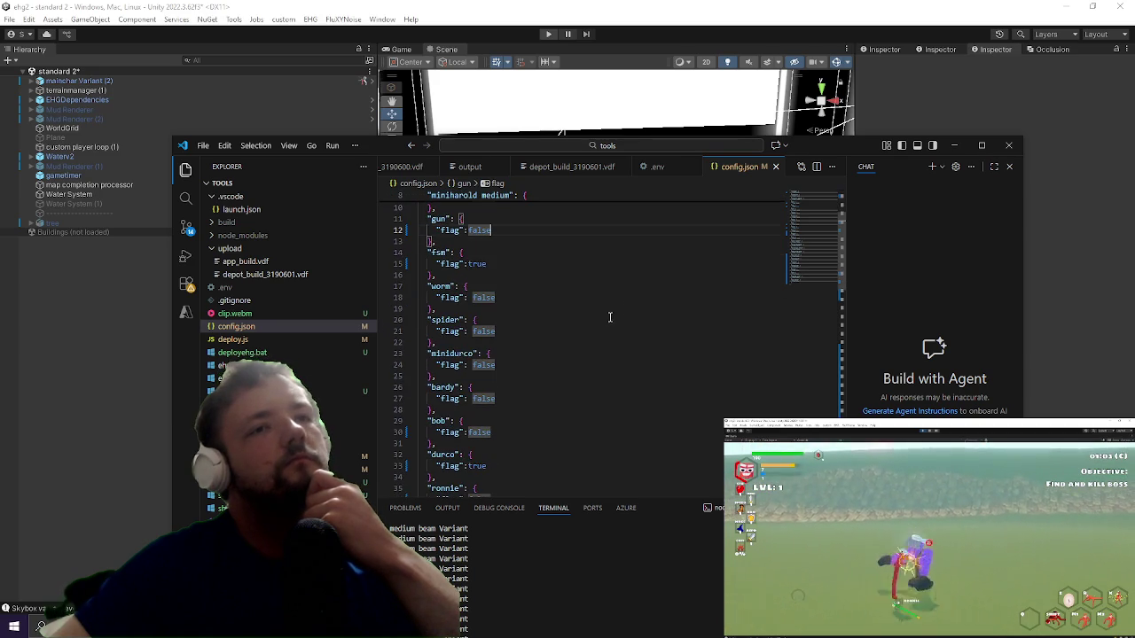
scroll(611, 317, "down", 4)
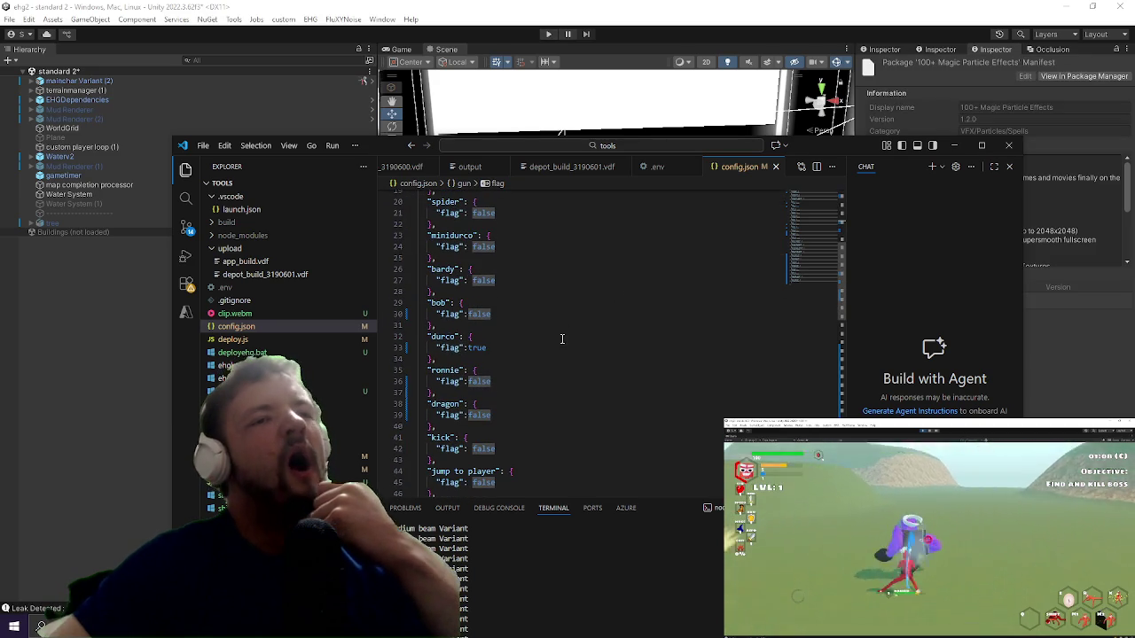
left_click(954, 144)
Step: Playtest level 1 in a maximized Game view, running the character into the water until YOU DIED appears
left_click(548, 33)
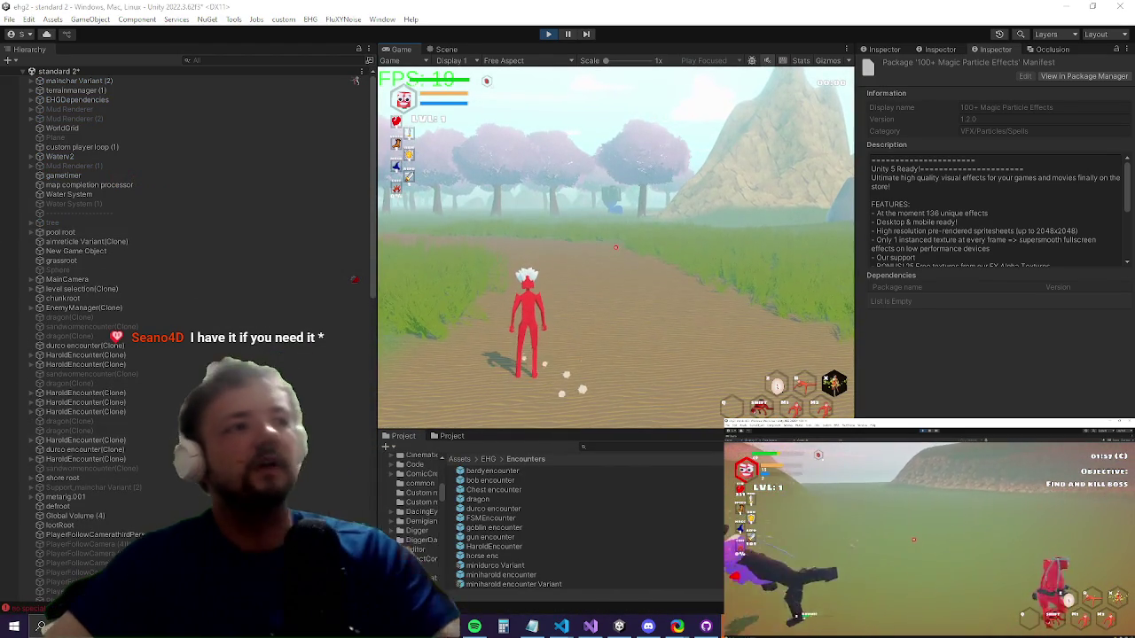
key("shift+space")
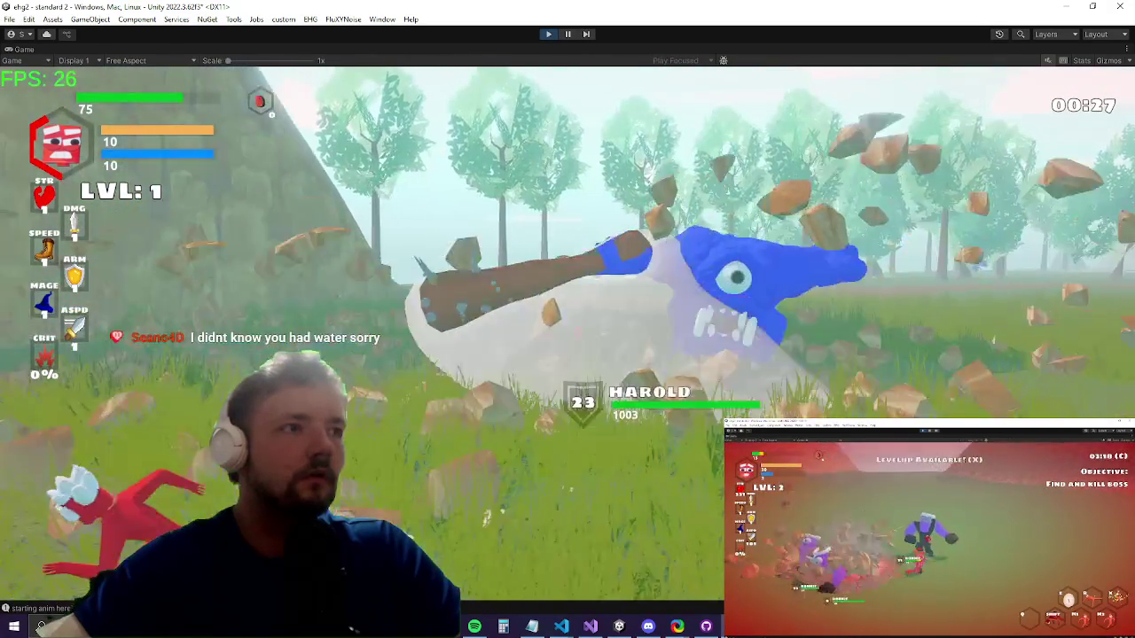
key("w")
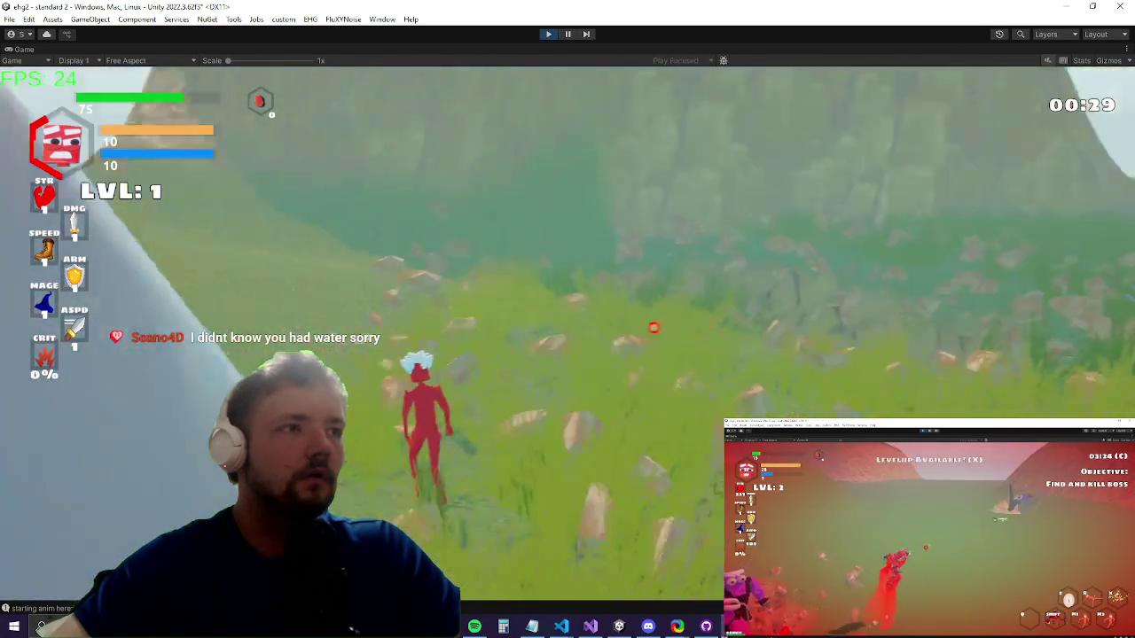
key("w")
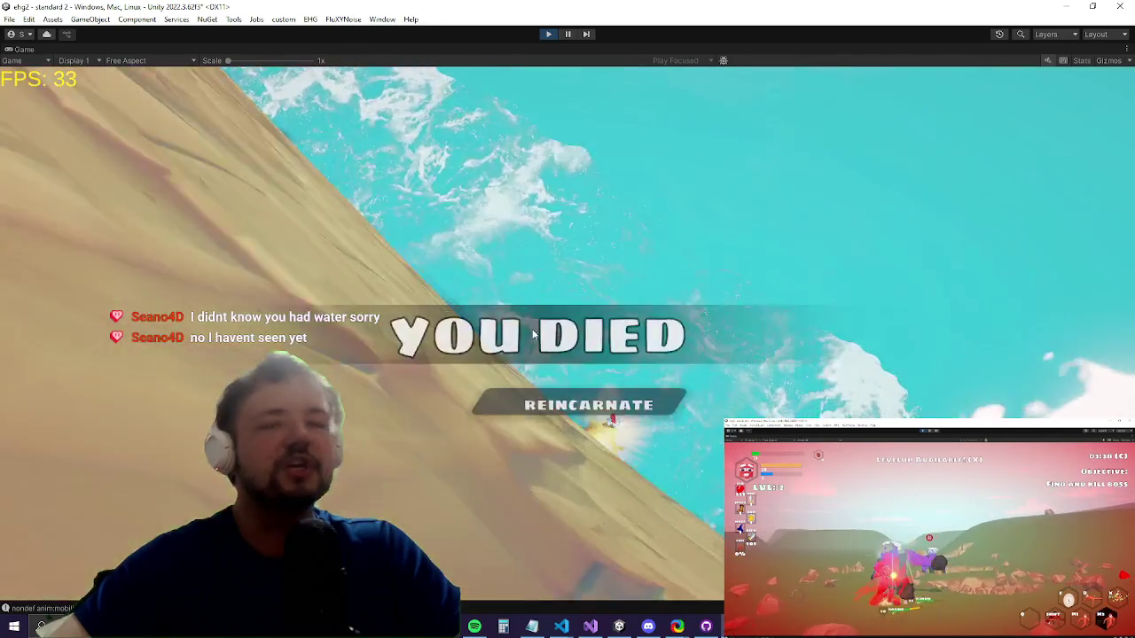
key("alt+Tab")
key("alt+Tab")
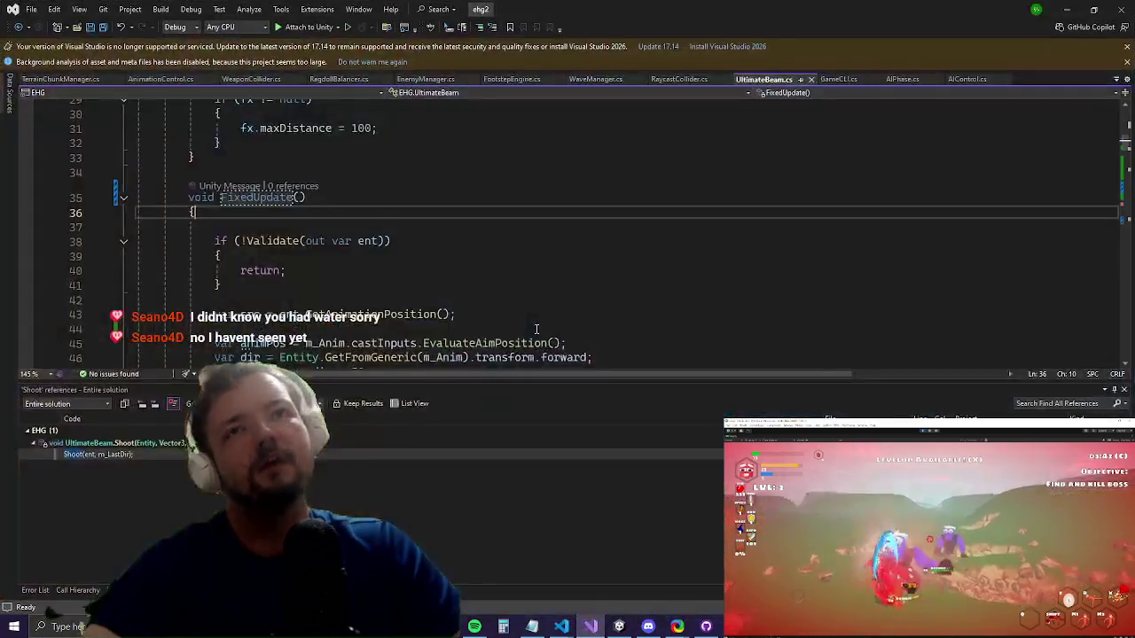
Step: Find KillwallCheck in EntityTelemetry.cs and go to the IsKillWall definition
key("ctrl+t")
type("killwal")
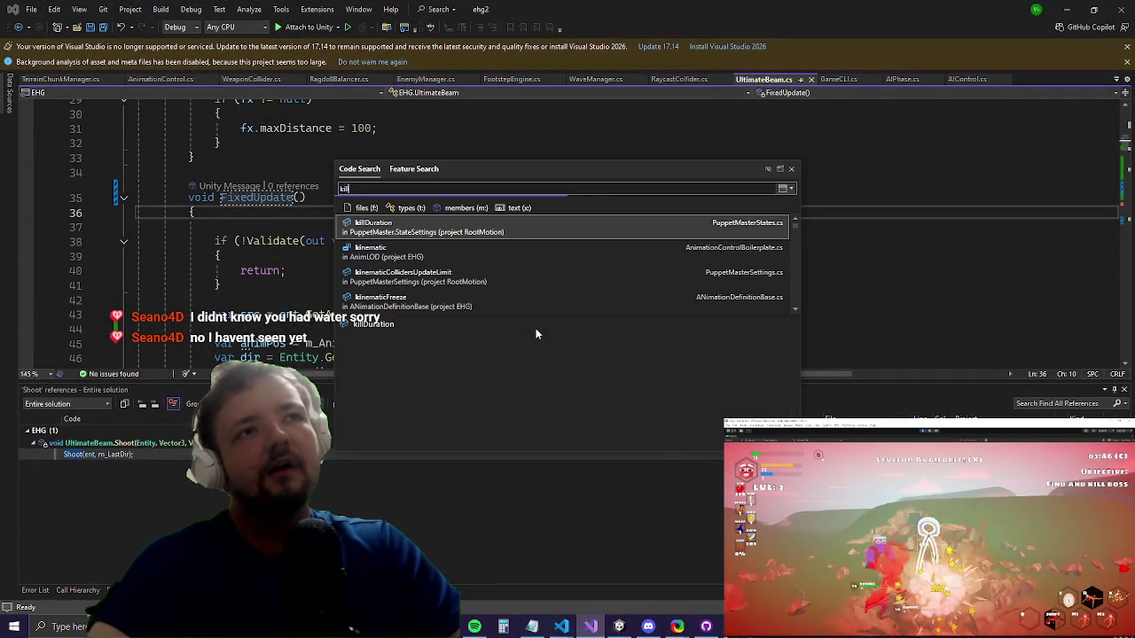
key("Return")
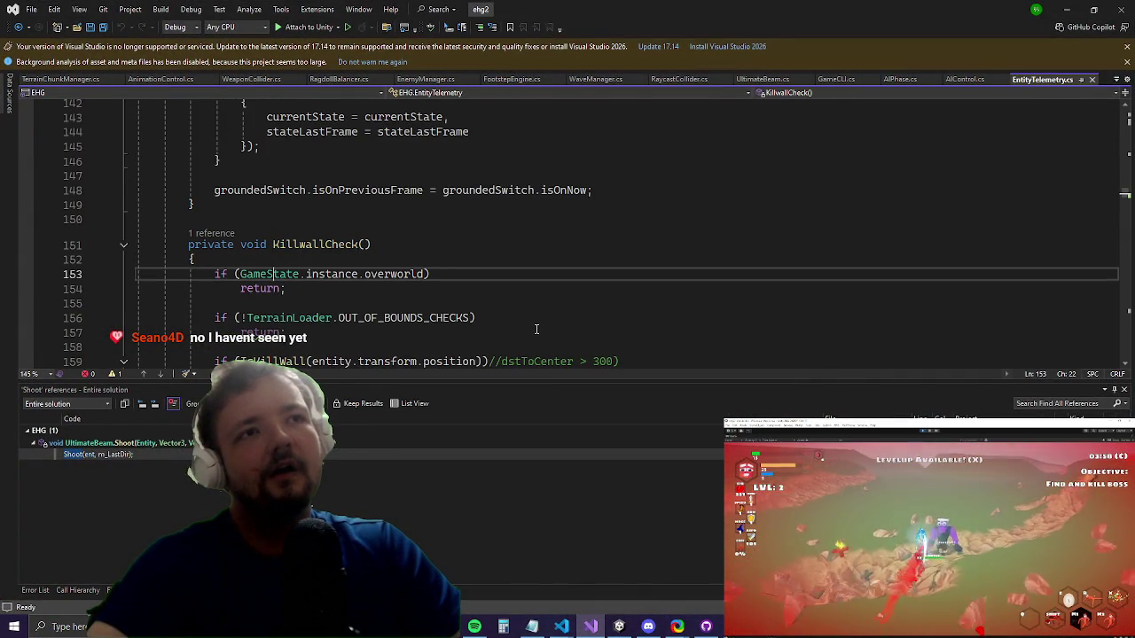
key("Down")
key("Down")
key("Down")
key("Up")
key("Up")
key("Up")
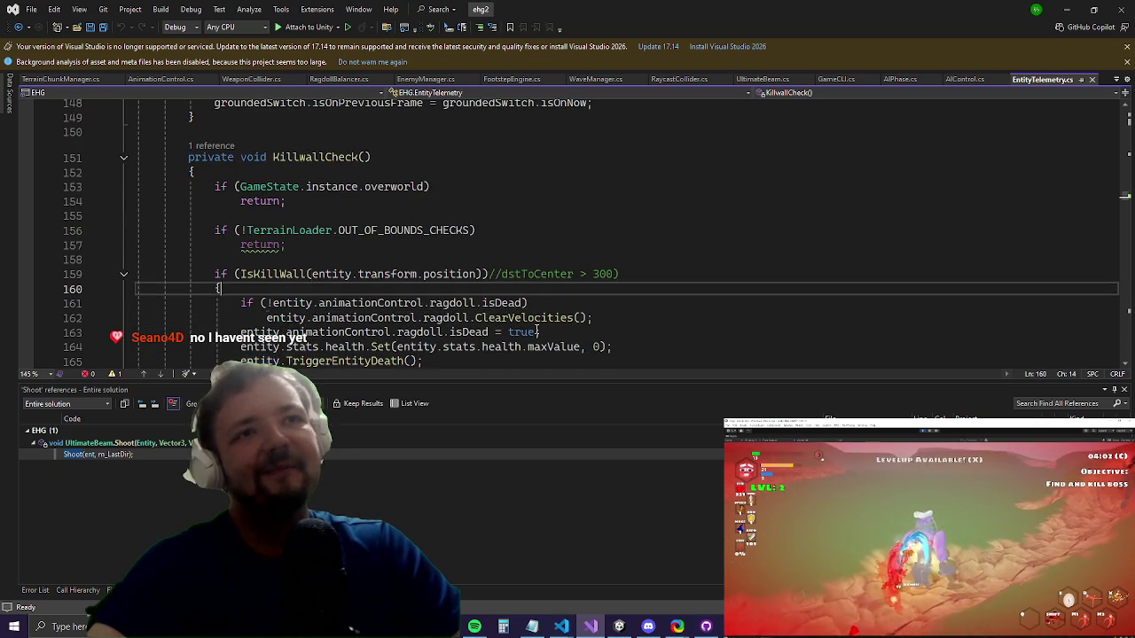
key("Up")
key("F12")
Step: Change KILL_WALL_DISTANCE from 300 to 600 and save EntityTelemetry.cs
key("Down")
key("Down")
key("Down")
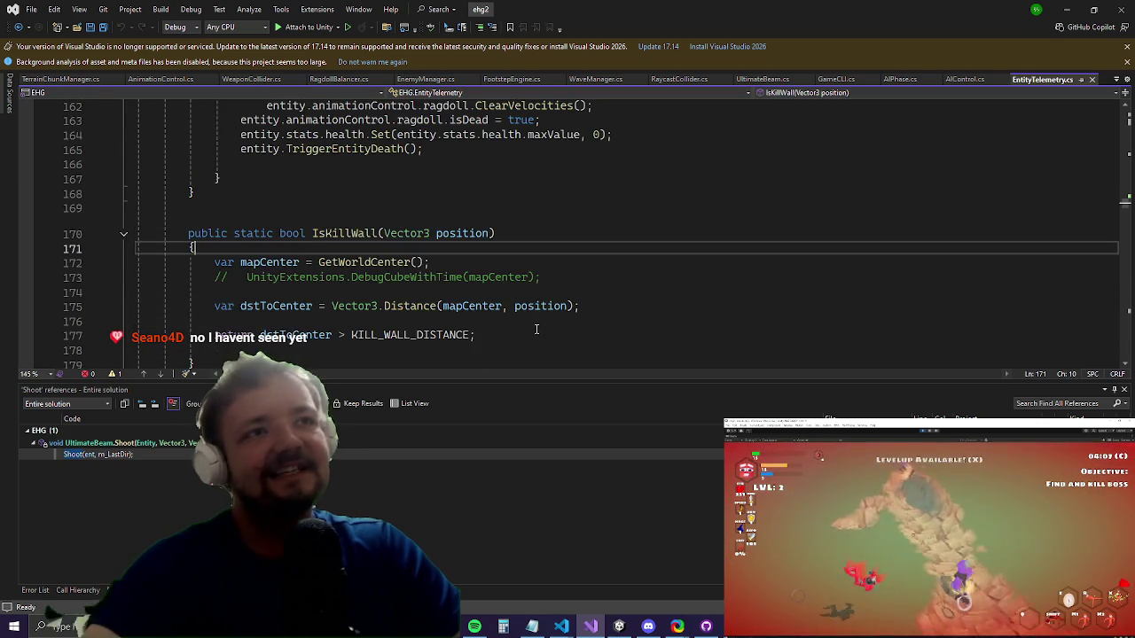
scroll(536, 329, "down", 2)
key("Right")
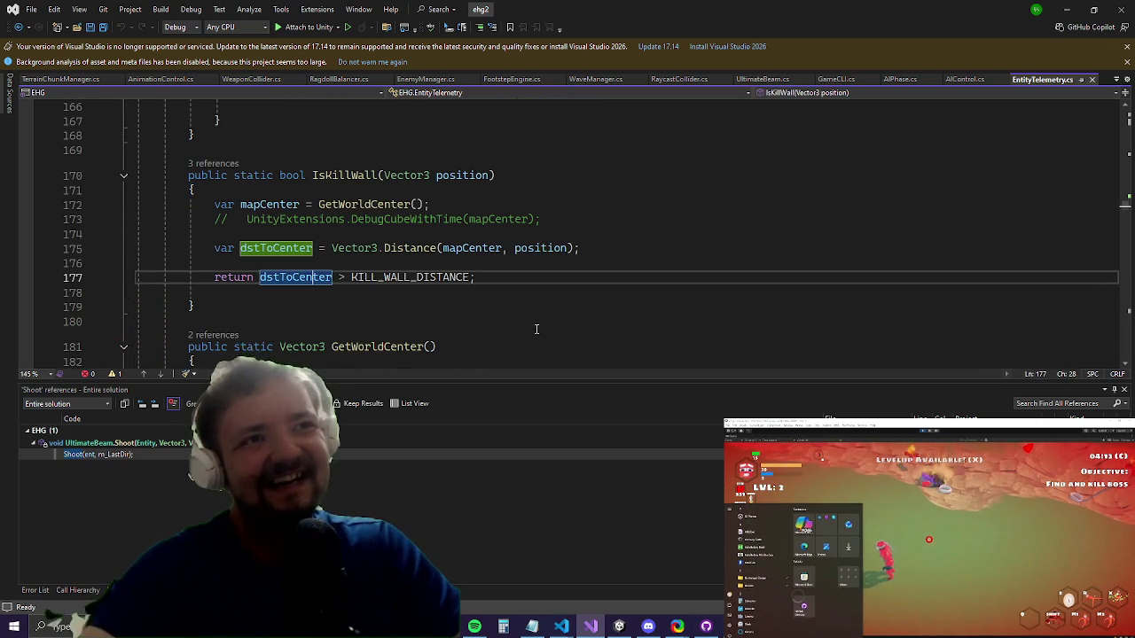
key("Right")
key("Right")
key("Right")
key("F12")
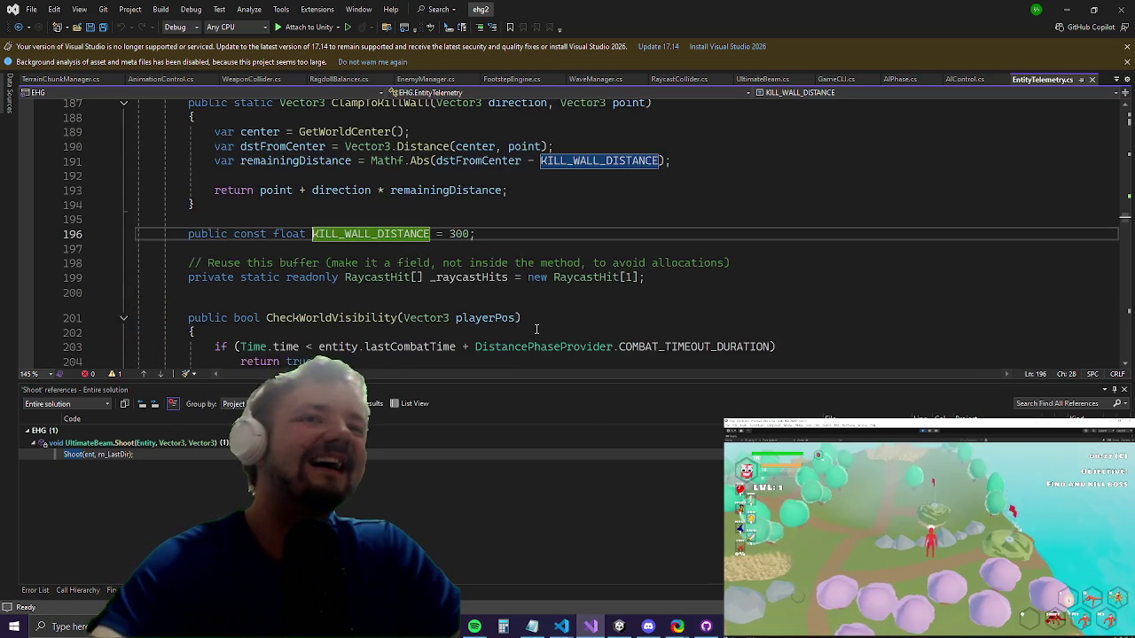
key("Right")
key("Right")
key("Right")
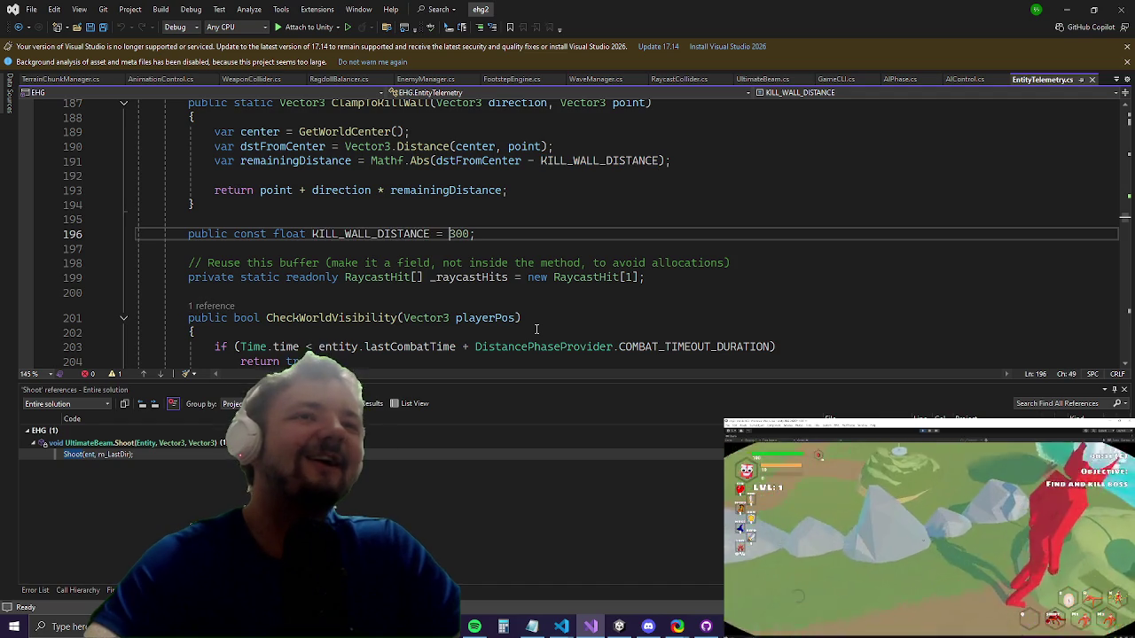
key("BackSpace")
type("6")
key("ctrl+s")
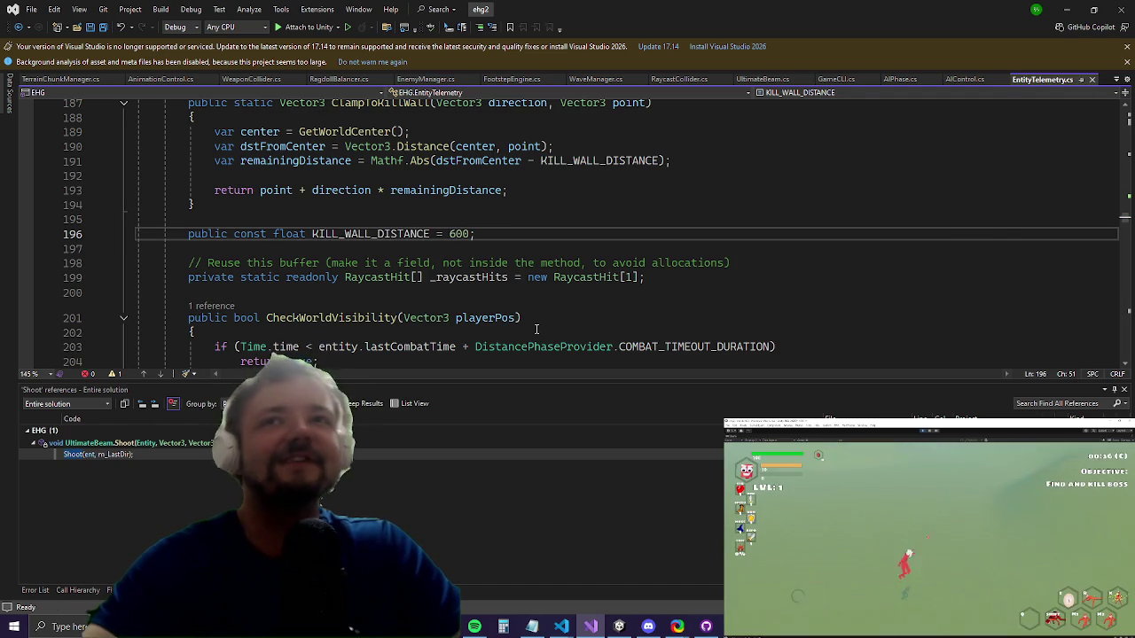
key("alt+Tab")
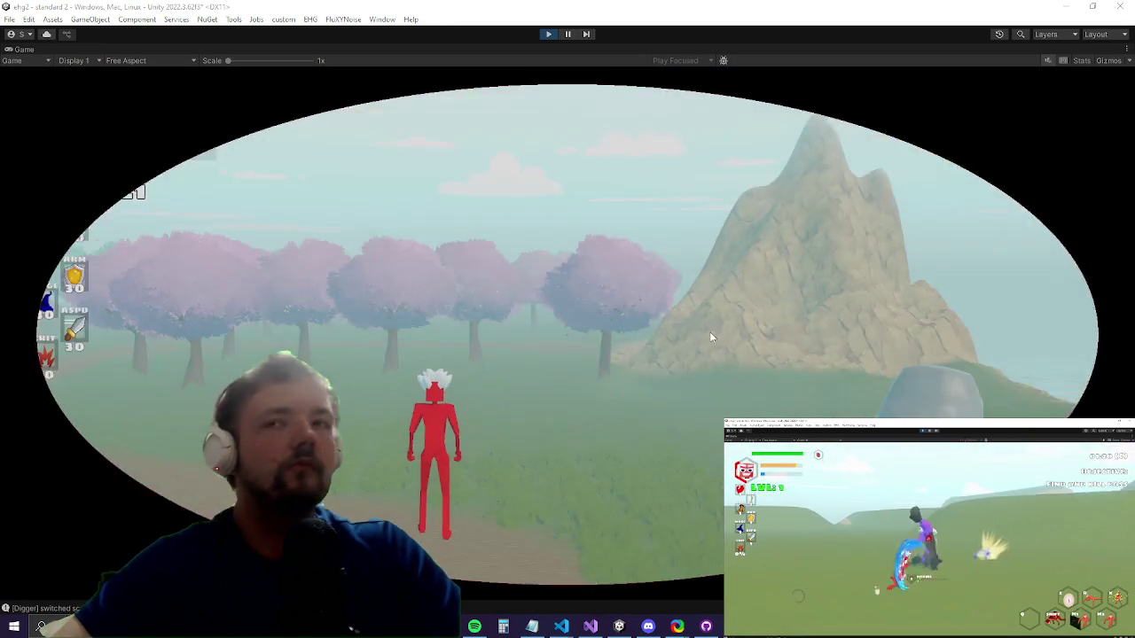
Step: Run the character into the meadow, then bring up the in-game Settings panel
key("w")
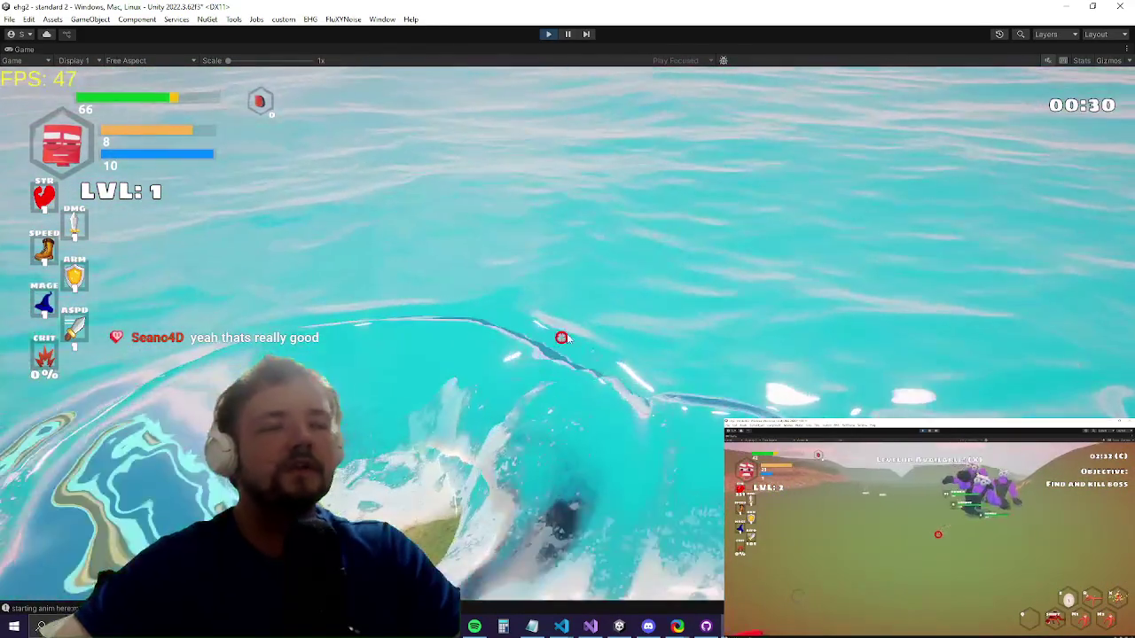
key("Escape")
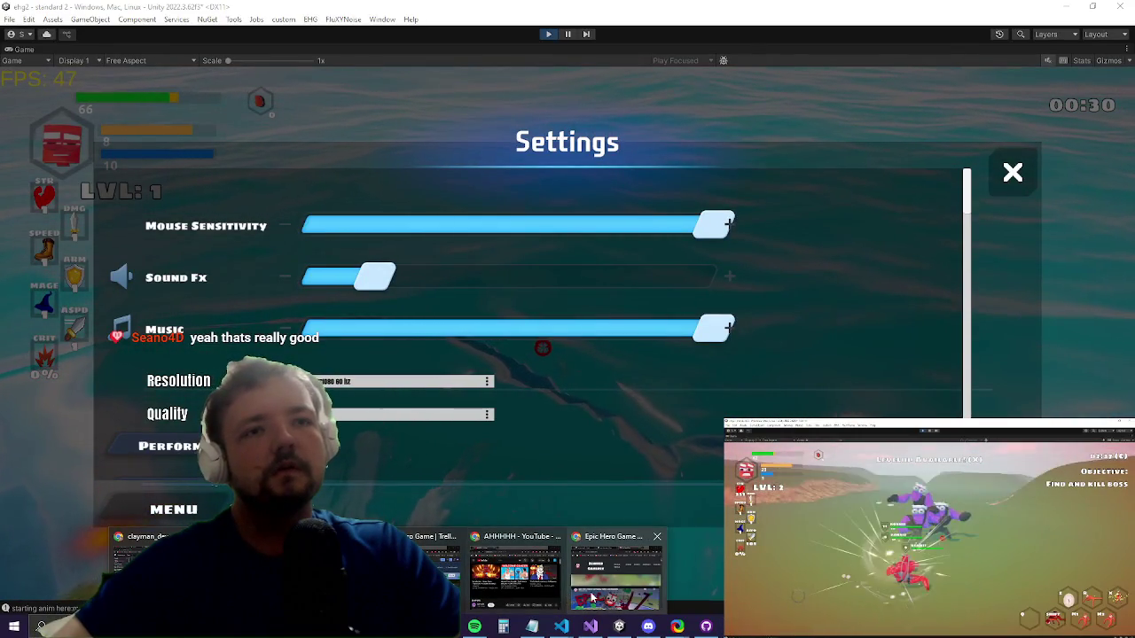
Step: Add 'check shockwave collider' and 'check texture resolution under water' Trello cards, then stop Unity's playtest
left_click(591, 599)
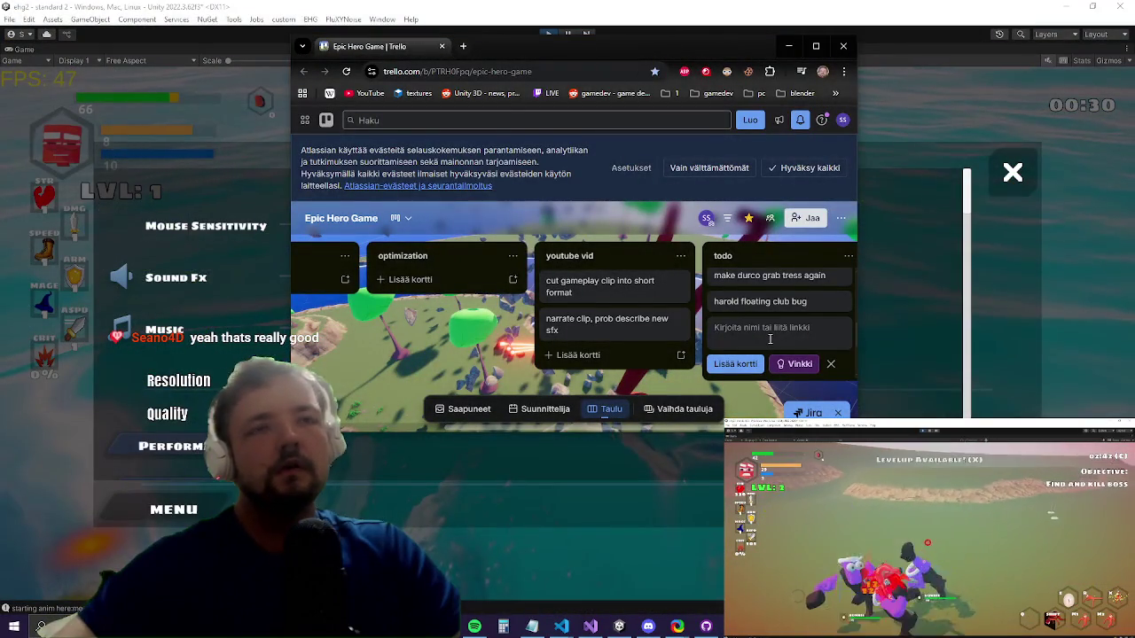
type("check")
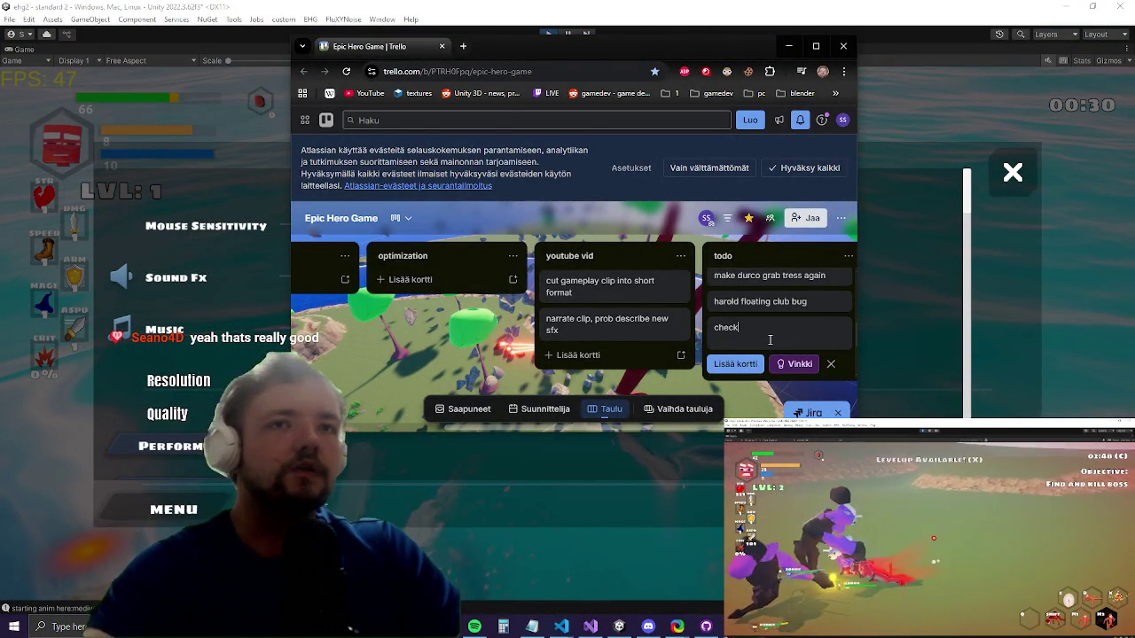
type(" shockwave collider")
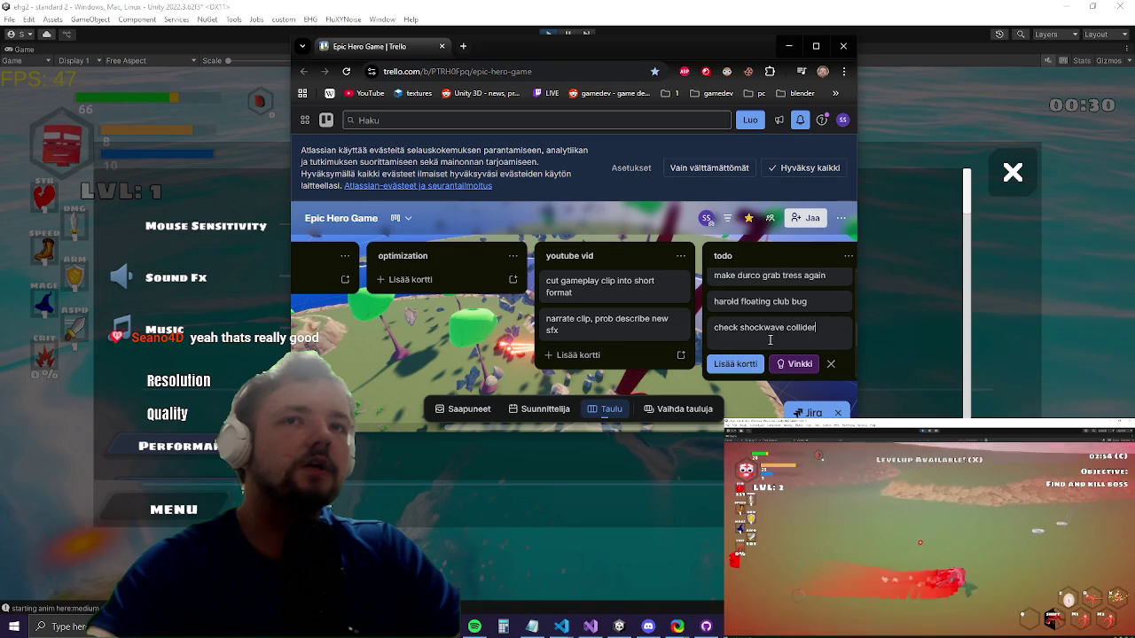
key("Return")
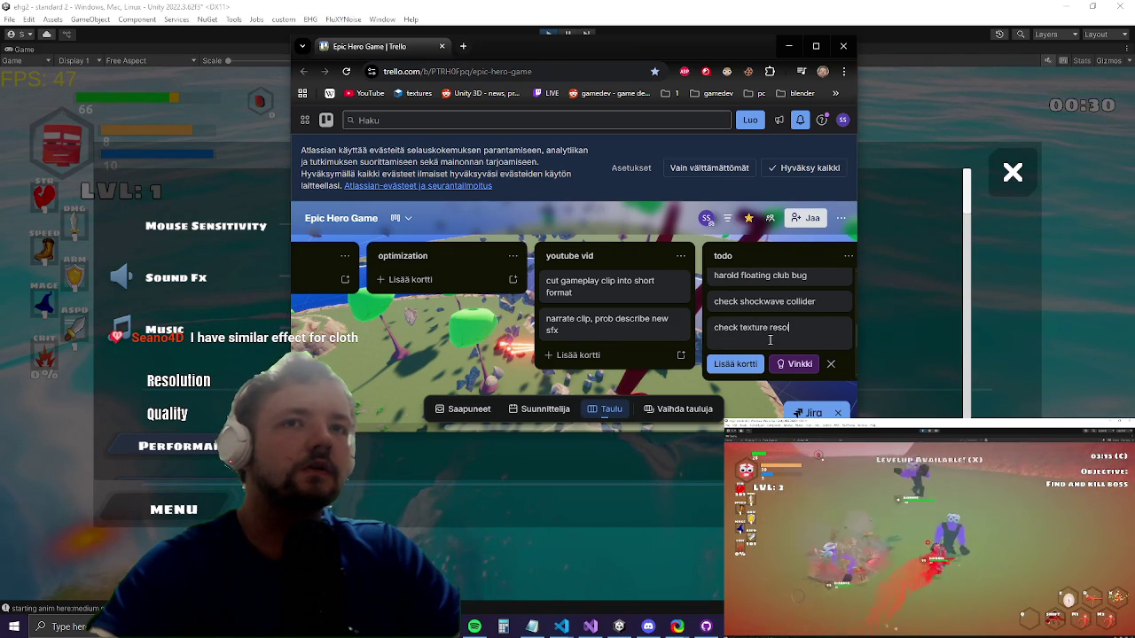
type("n under water")
key("Return")
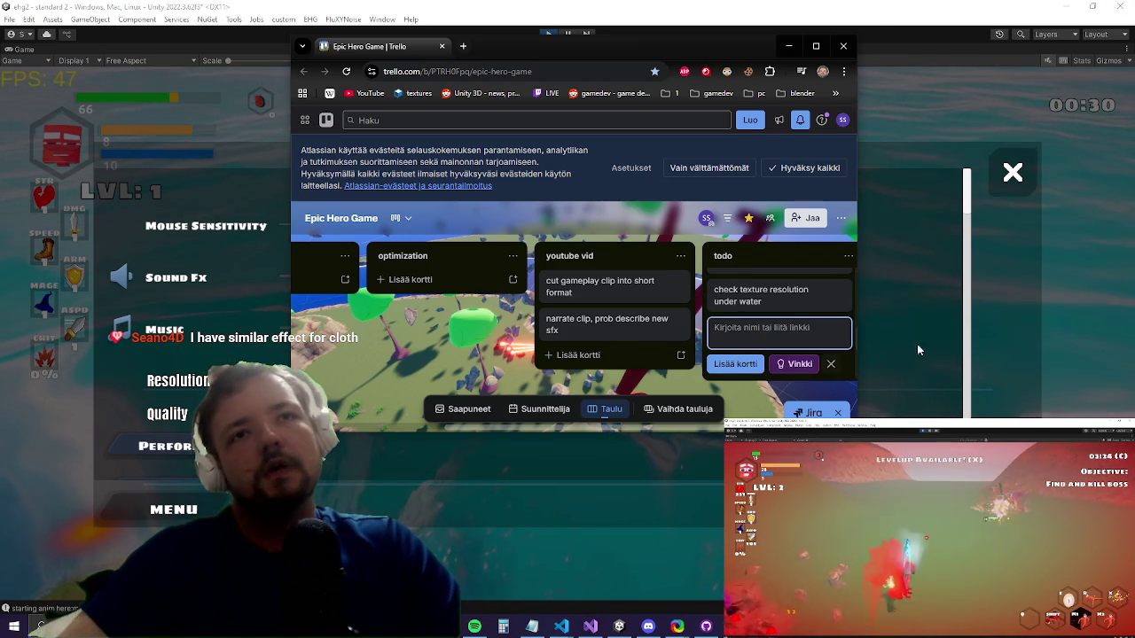
left_click(885, 359)
left_click(550, 35)
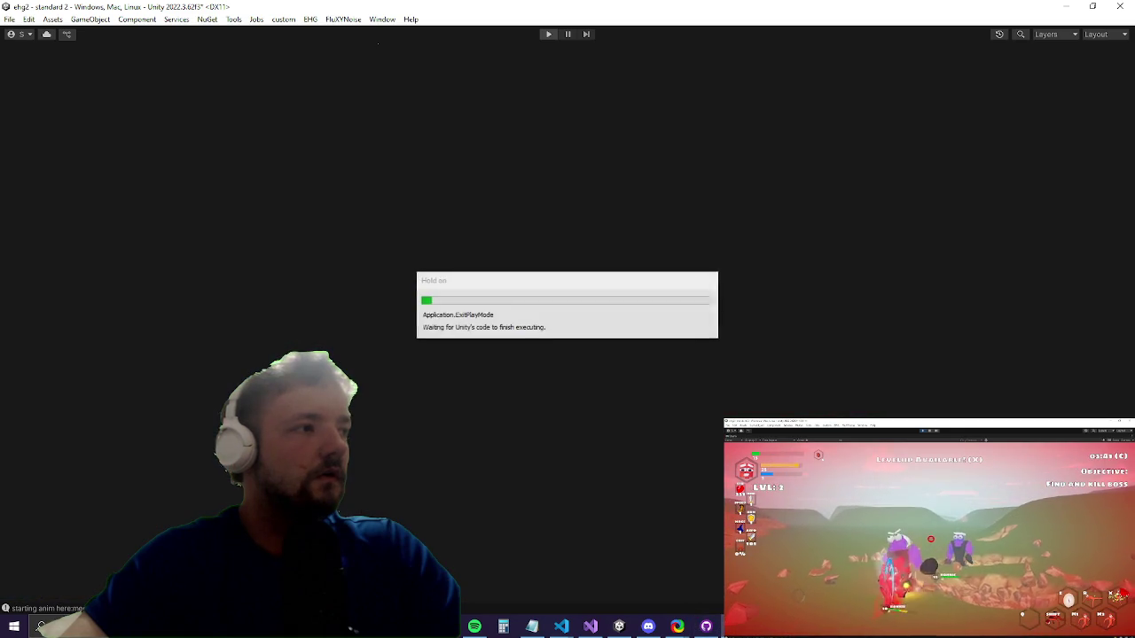
Step: Look over the repository's changed files in GitHub Desktop
left_click(706, 627)
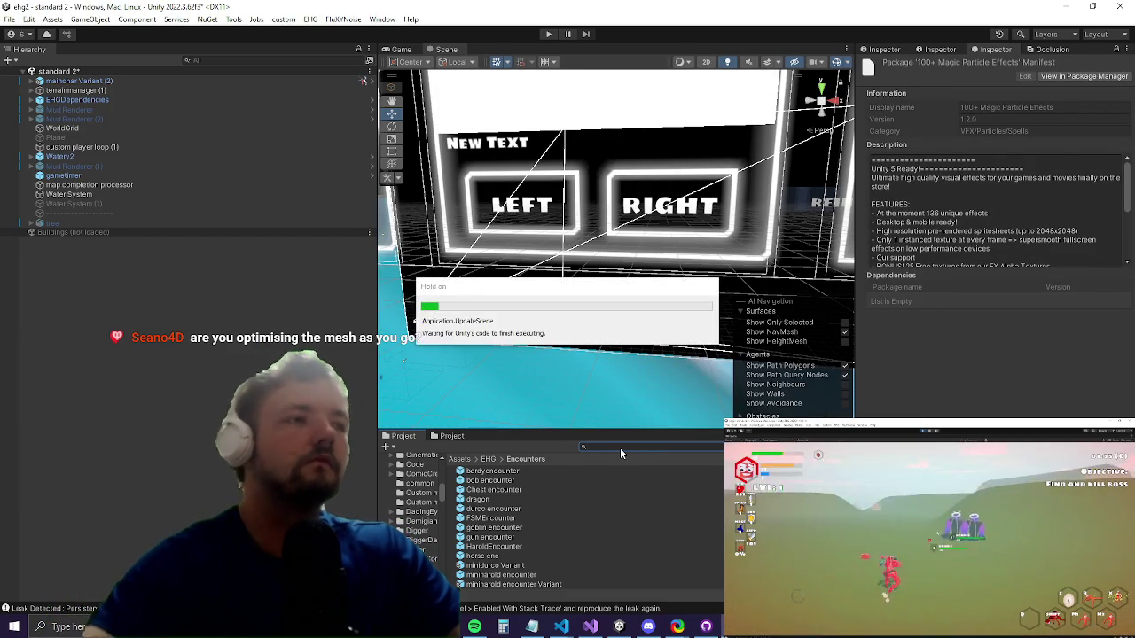
Step: Search 'level se', open the level selection prefab, inspect its terrain, and close it
type("level sel")
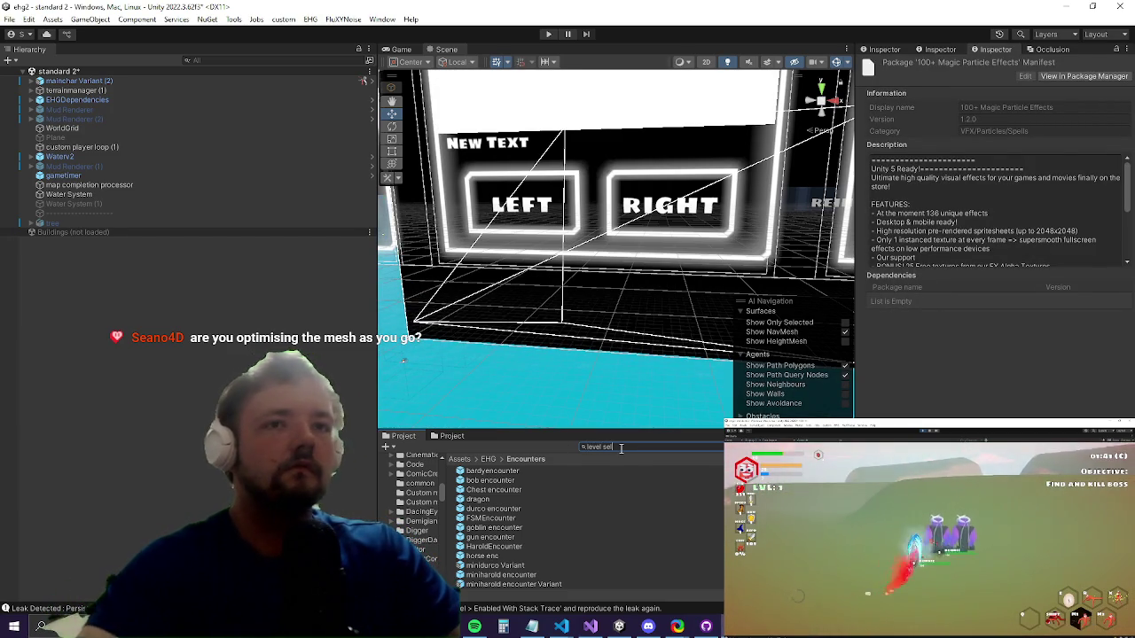
type("e")
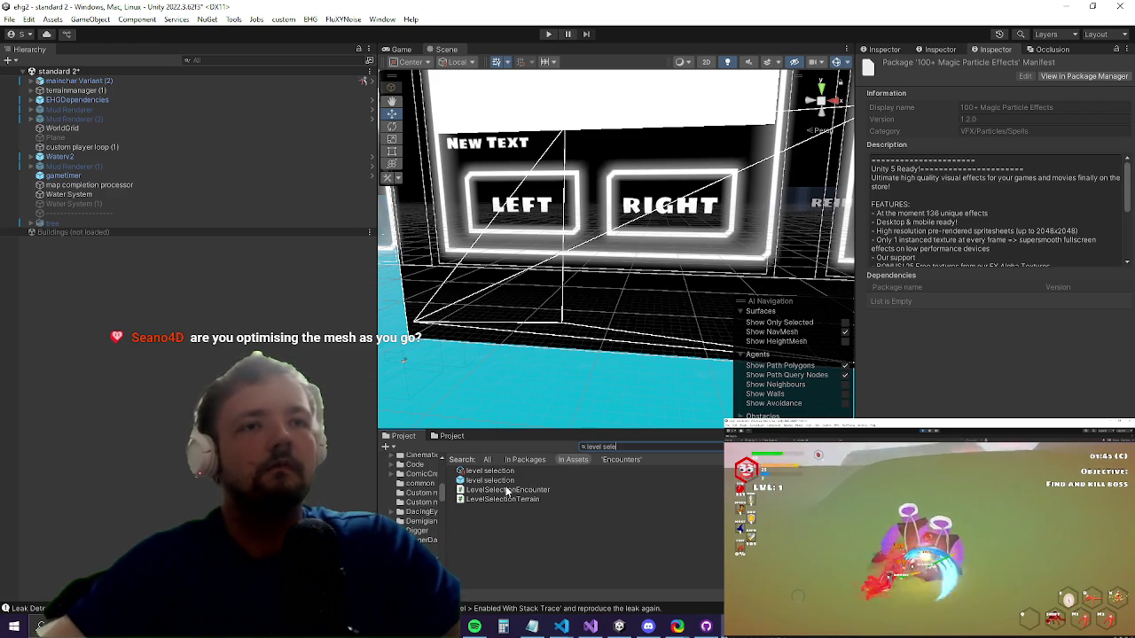
double_click(509, 484)
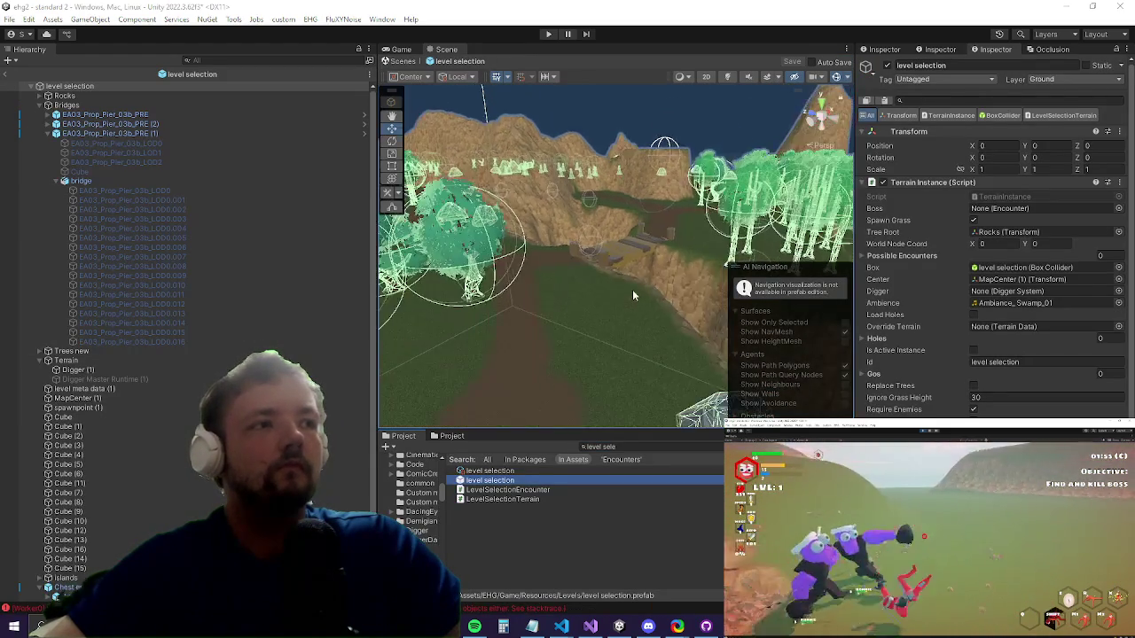
scroll(606, 284, "up", 5)
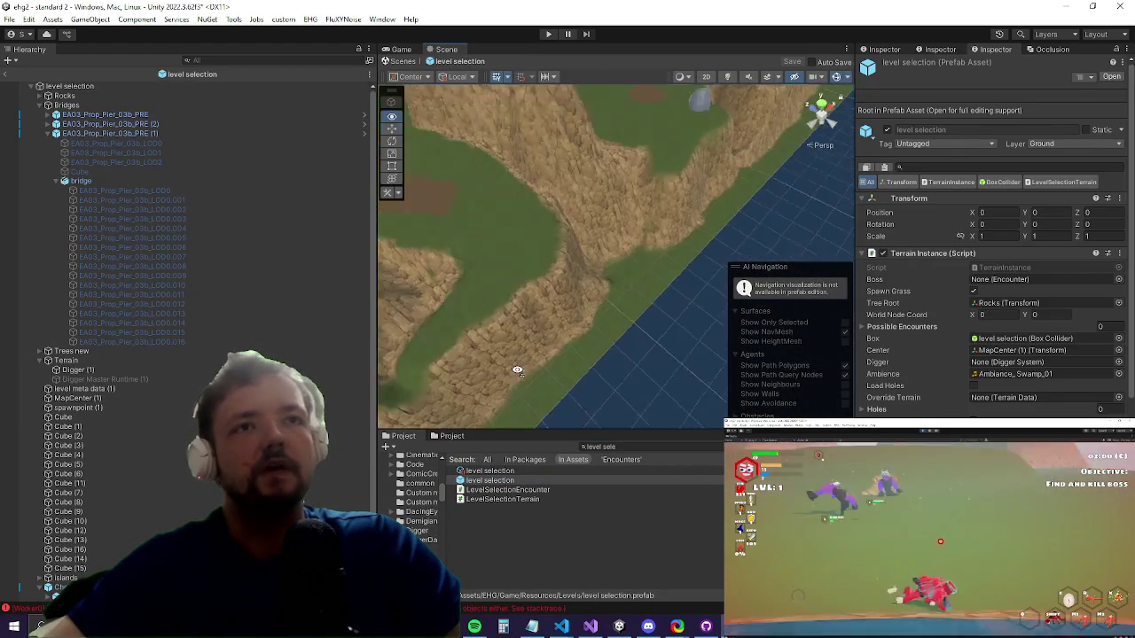
scroll(544, 278, "down", 5)
scroll(553, 250, "up", 5)
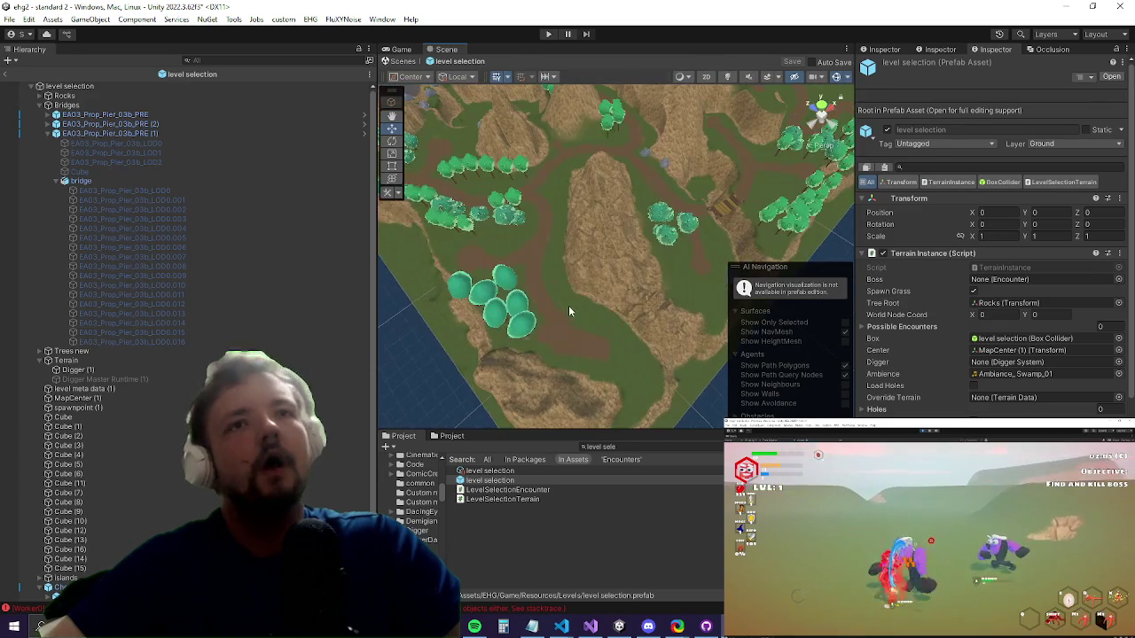
mouse_move(558, 249)
left_mouse_down()
mouse_move(515, 266)
mouse_move(555, 291)
mouse_move(777, 175)
left_mouse_up()
scroll(609, 297, "up", 5)
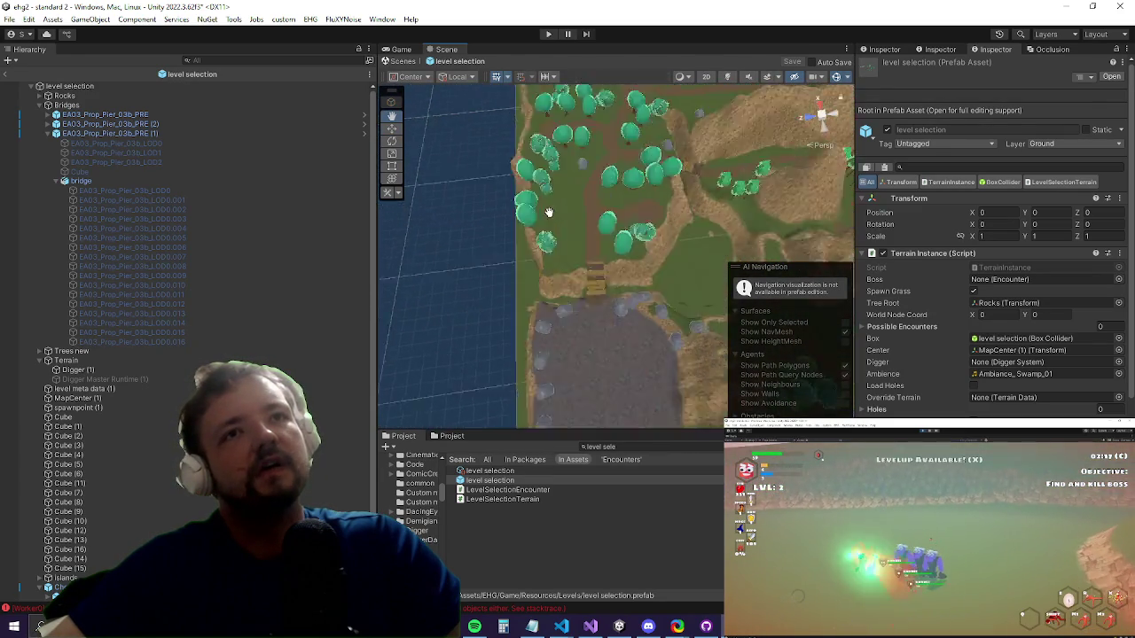
mouse_move(549, 213)
left_mouse_down()
mouse_move(362, 225)
mouse_move(262, 271)
mouse_move(354, 129)
left_mouse_up()
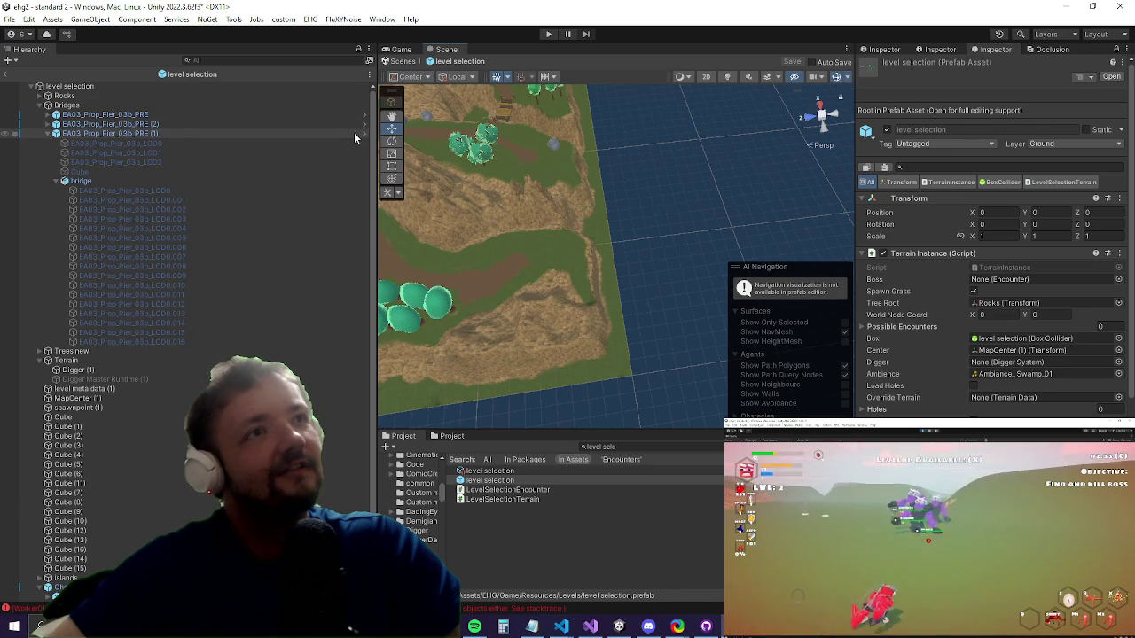
left_click(3, 75)
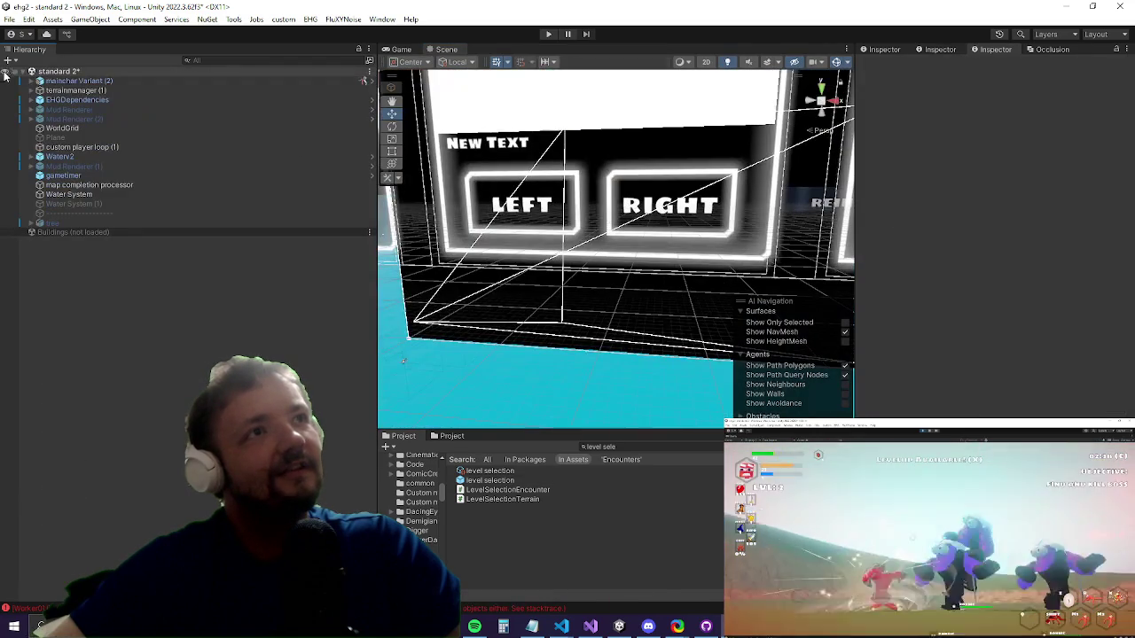
Step: Start a new playtest and maximize the Game view
left_click(548, 34)
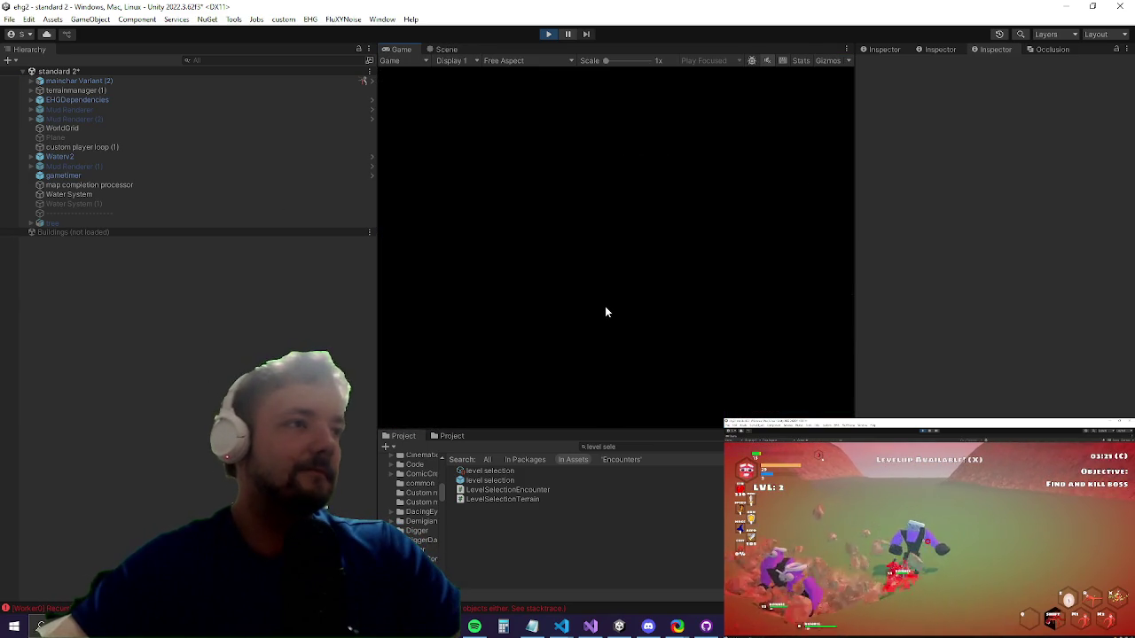
key("shift+space")
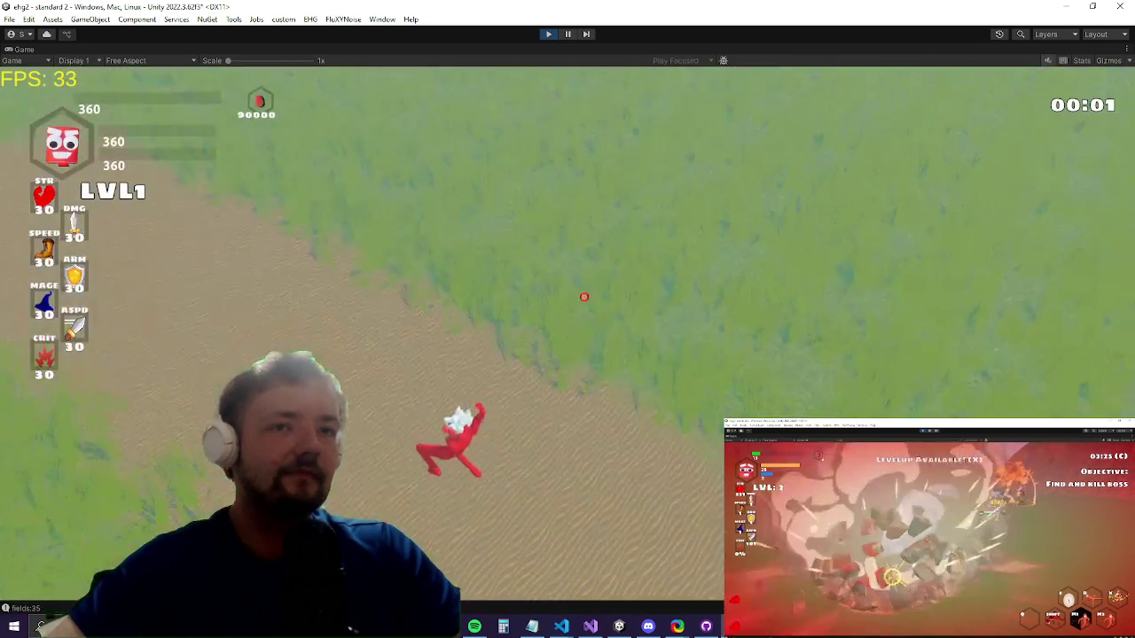
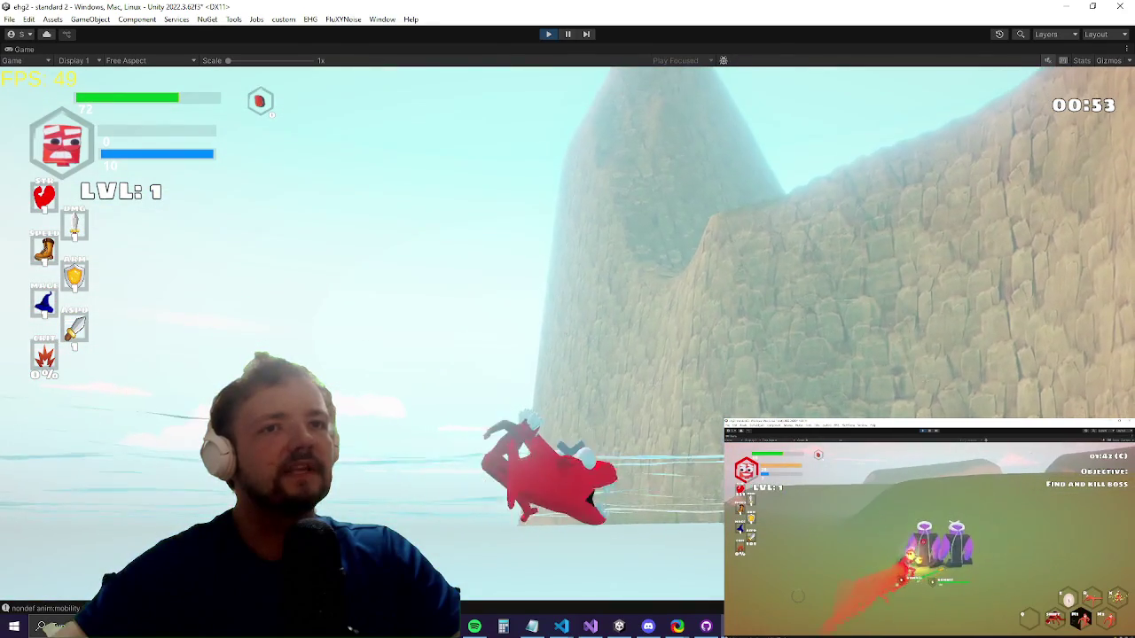
Step: Untick Maximize on the Game view to bring back the normal editor layout
key("super")
key("super")
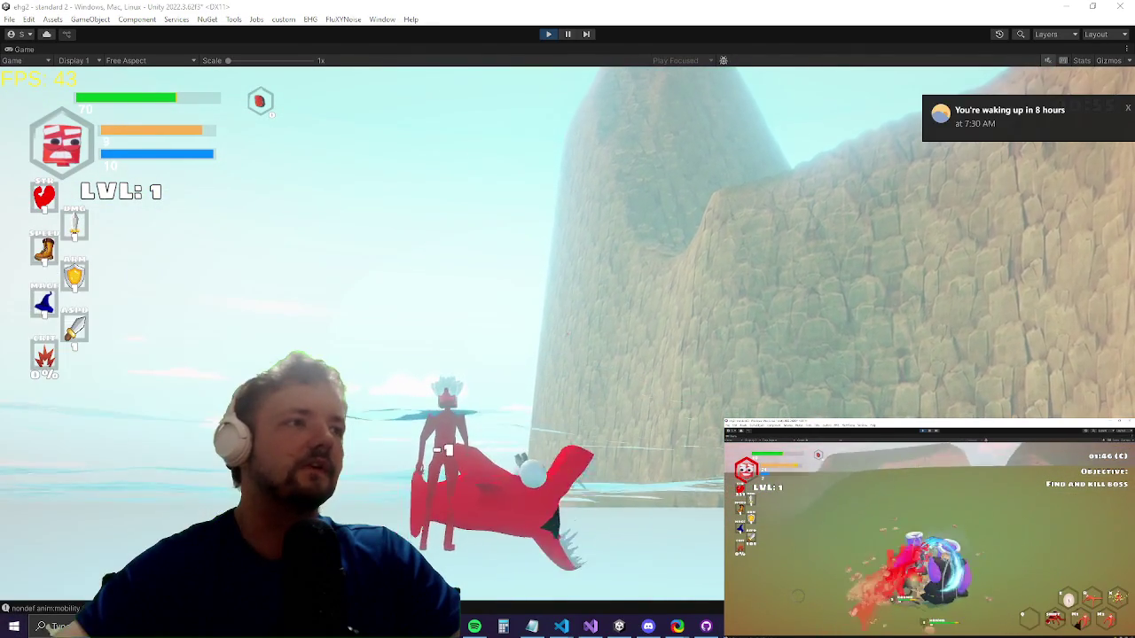
right_click(20, 49)
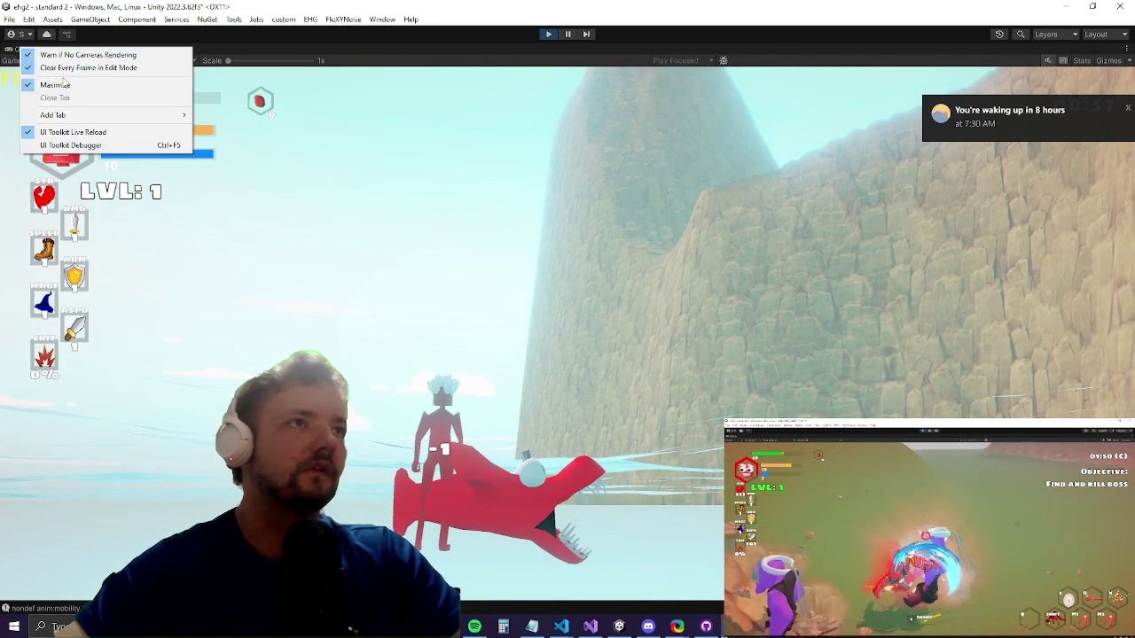
left_click(53, 83)
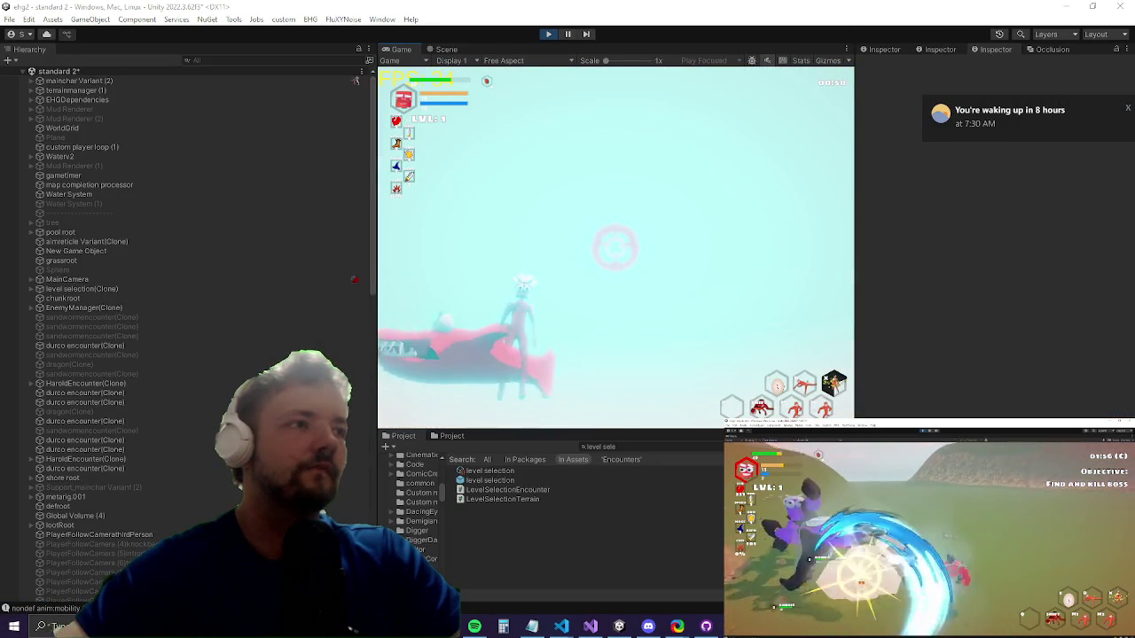
Step: Select the Plane under terrainmanager, change its Position Y from -1 to 0, and watch the game
left_click(440, 51)
scroll(506, 215, "down", 5)
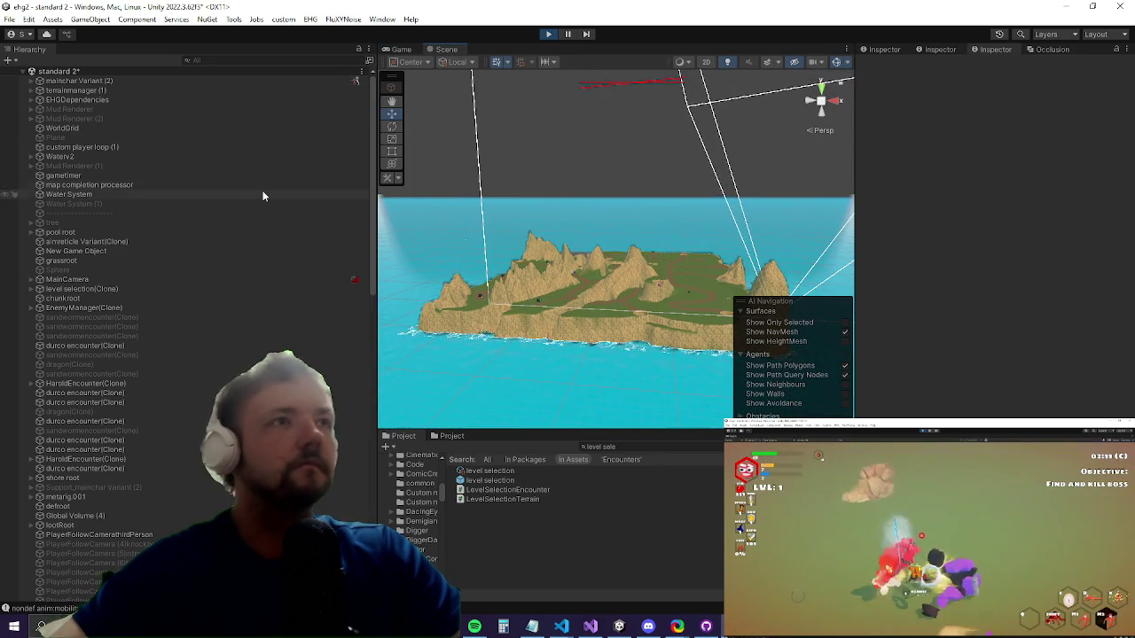
left_click(53, 100)
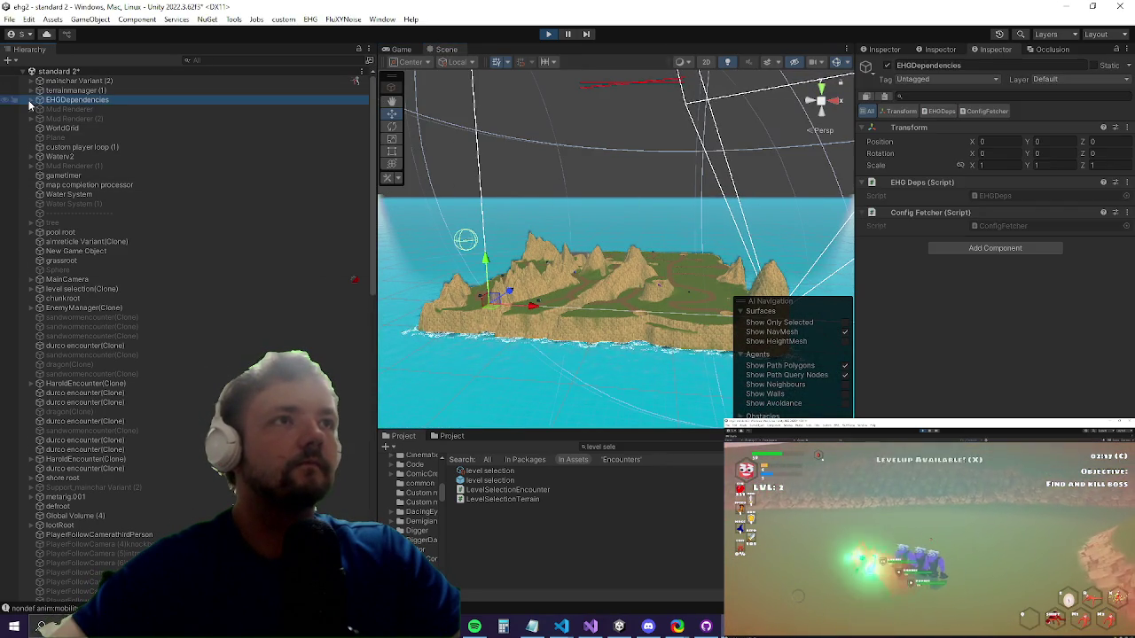
left_click(31, 90)
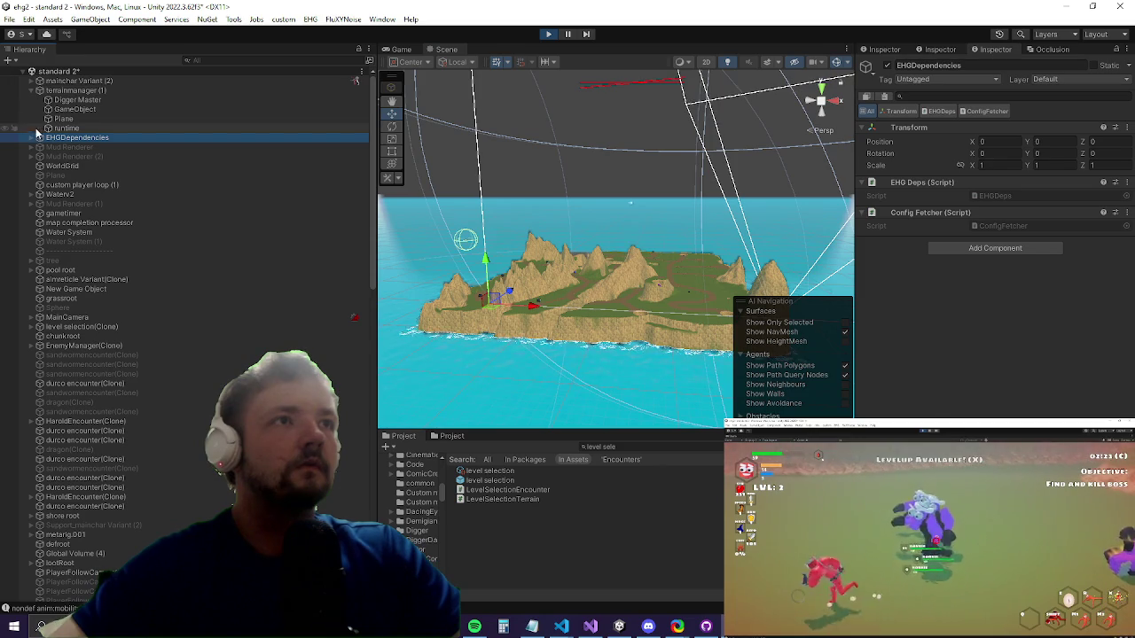
left_click(60, 119)
left_click_drag(593, 179, 619, 189)
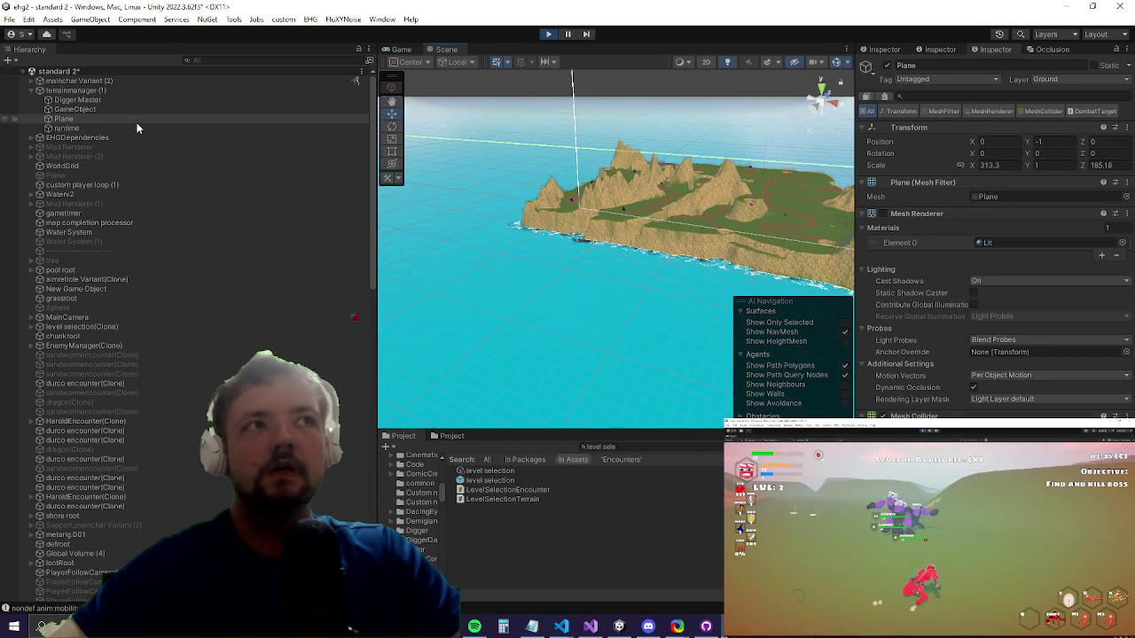
left_click_drag(625, 261, 584, 266)
scroll(621, 253, "down", 10)
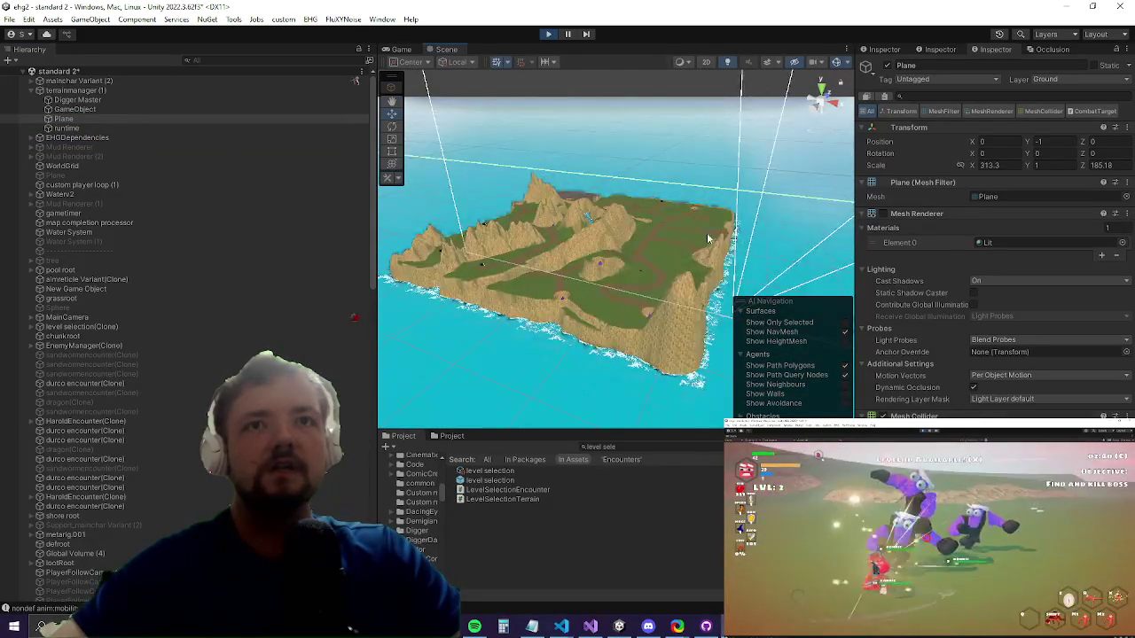
scroll(692, 230, "up", 3)
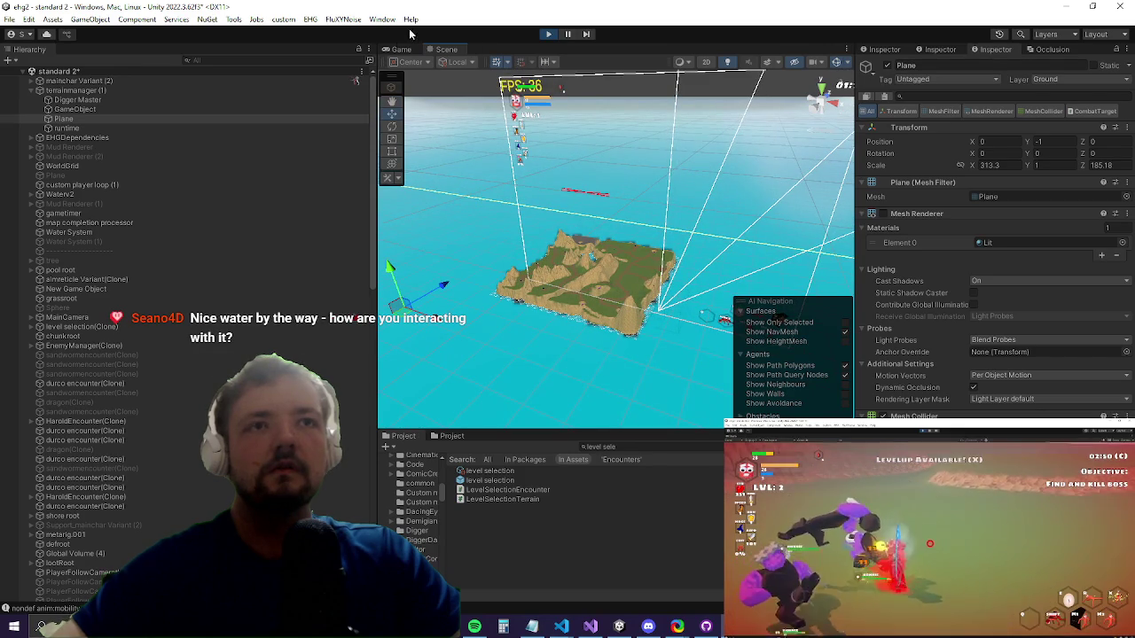
type("0")
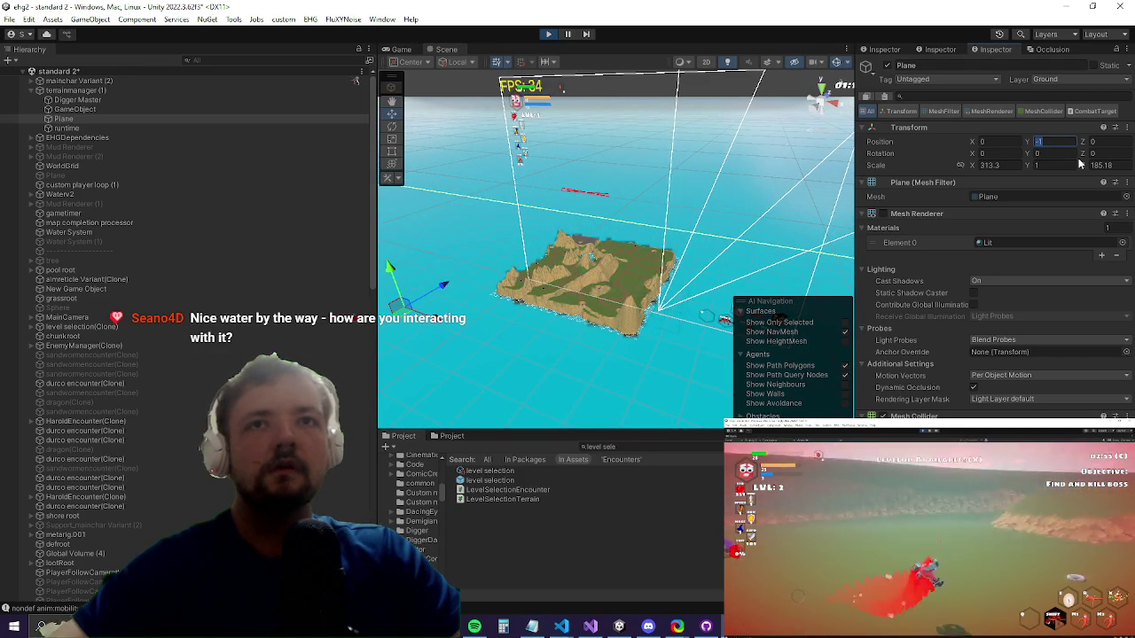
left_click(401, 51)
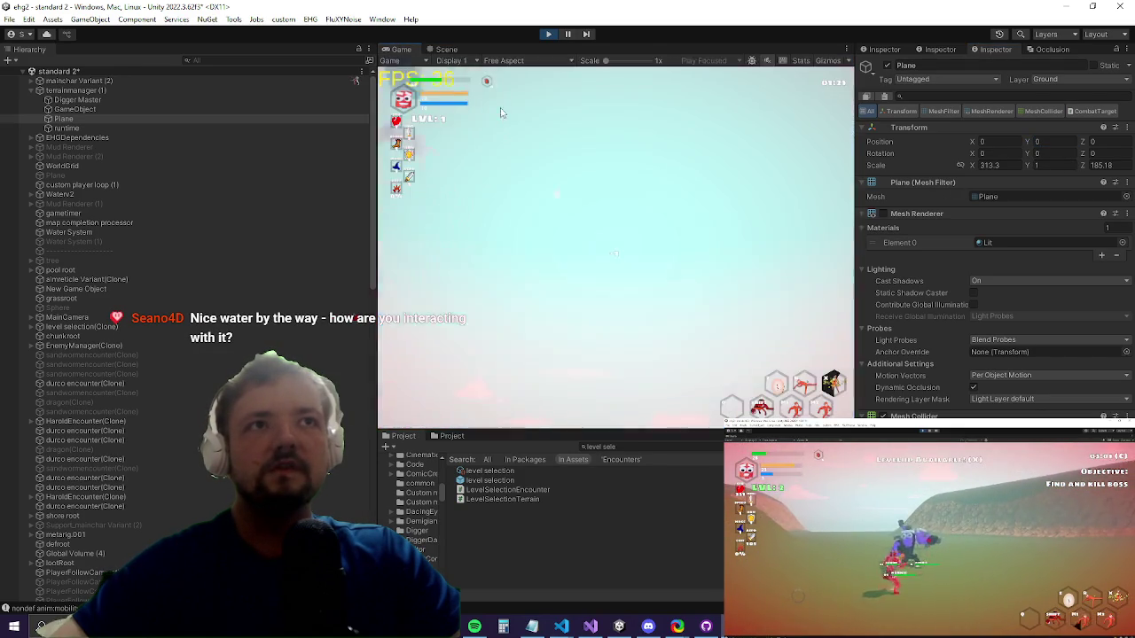
Step: Maximize the Game view with Shift+Space and playtest the character on the water
key("shift+space")
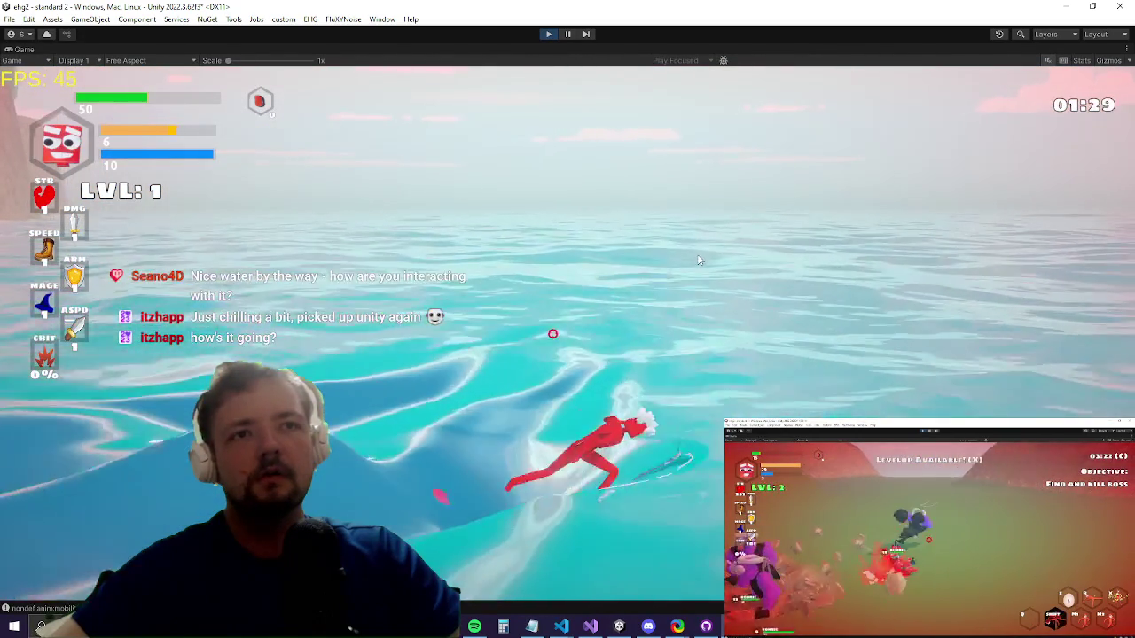
key("ctrl+s")
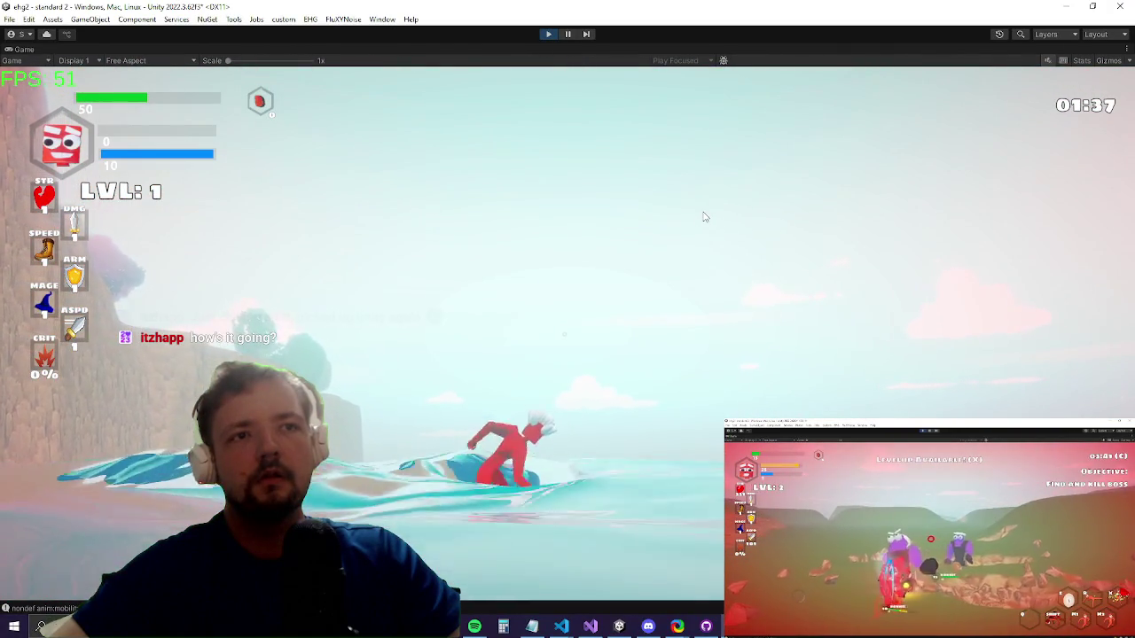
key("super")
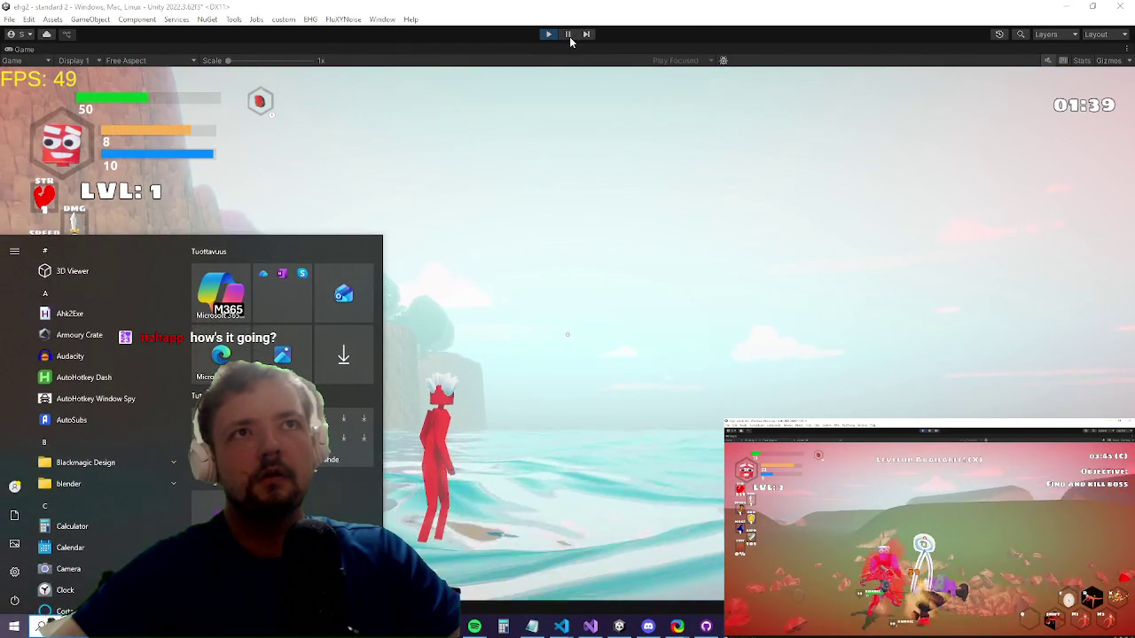
Step: Restore the editor layout and set the Plane's Position Y to -0.5
left_click(571, 39)
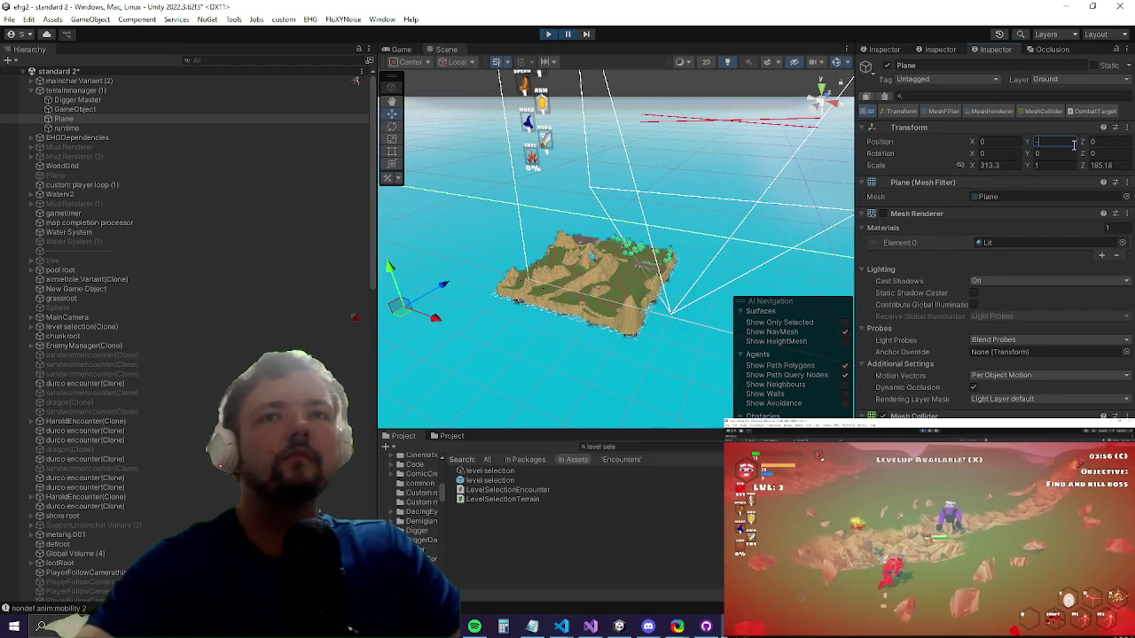
type("0.5")
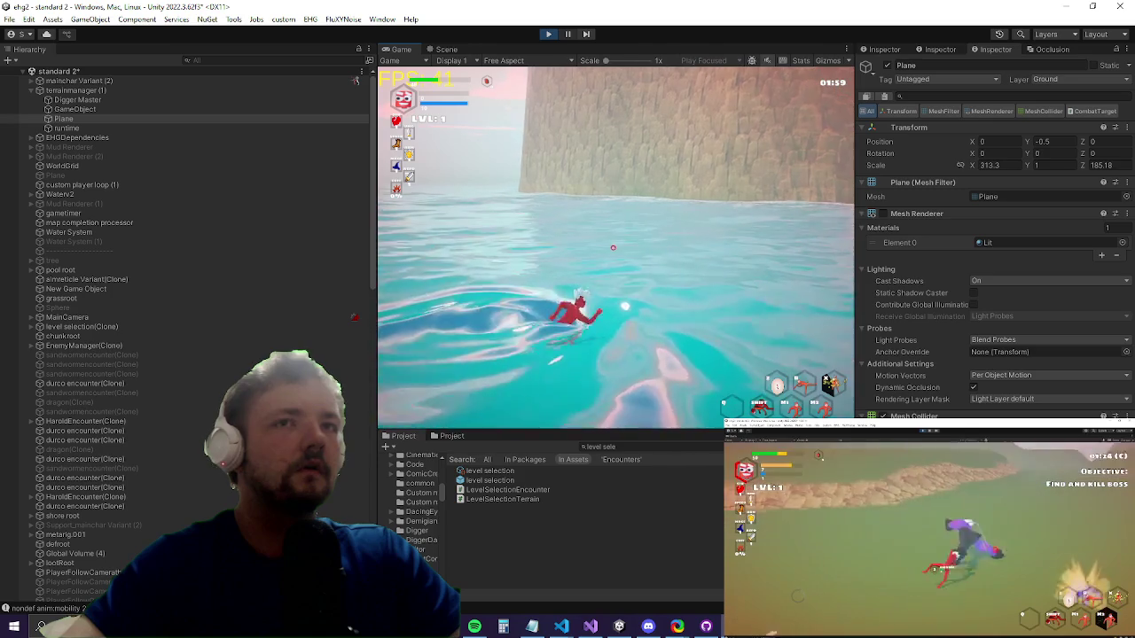
key("super")
Step: Exit play mode, re-enter -0.5 for the Plane's Position Y, and restart the game
left_click(1040, 142)
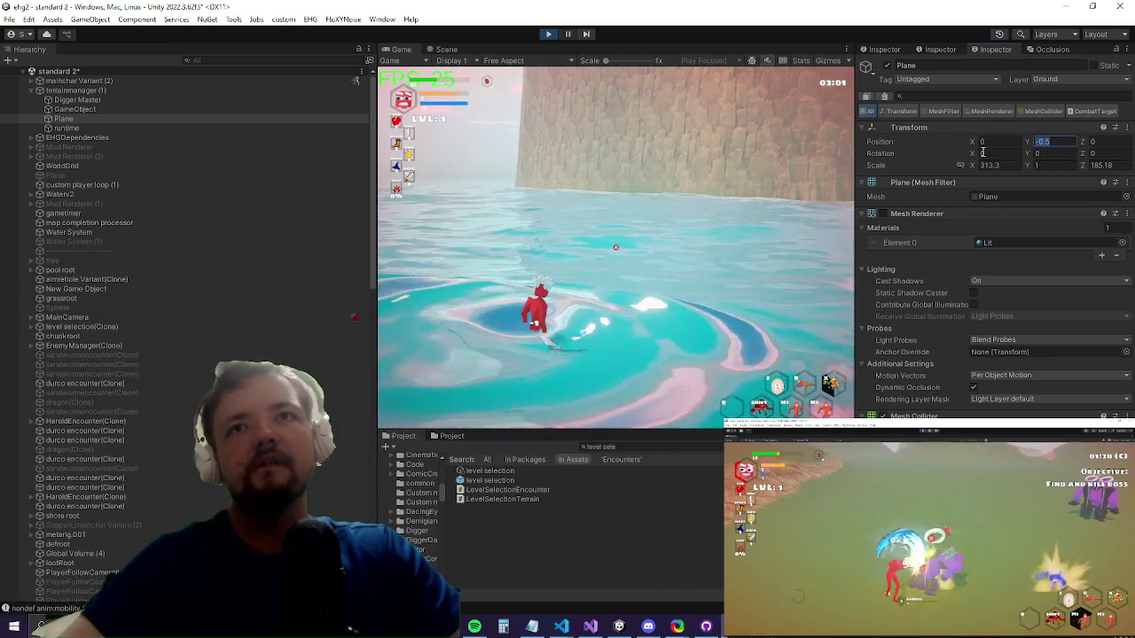
left_click(551, 38)
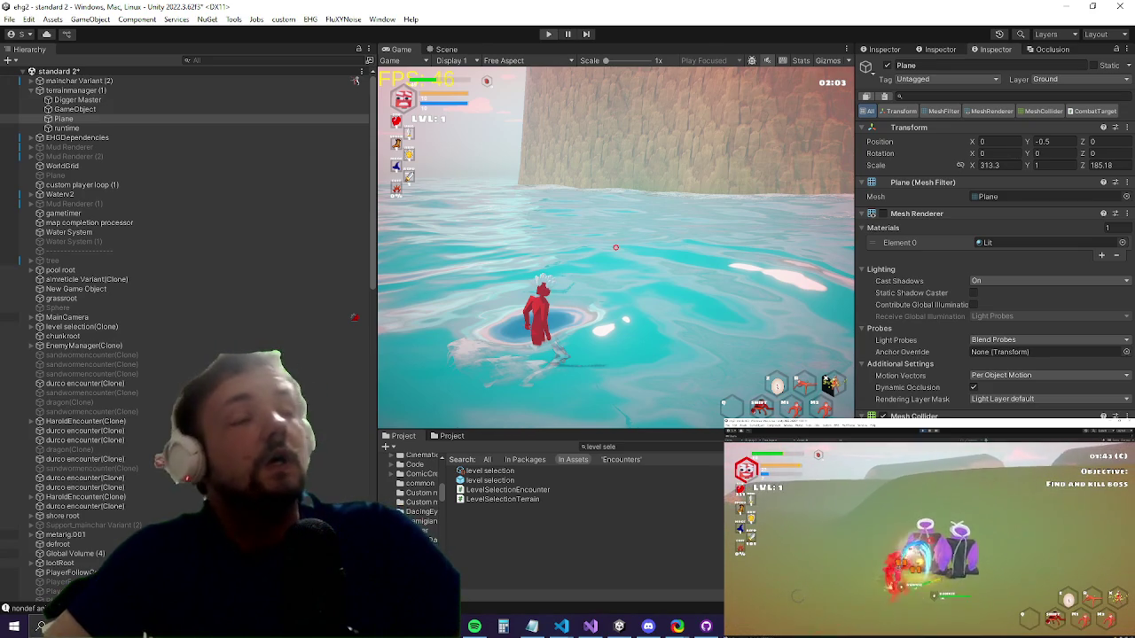
double_click(1064, 142)
type("-0.5")
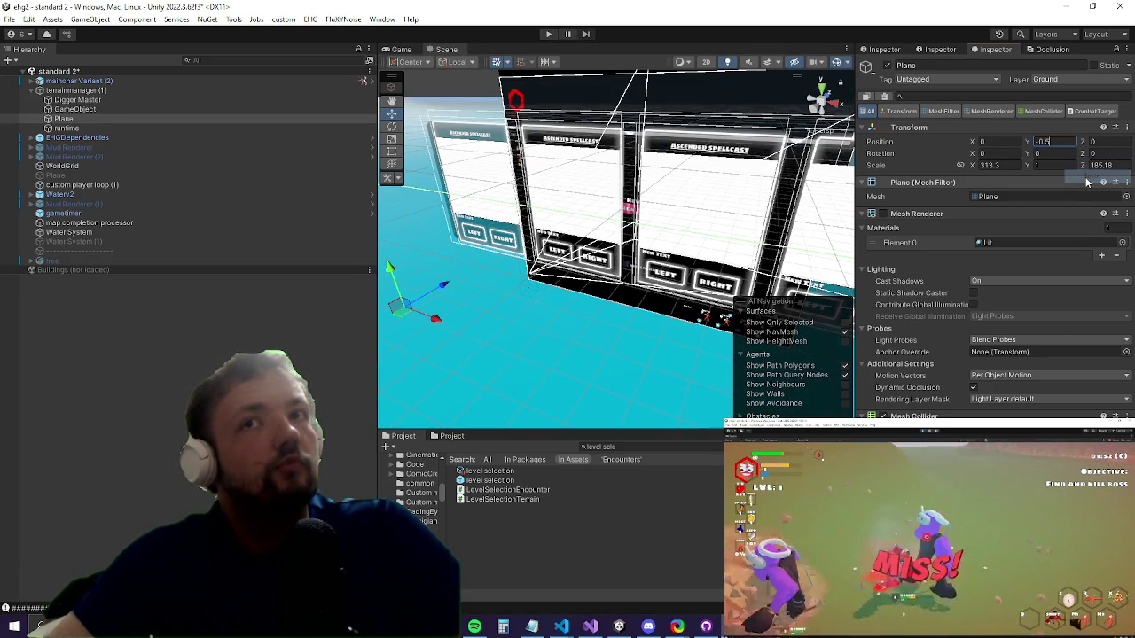
left_click(548, 35)
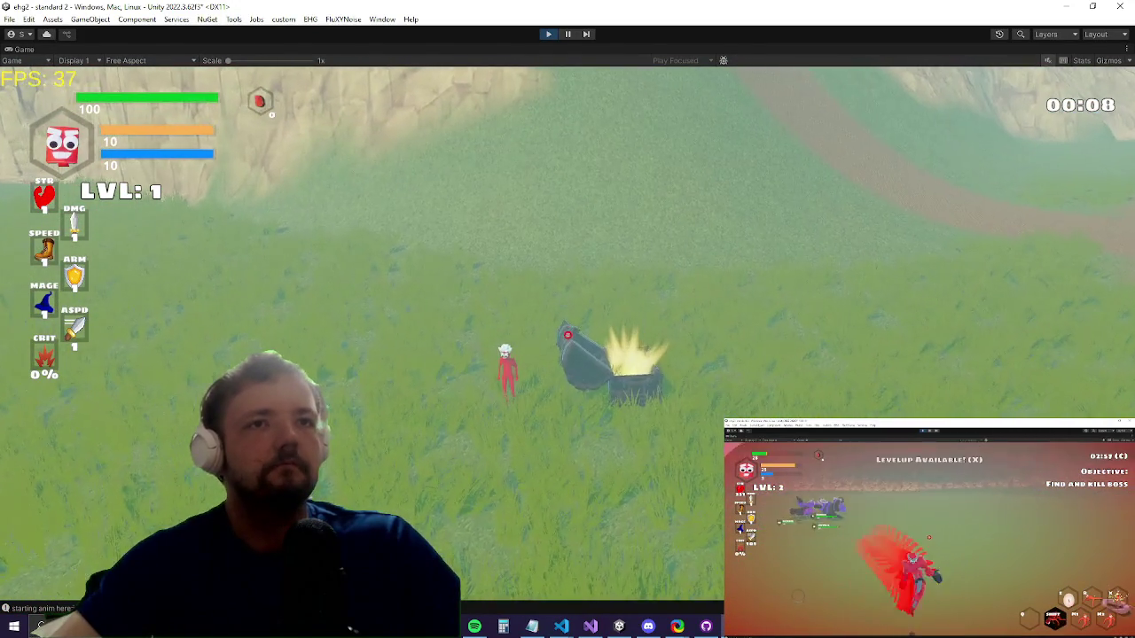
Step: Equip the Plane item from the chest and fly forward over the water
left_click(568, 338)
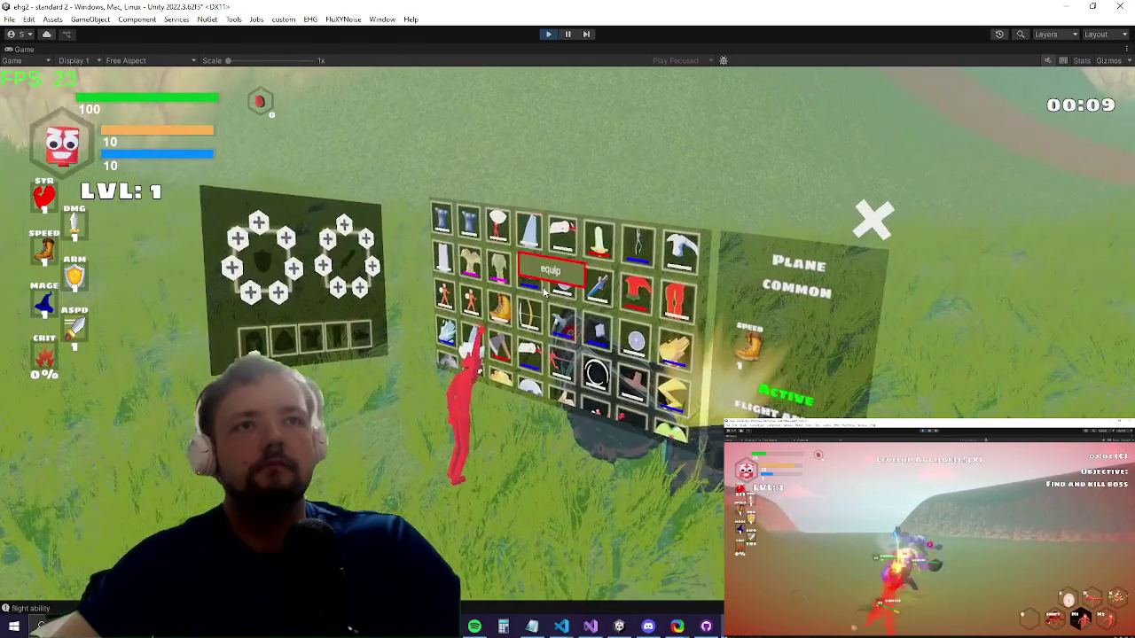
left_click(545, 276)
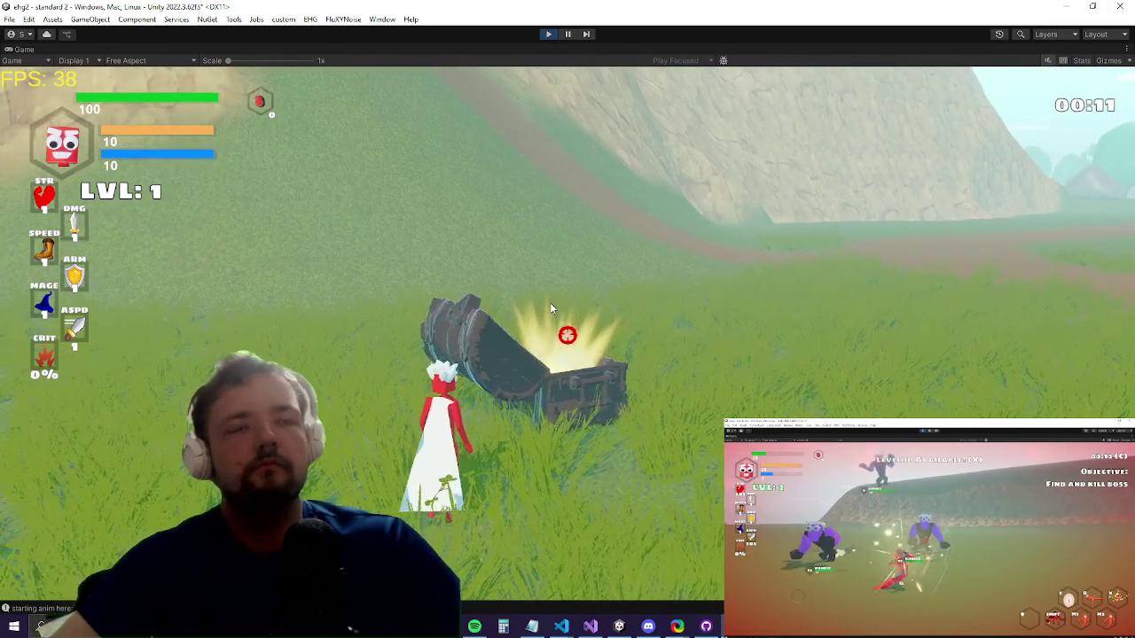
key("Escape")
key("Escape")
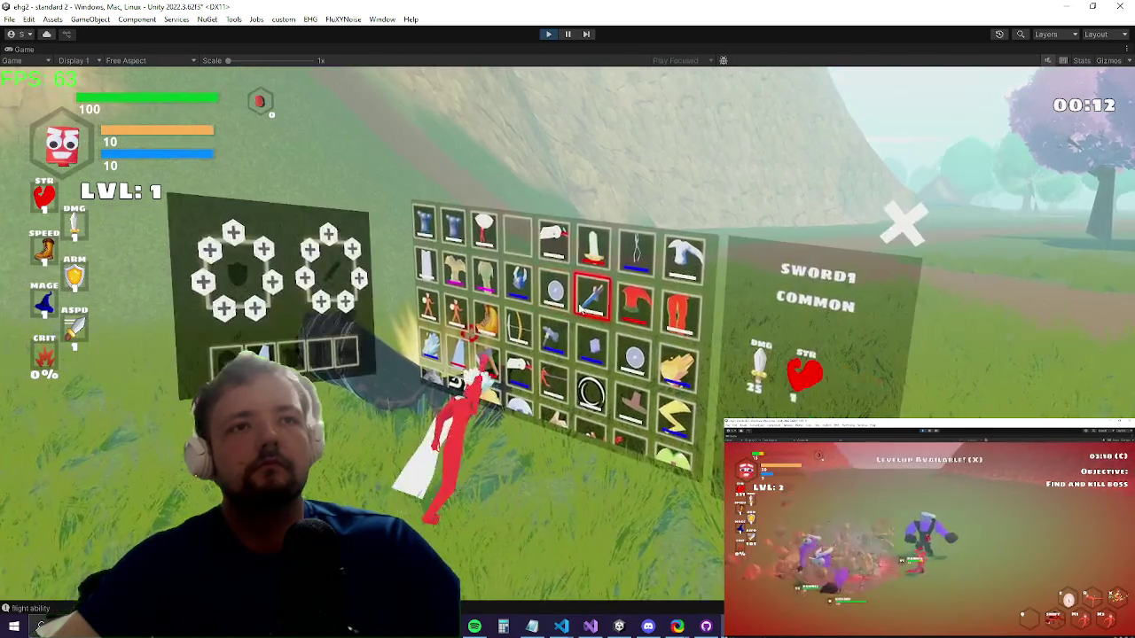
key("w")
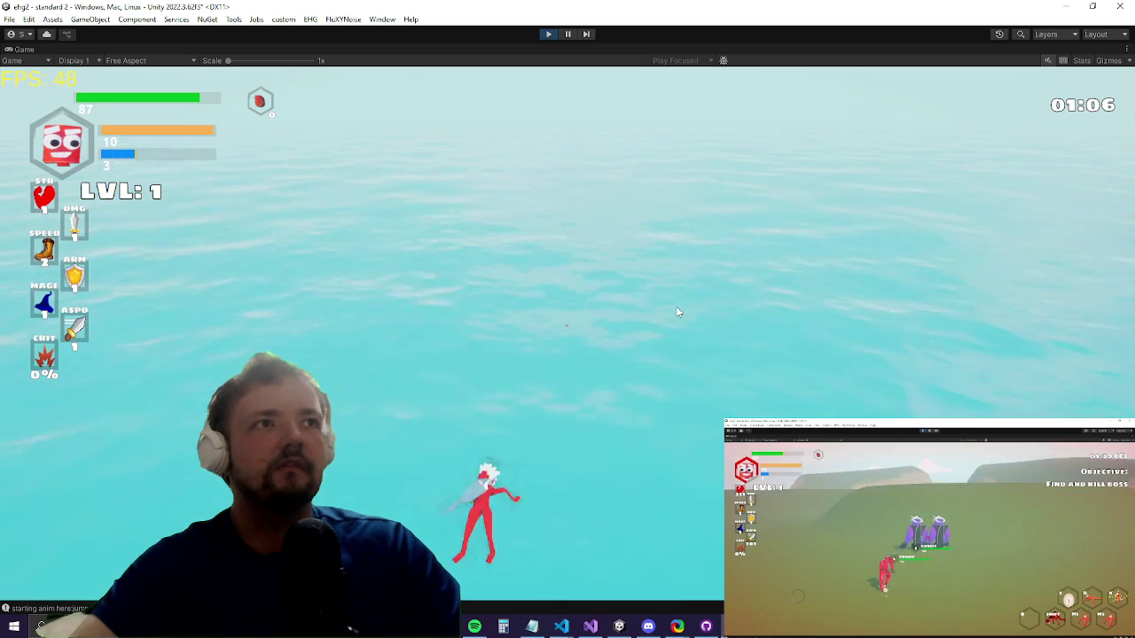
Step: Jump, fly and dive over the water until the character dies, then choose Reincarnate
left_click(676, 311)
left_click(558, 326)
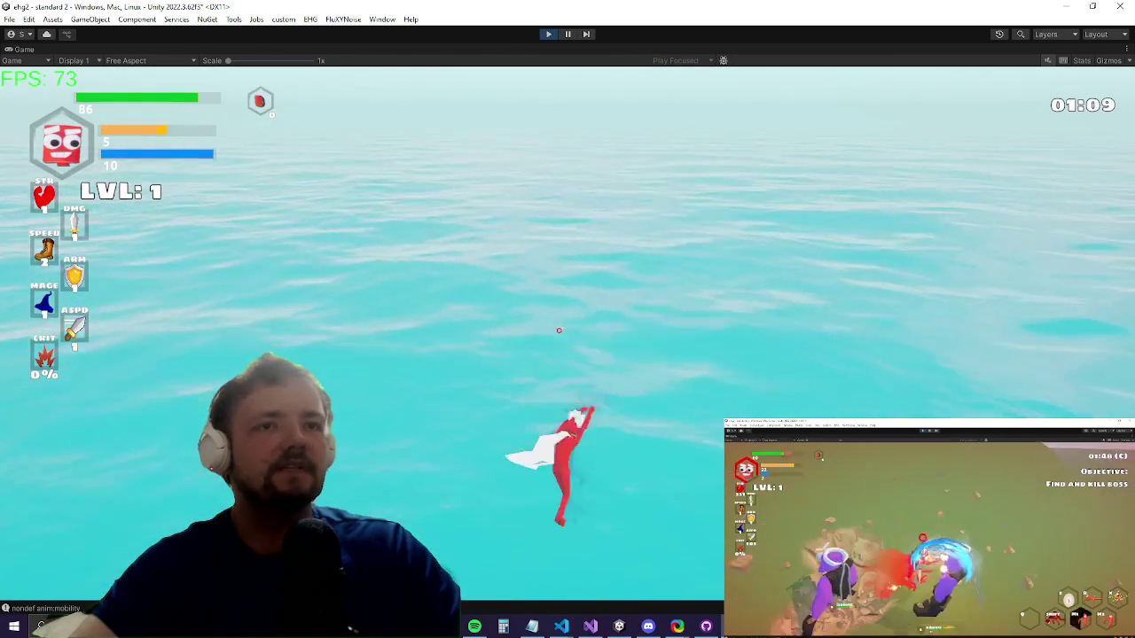
key("space")
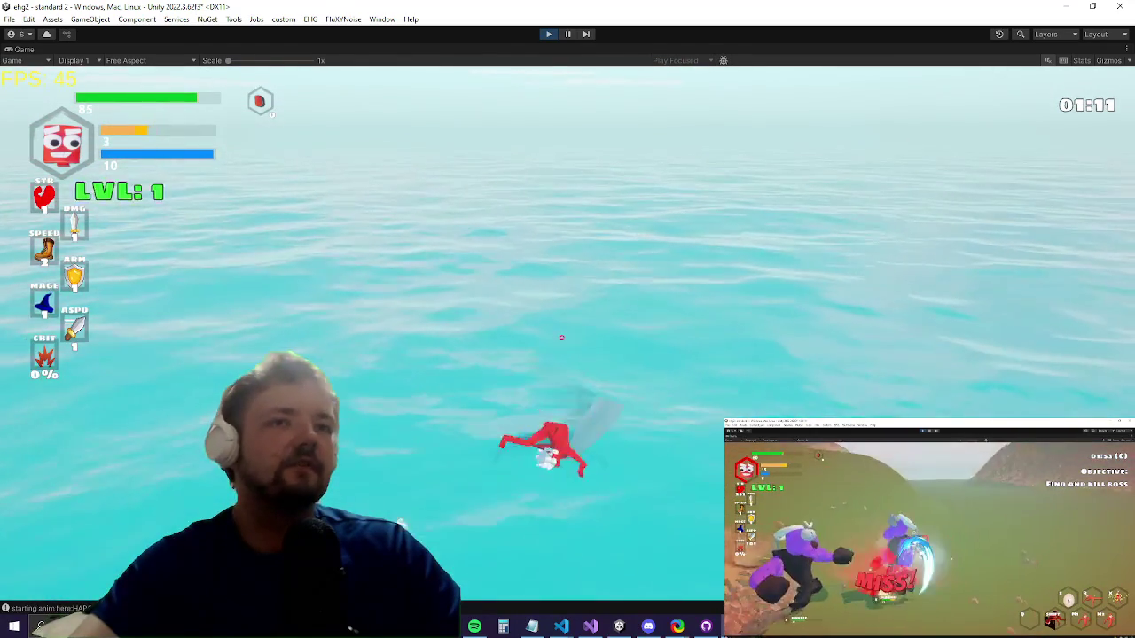
key("space")
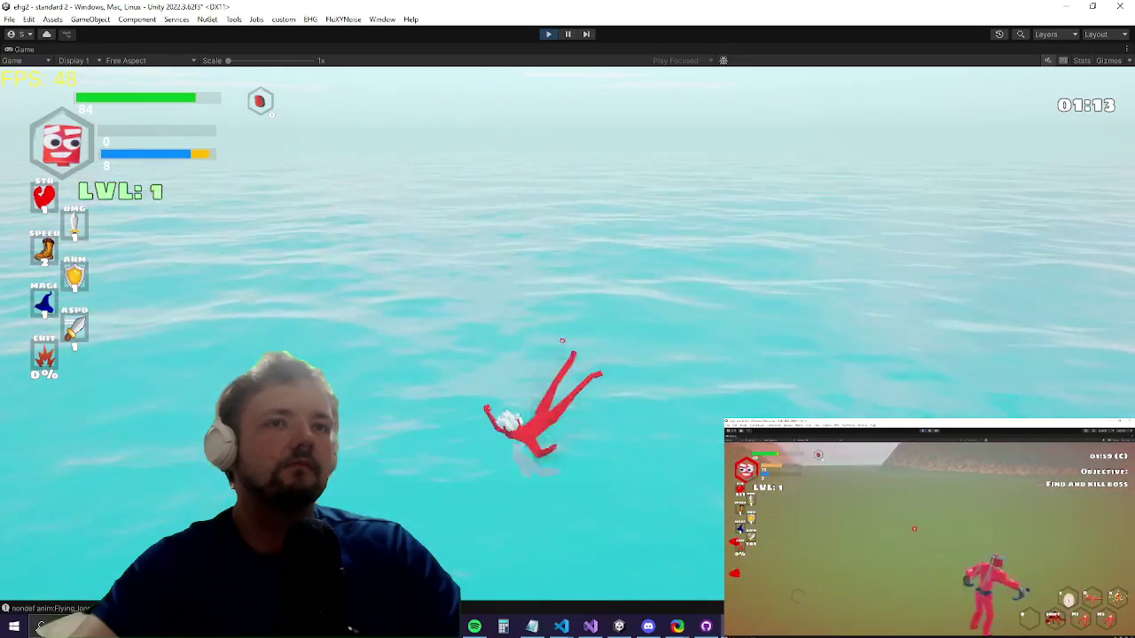
key("space")
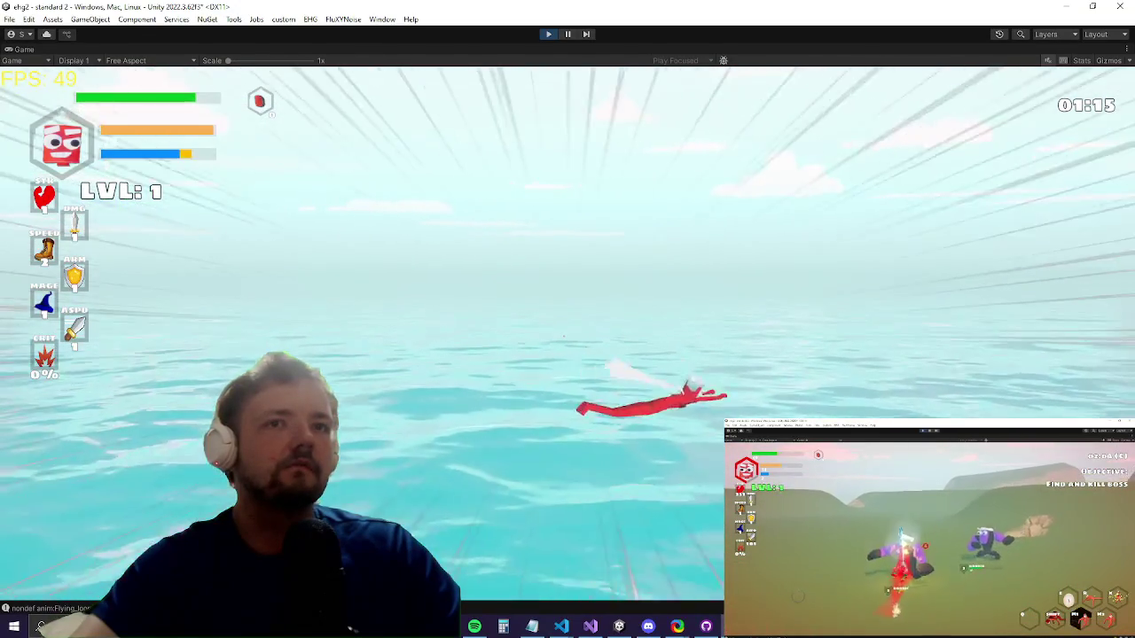
key("space")
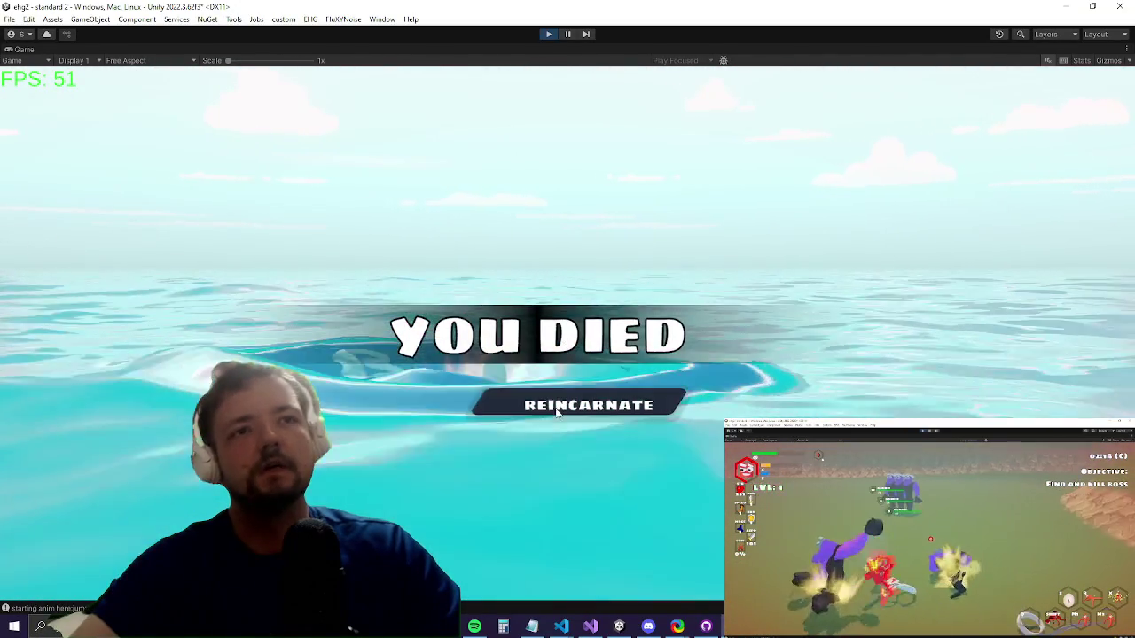
left_click(552, 405)
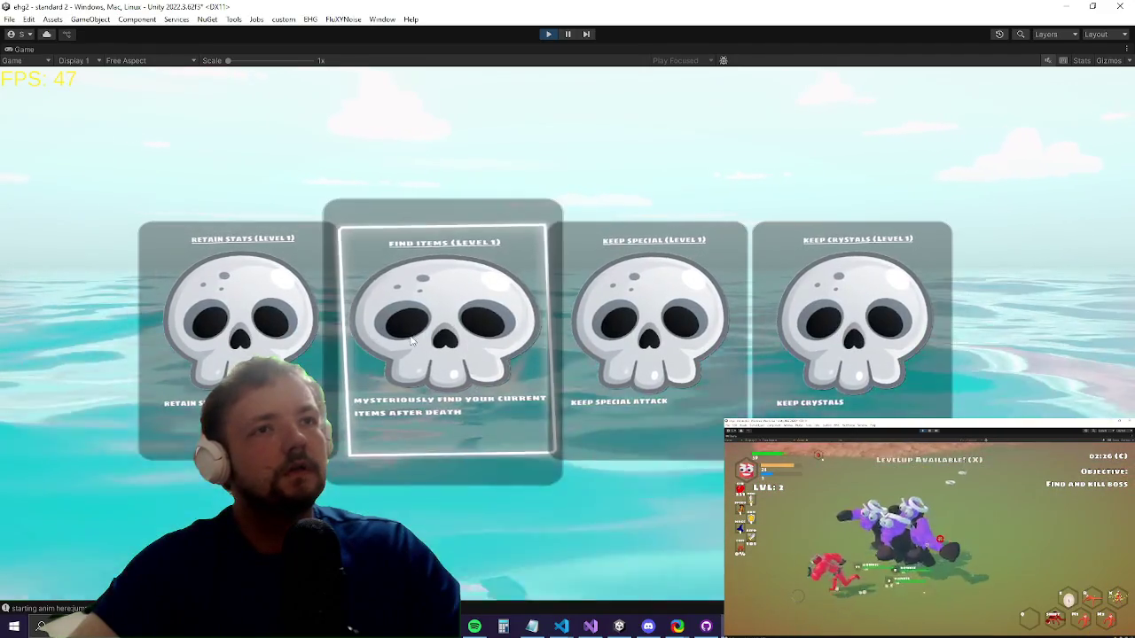
Step: Choose the Find Items reincarnation perk
left_click(374, 256)
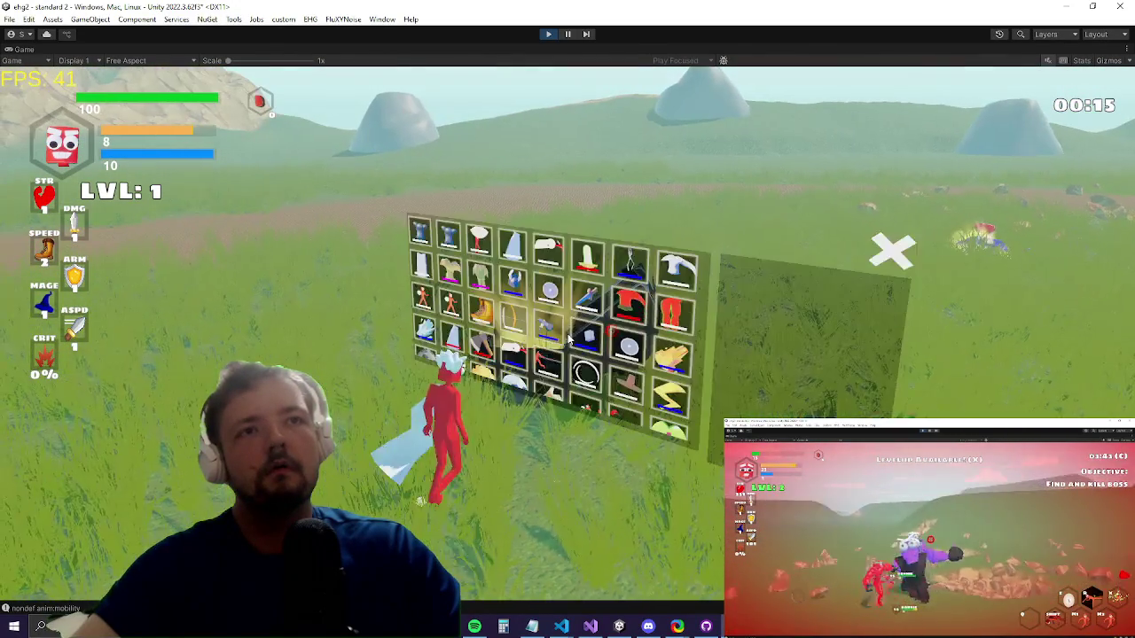
Step: Equip swords in both hands and the shoes from the chest, raising damage to 18
left_click(544, 285)
left_click(544, 285)
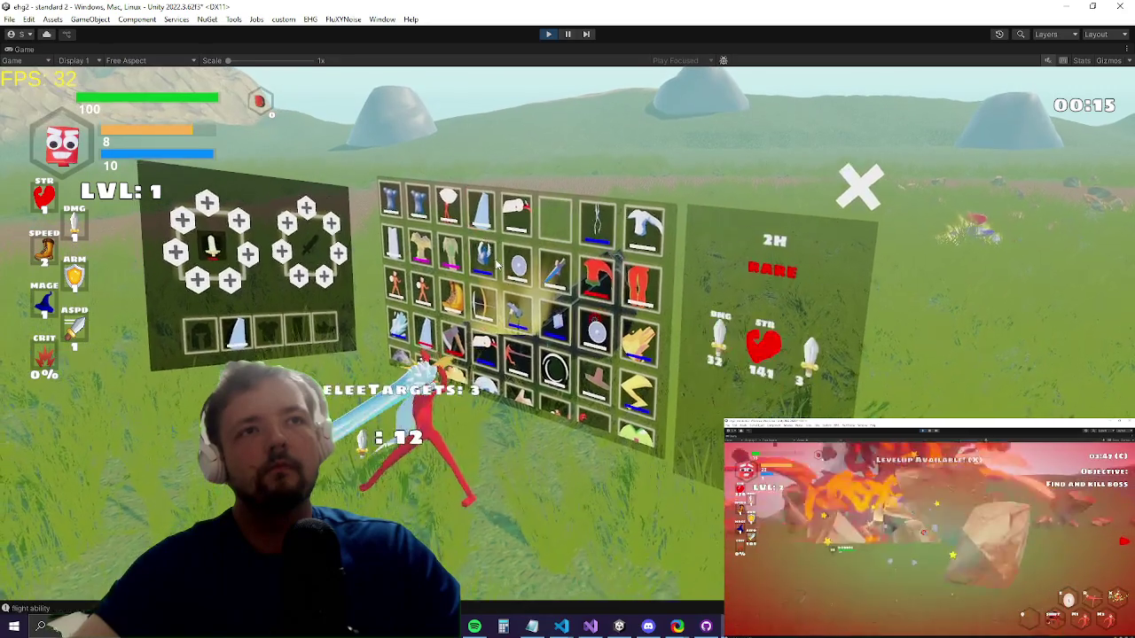
left_click(552, 319)
left_click(553, 341)
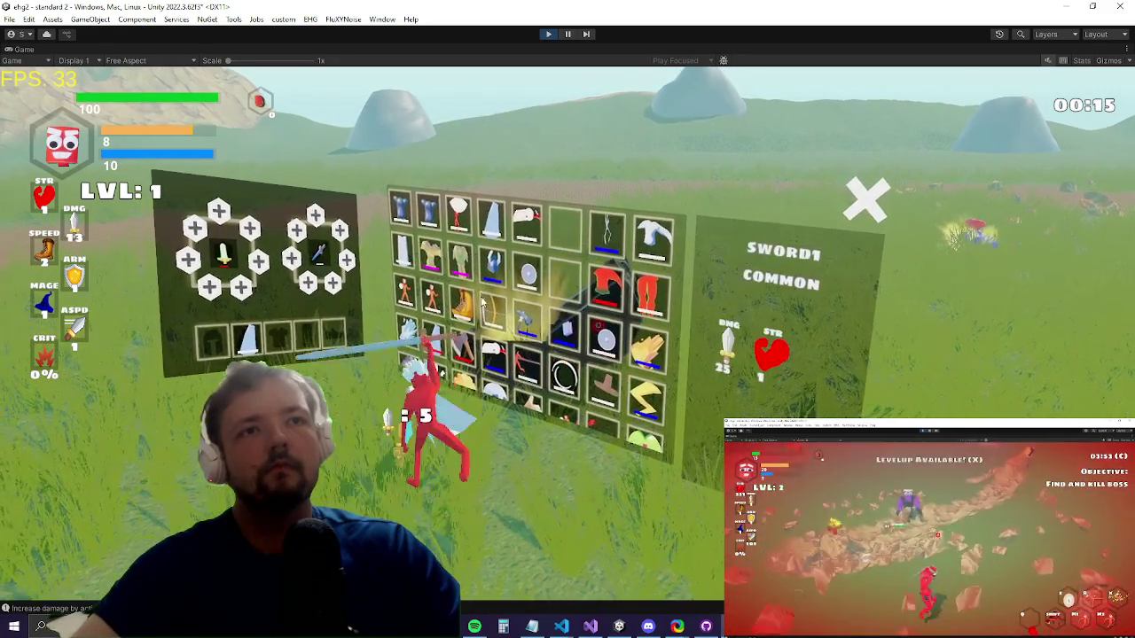
left_click(501, 346)
left_click(501, 342)
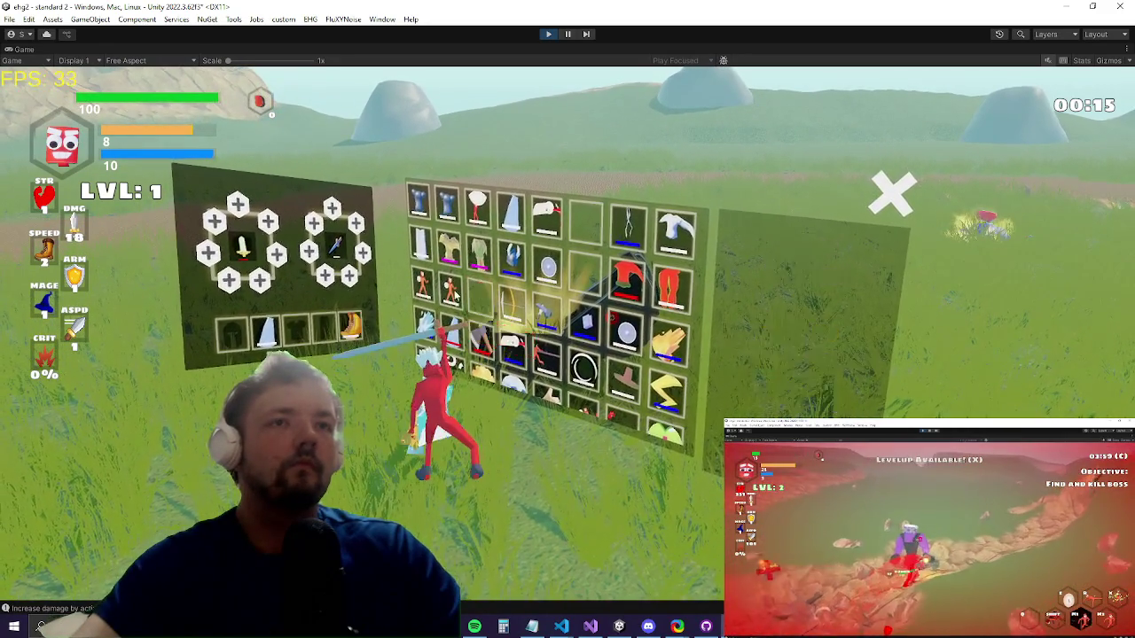
key("Escape")
Step: Run along the path and attack the purple boss Durco Tan Cap, firing the ultimate beam
key("w")
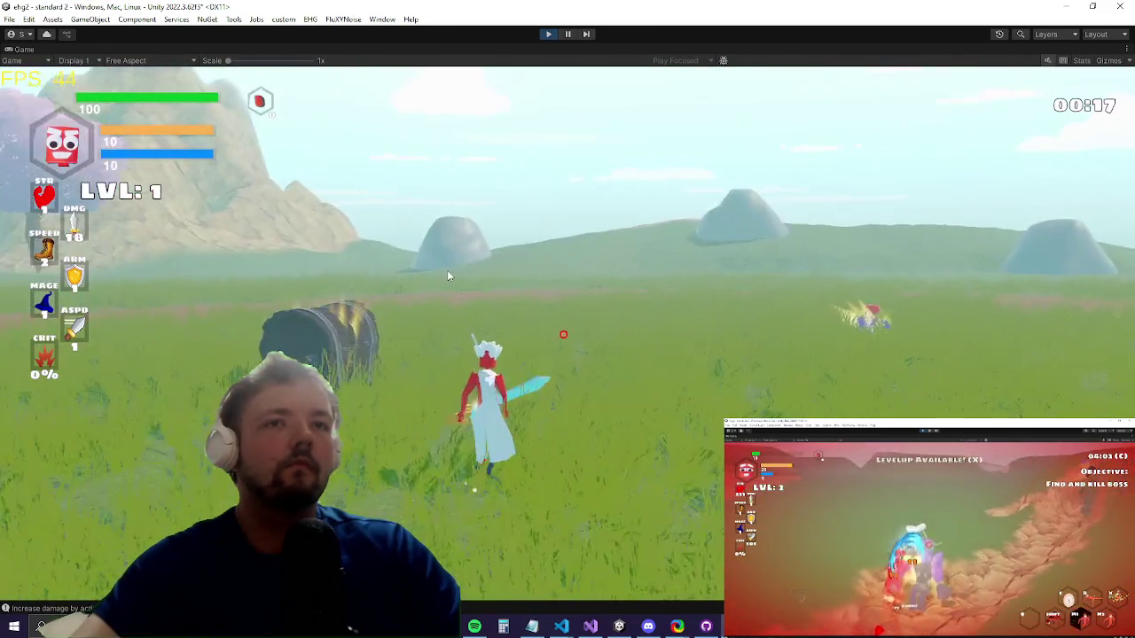
key("a")
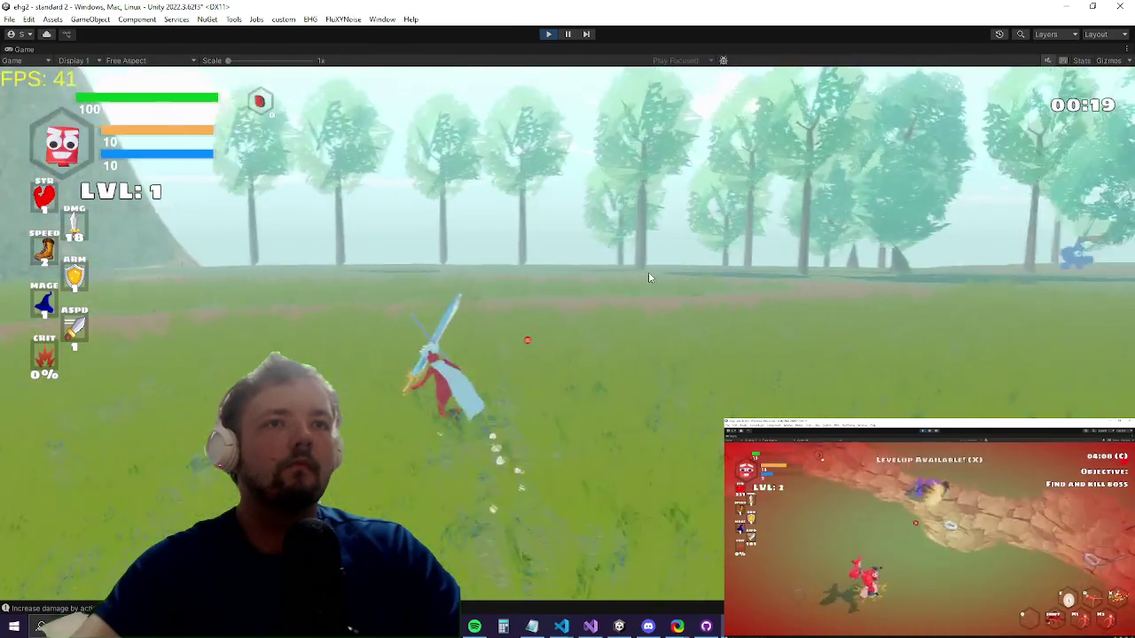
key("w")
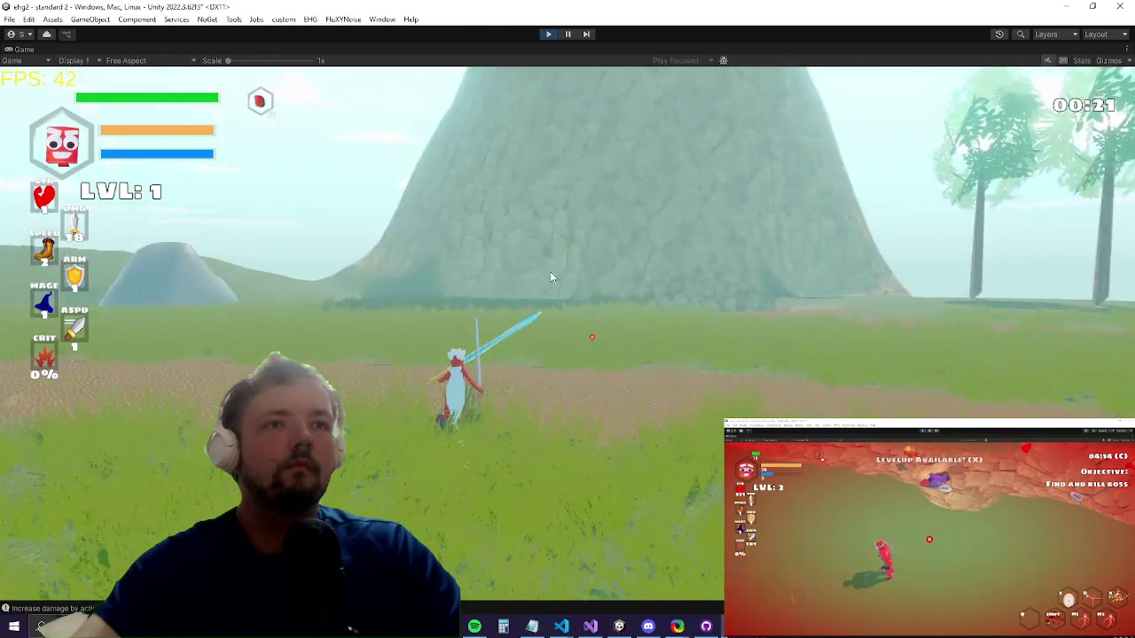
key("w")
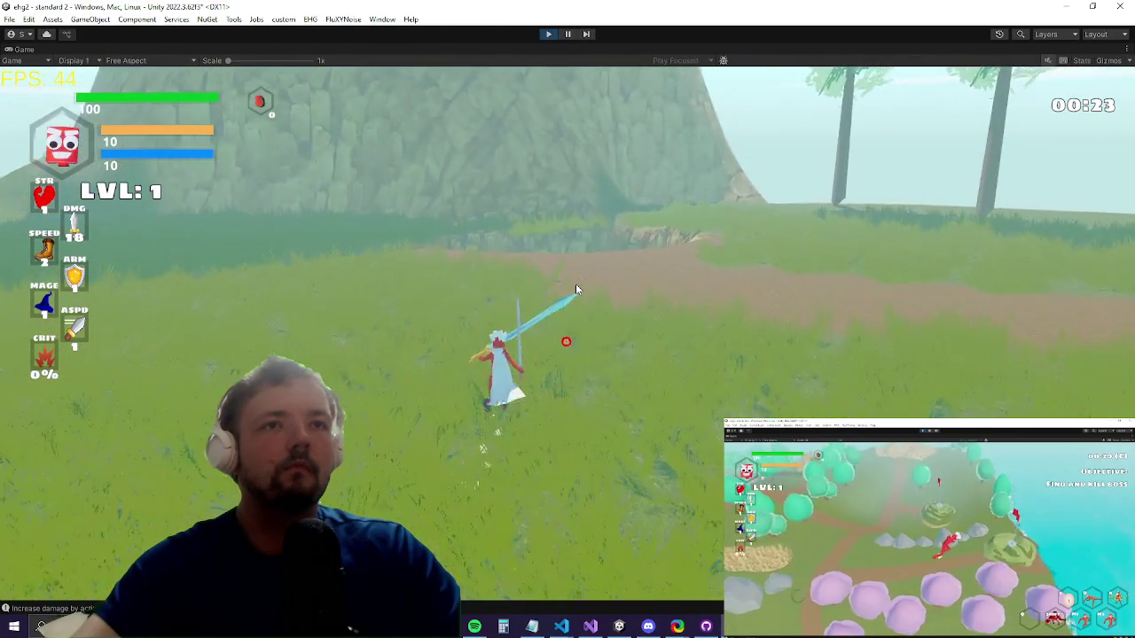
key("w")
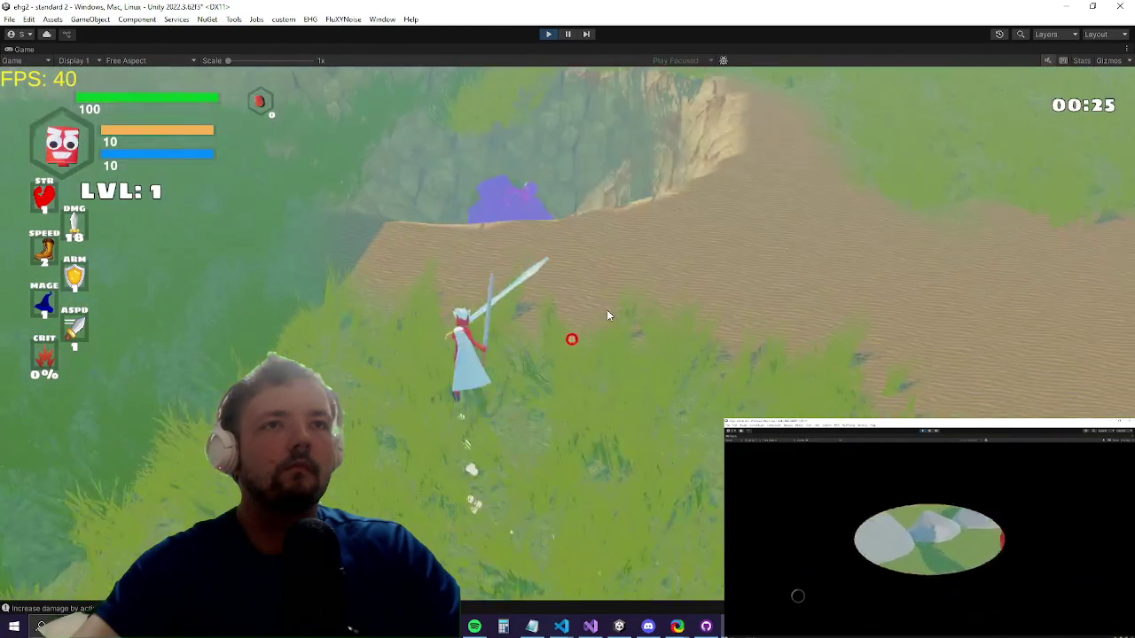
key("w")
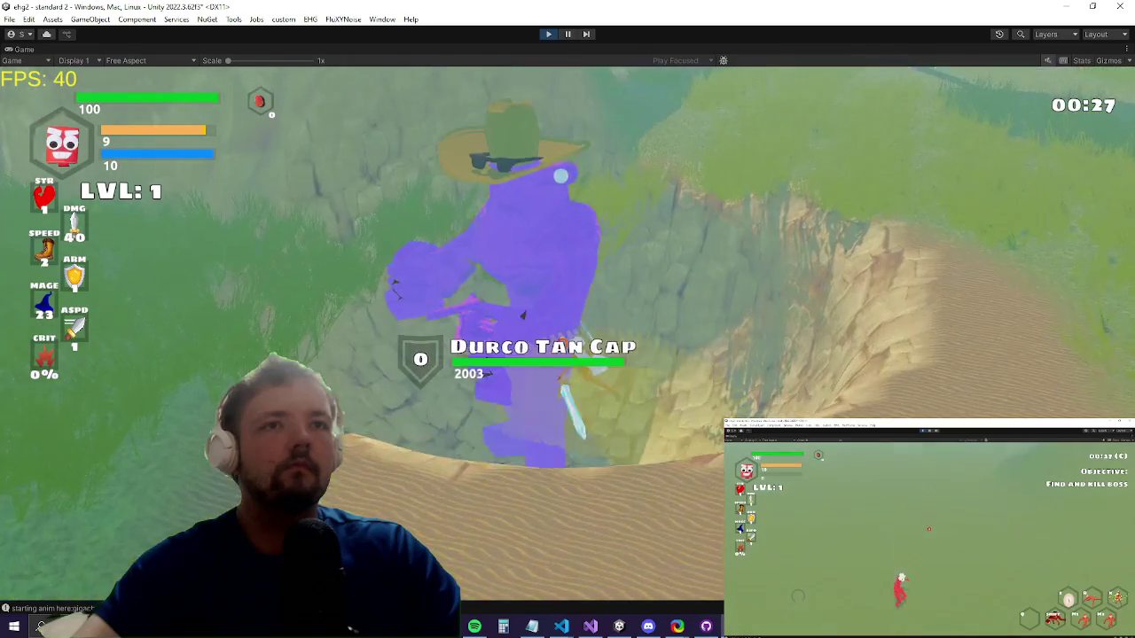
key("w")
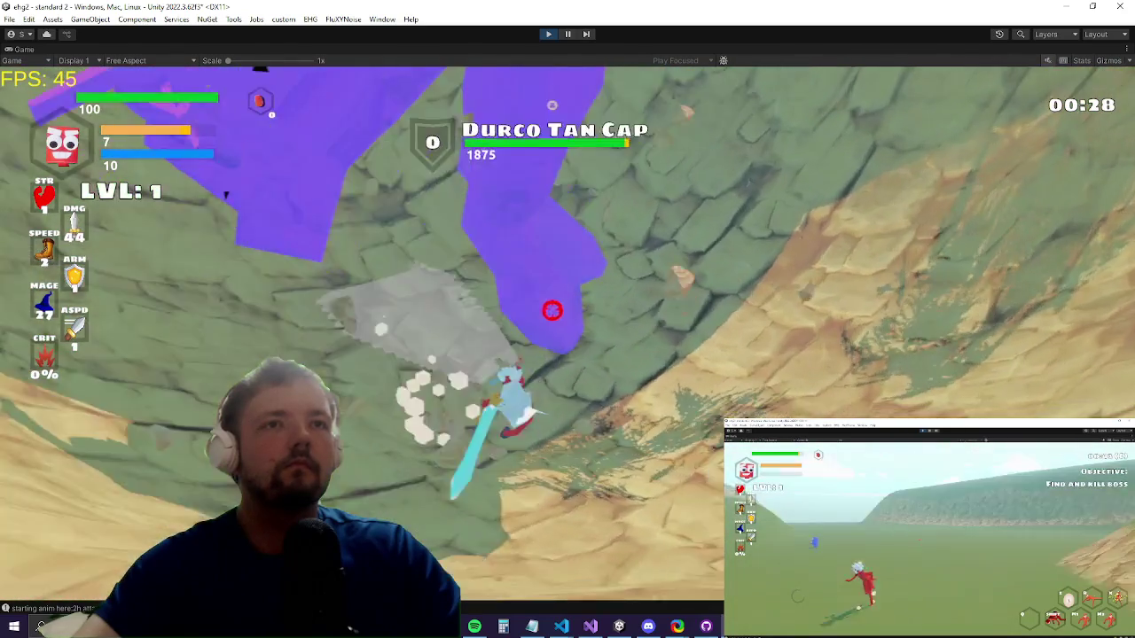
key("w")
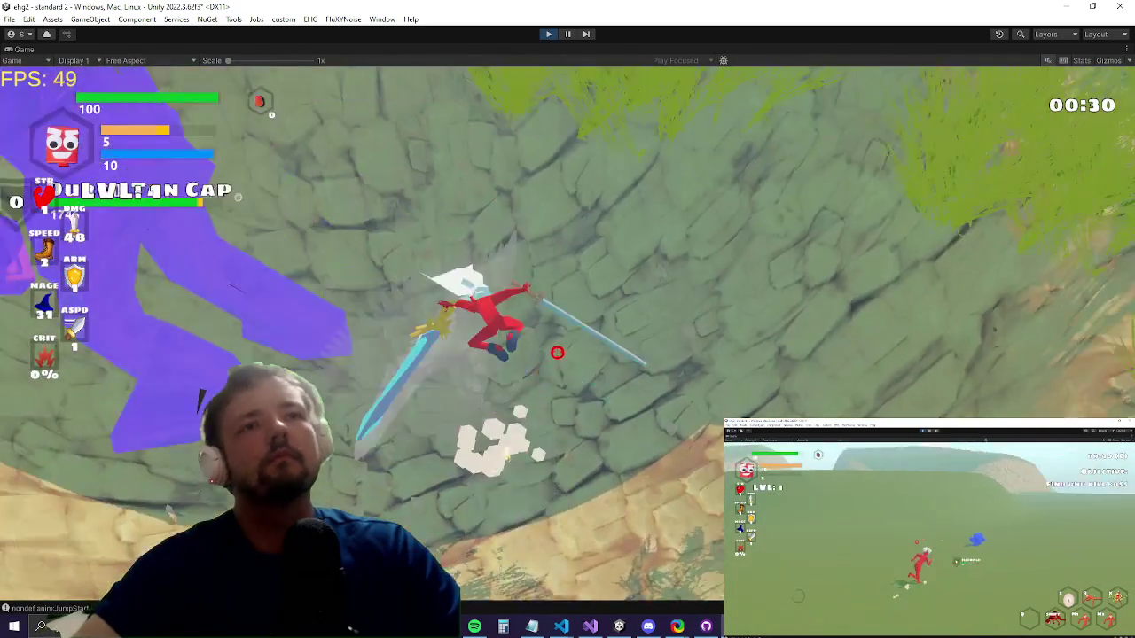
Step: Fight the blue spider with sword swings and a ground slam, then open UltimateBeam.cs in Visual Studio
key("w")
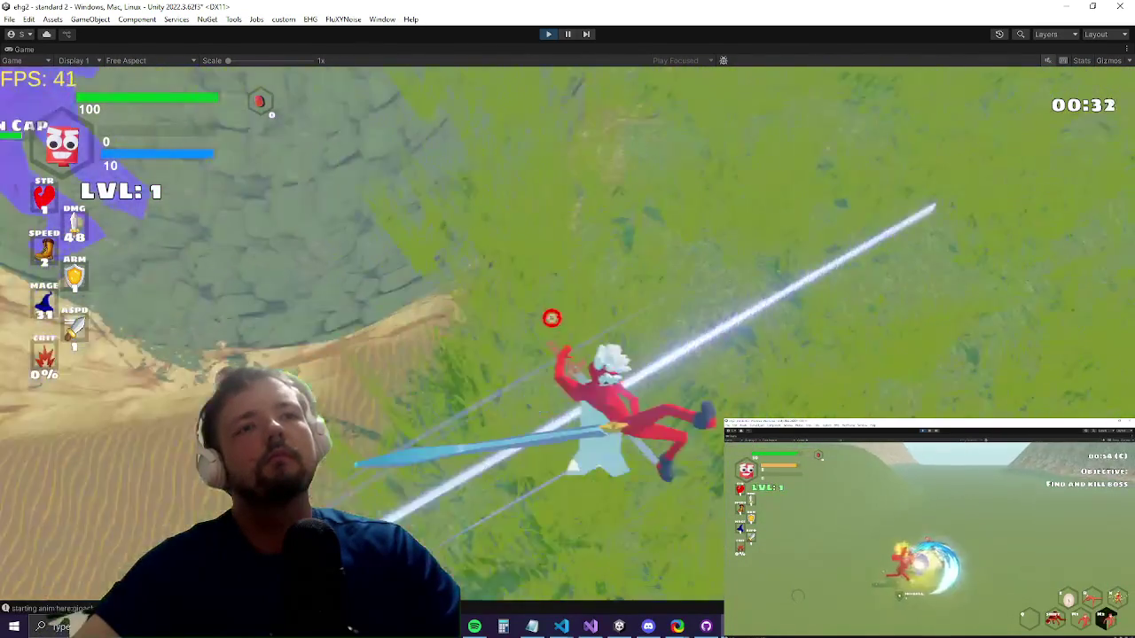
key("w")
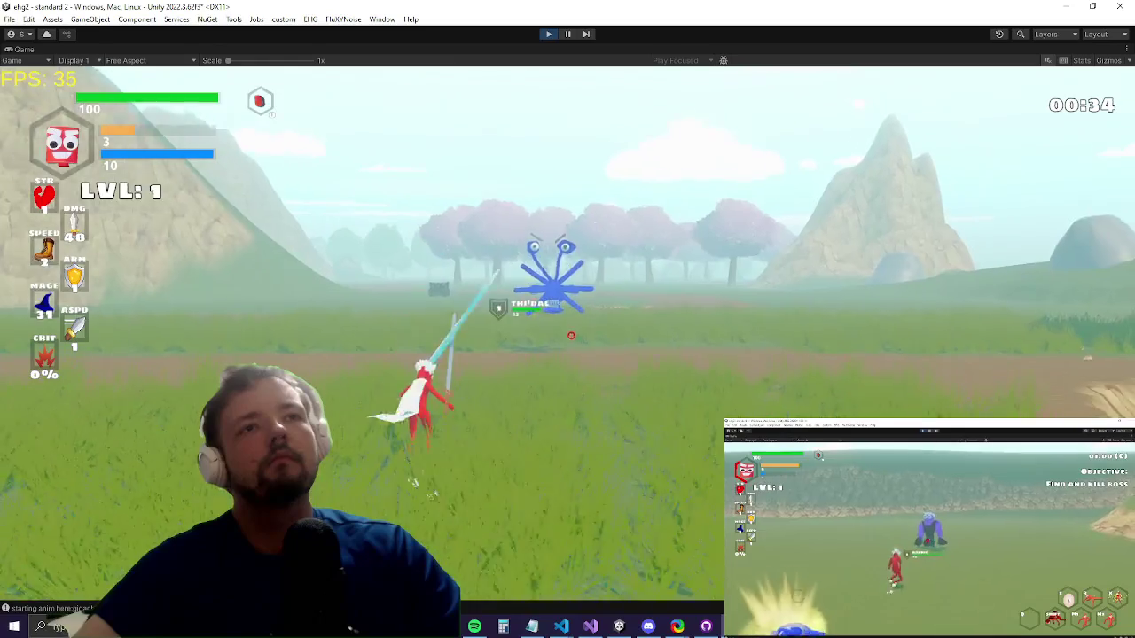
key("e")
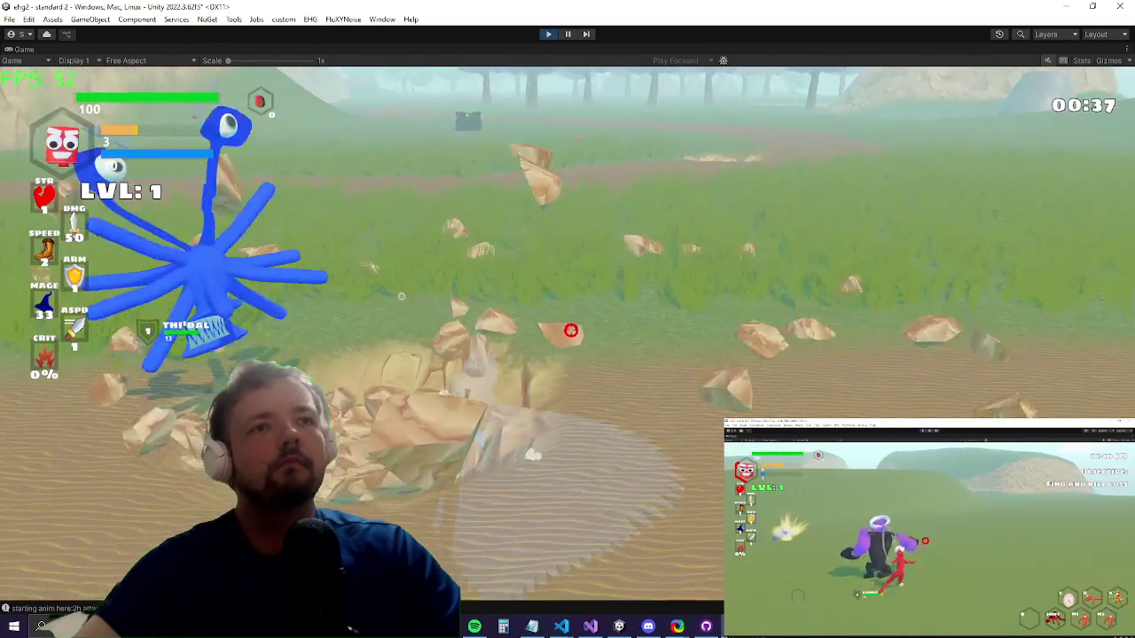
key("w")
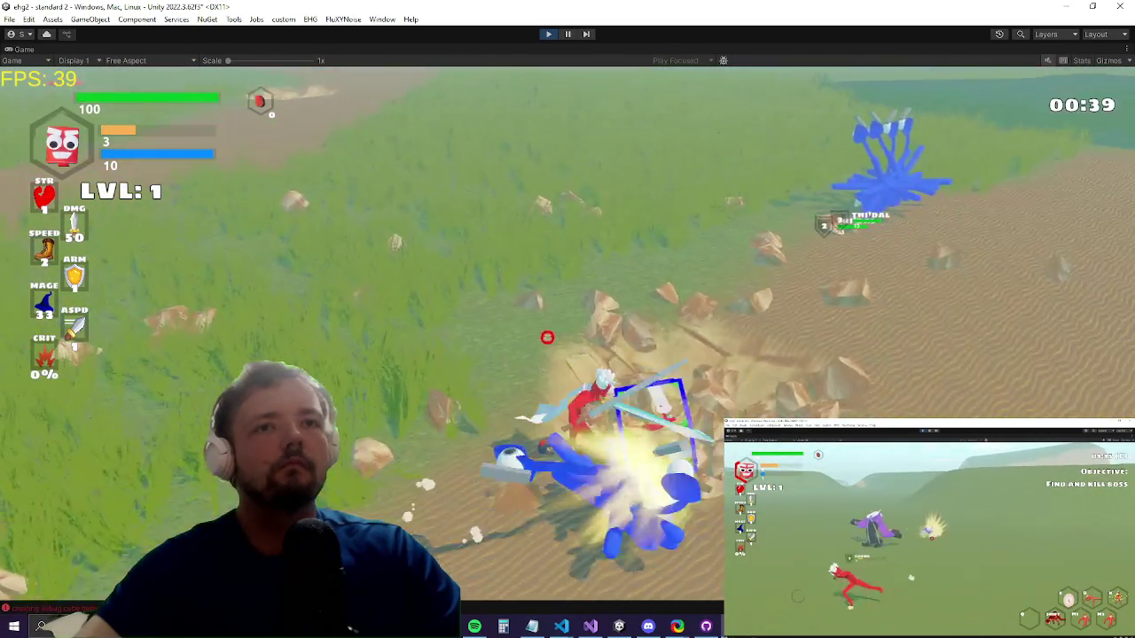
key("w")
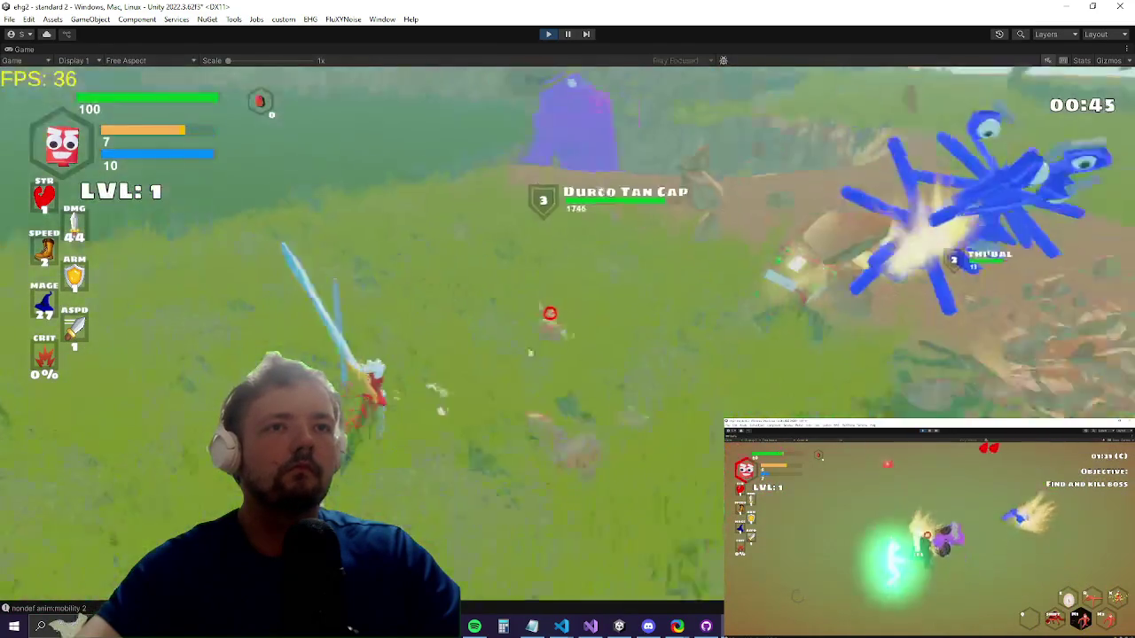
key("w")
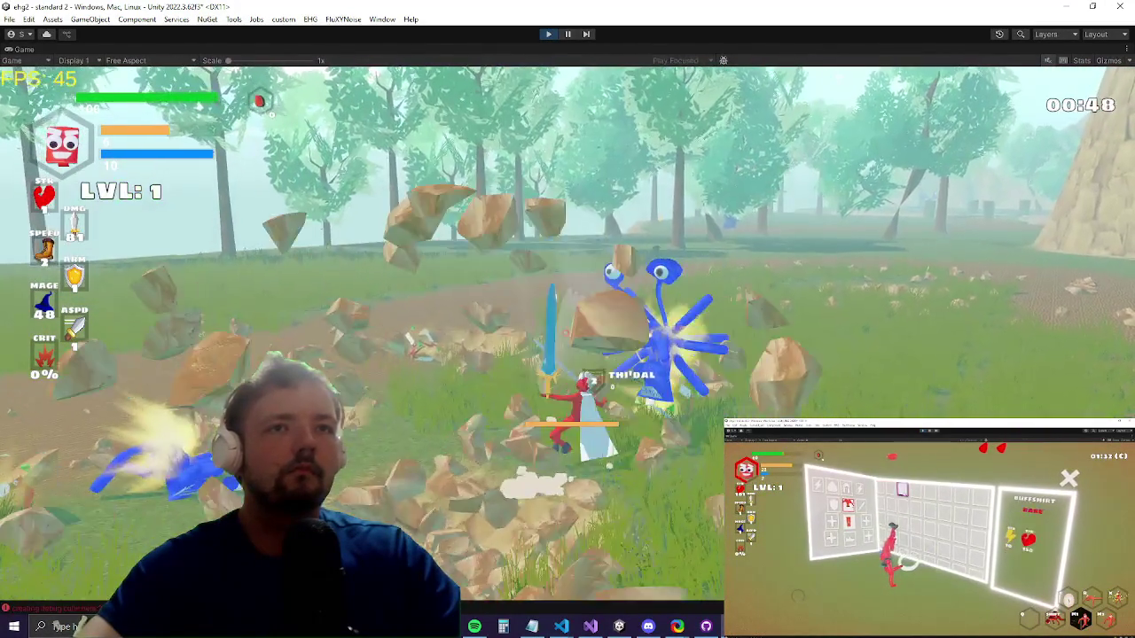
key("w")
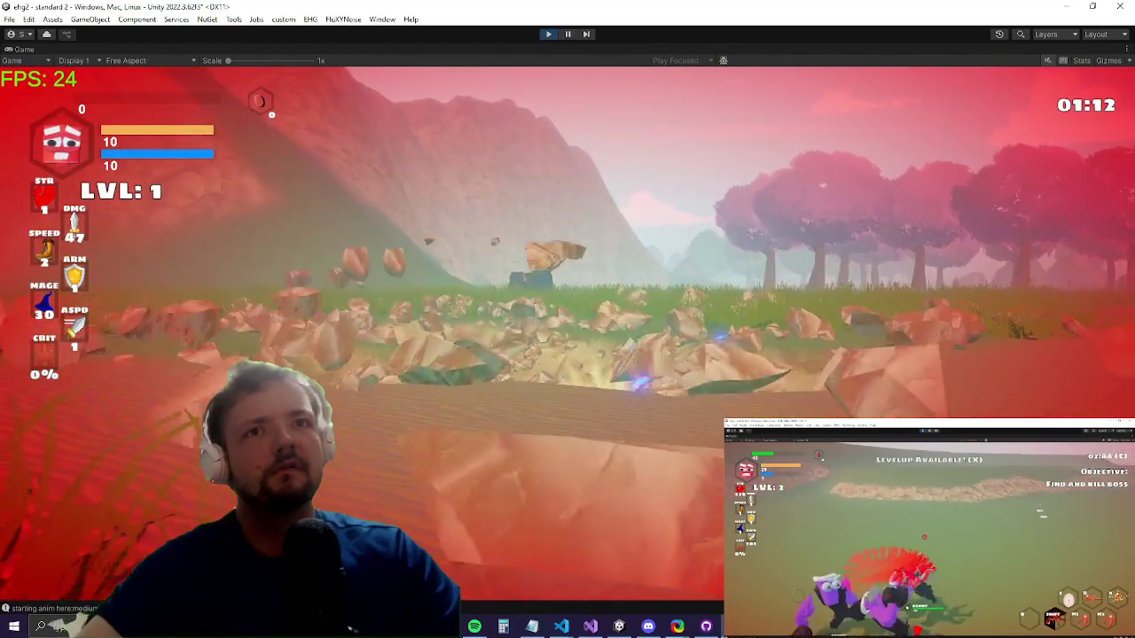
key("alt+Tab")
key("alt+Tab")
key("alt+Tab")
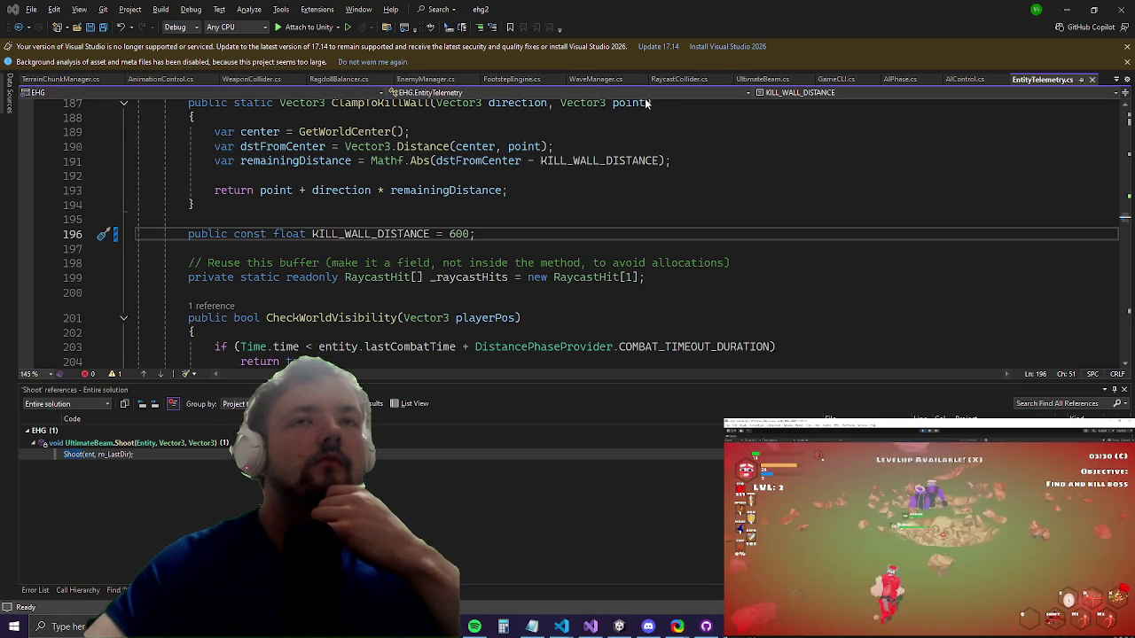
left_click(753, 80)
Step: Change the RaycastNonAlloc distance on line 87 from 50 to 30
scroll(498, 230, "down", 6)
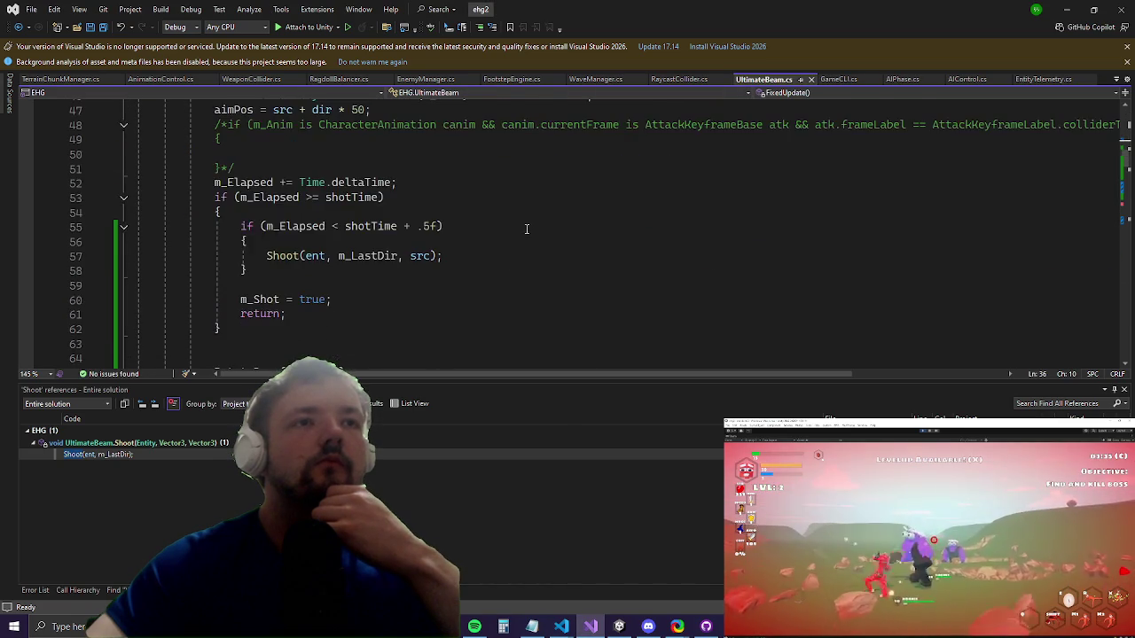
scroll(498, 230, "down", 10)
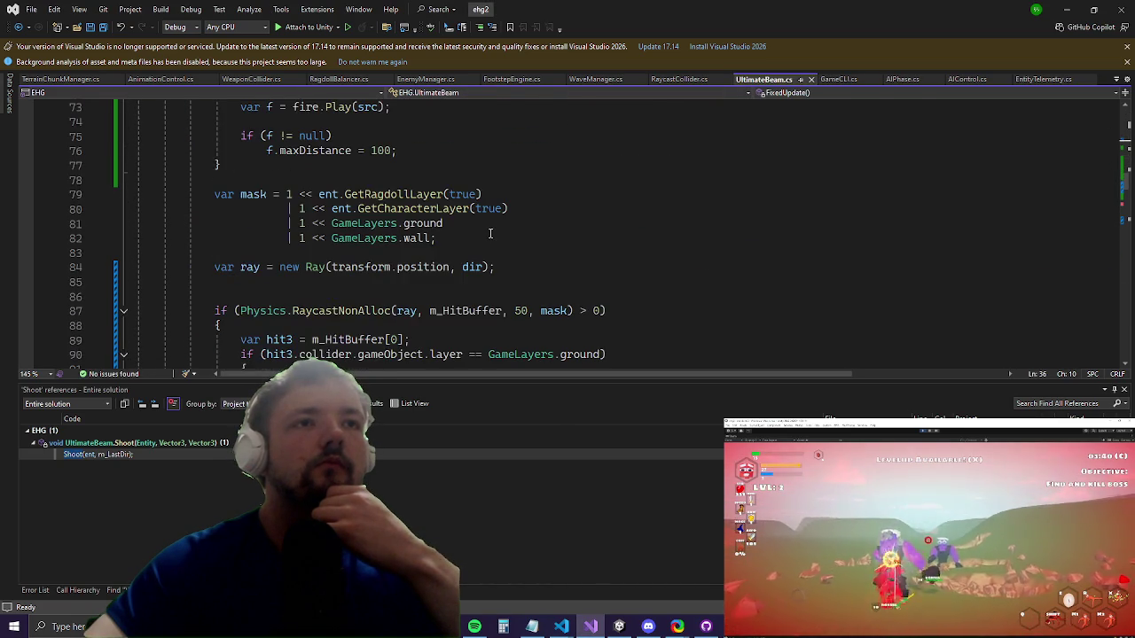
scroll(516, 304, "down", 3)
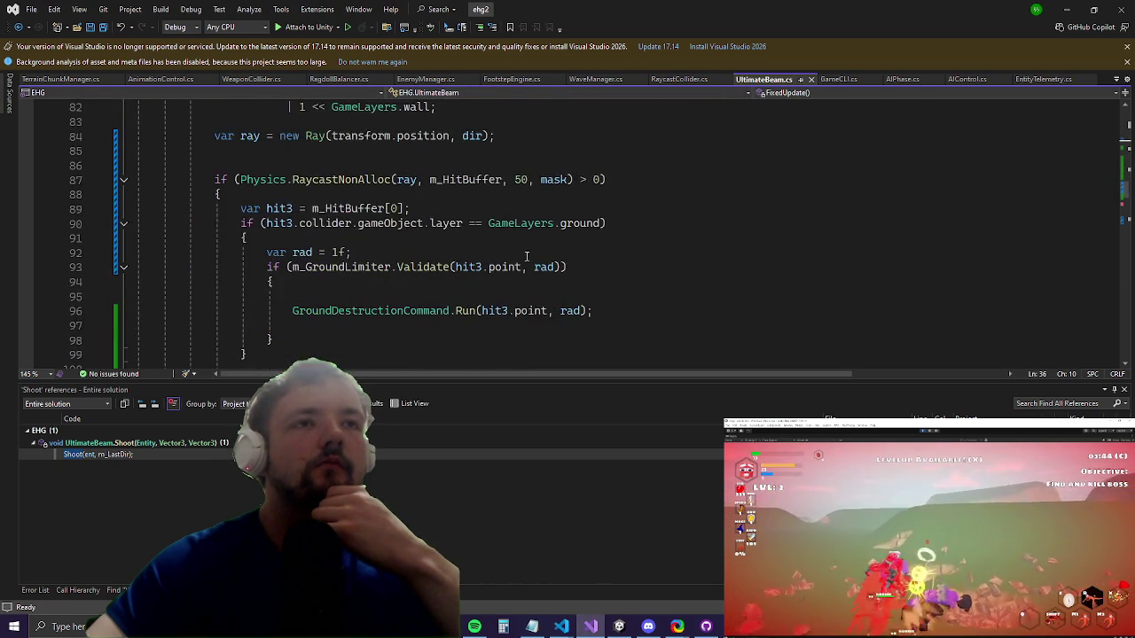
left_click(514, 179)
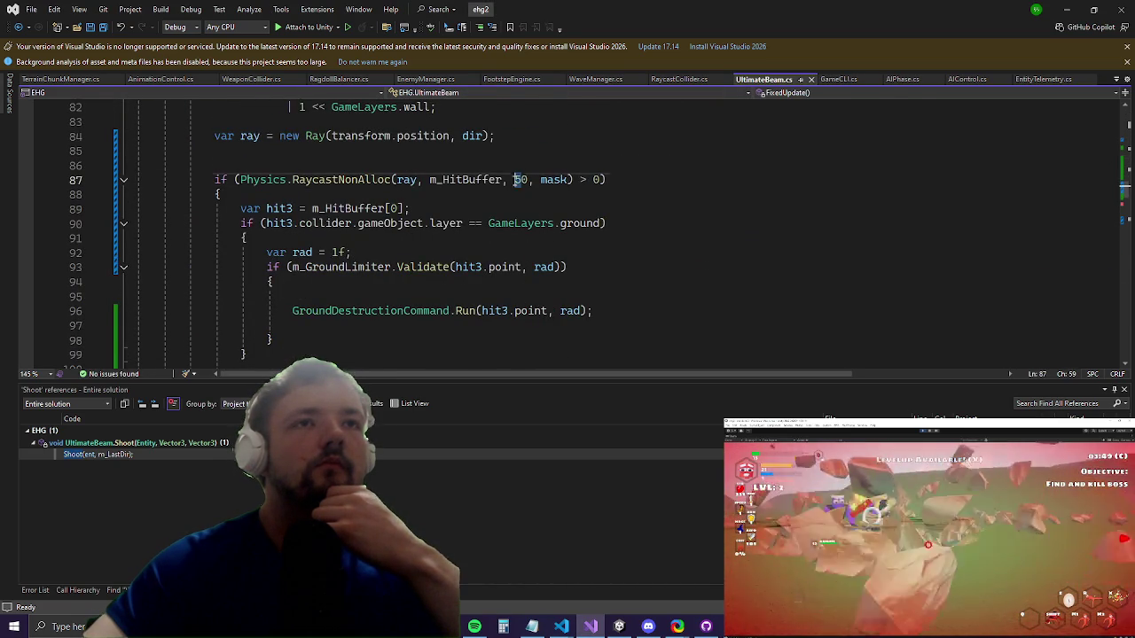
scroll(489, 263, "down", 5)
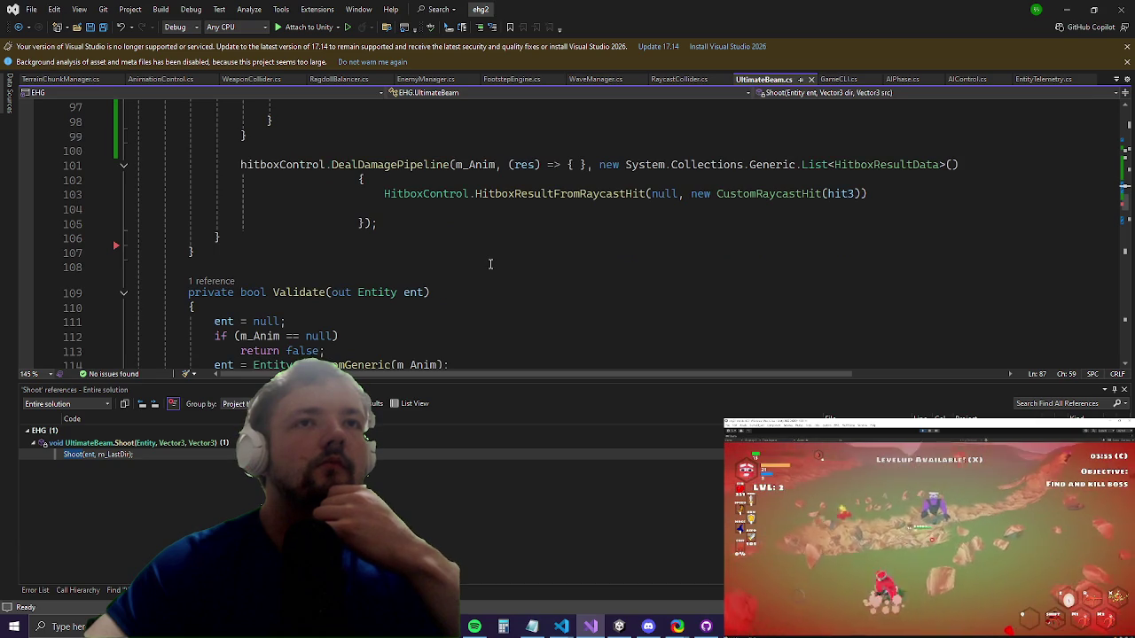
scroll(489, 264, "down", 12)
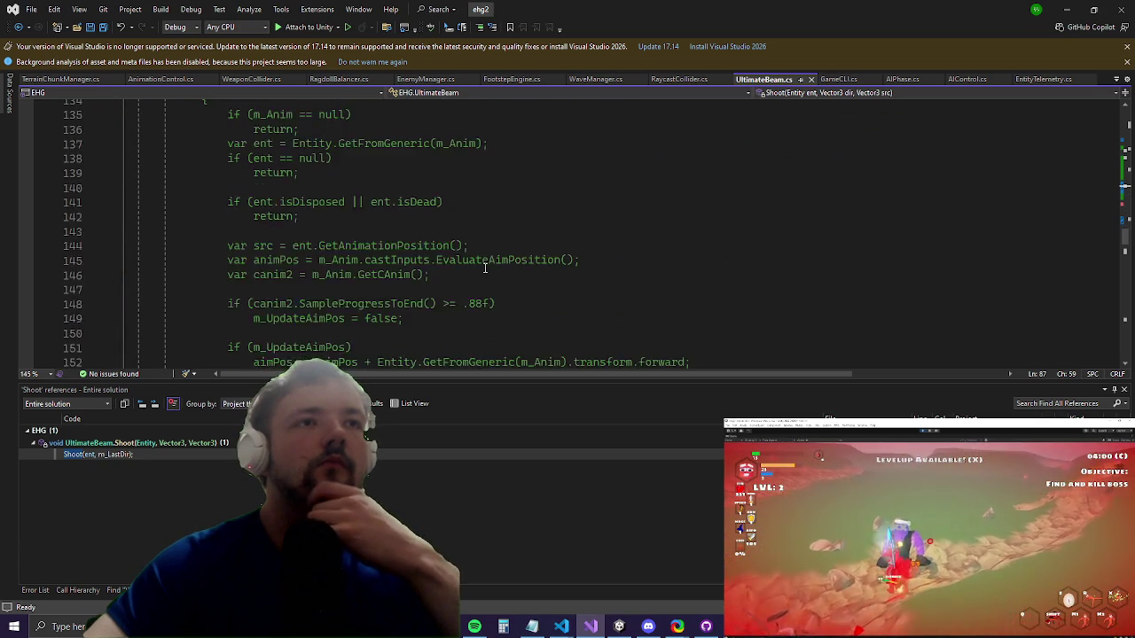
scroll(485, 267, "up", 11)
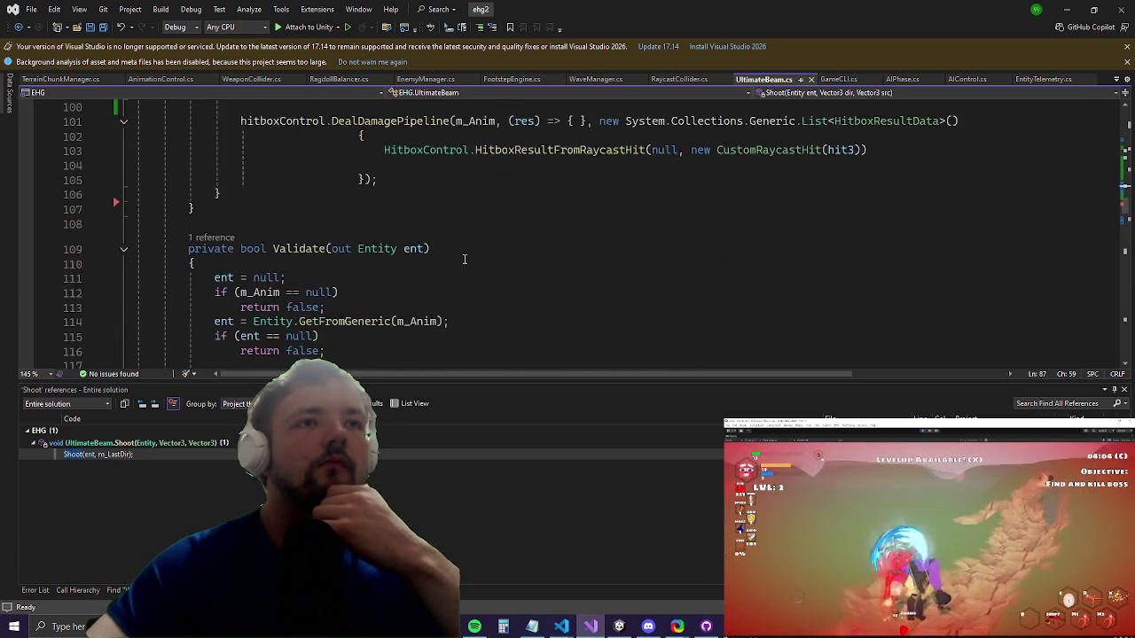
scroll(464, 259, "up", 11)
key("Delete")
type("3")
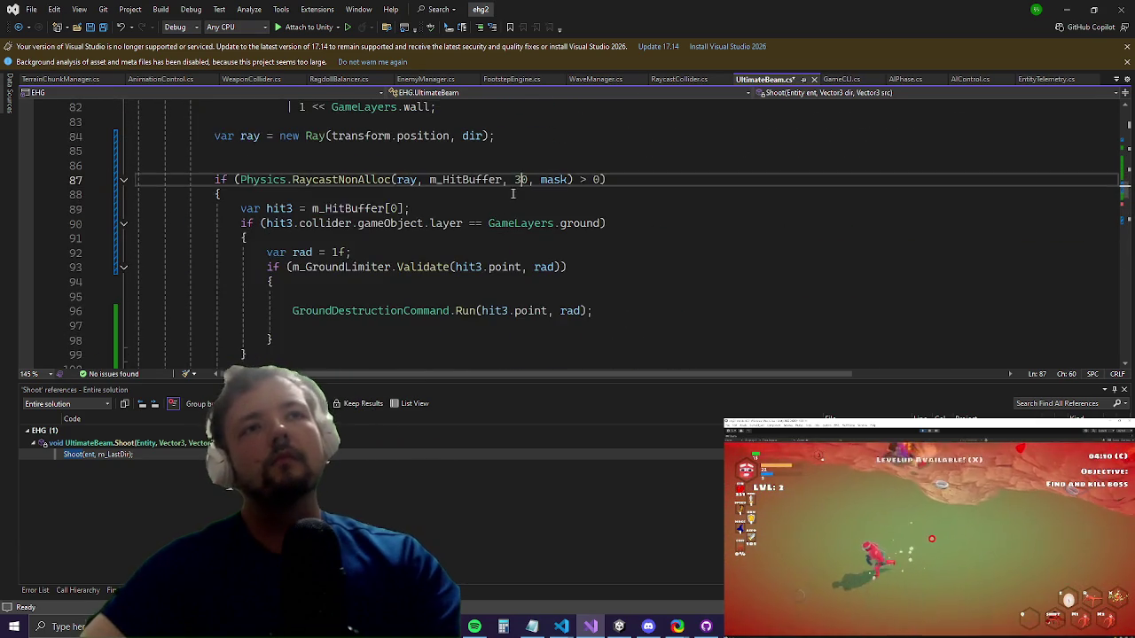
scroll(496, 195, "up", 14)
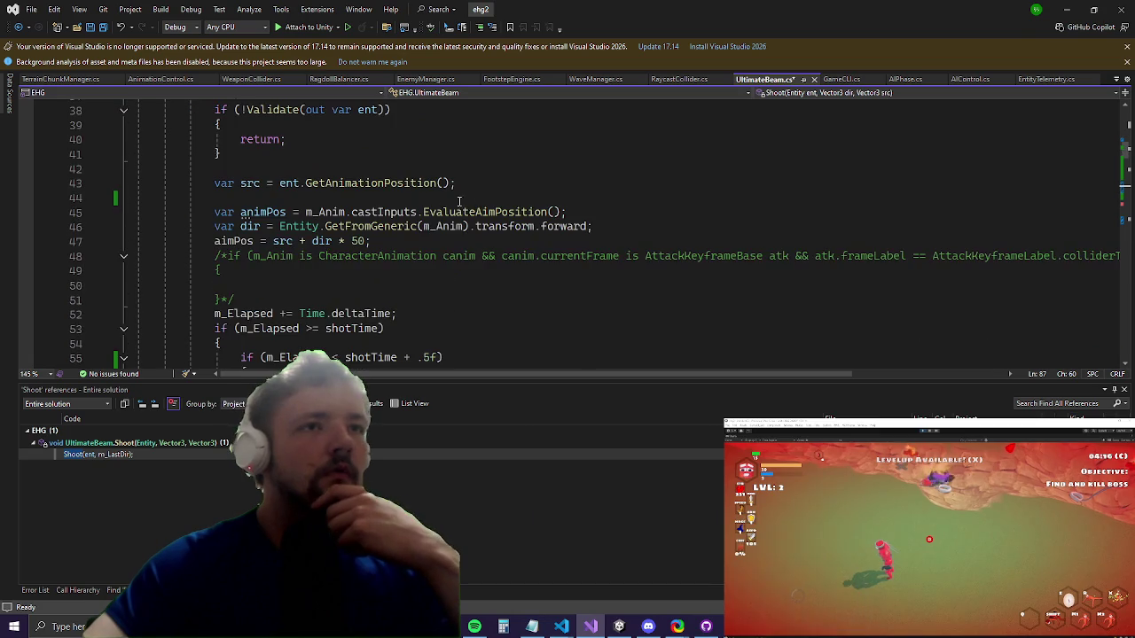
Step: Change the aimPos distance on line 47 to 30 and save the script
left_click(356, 242)
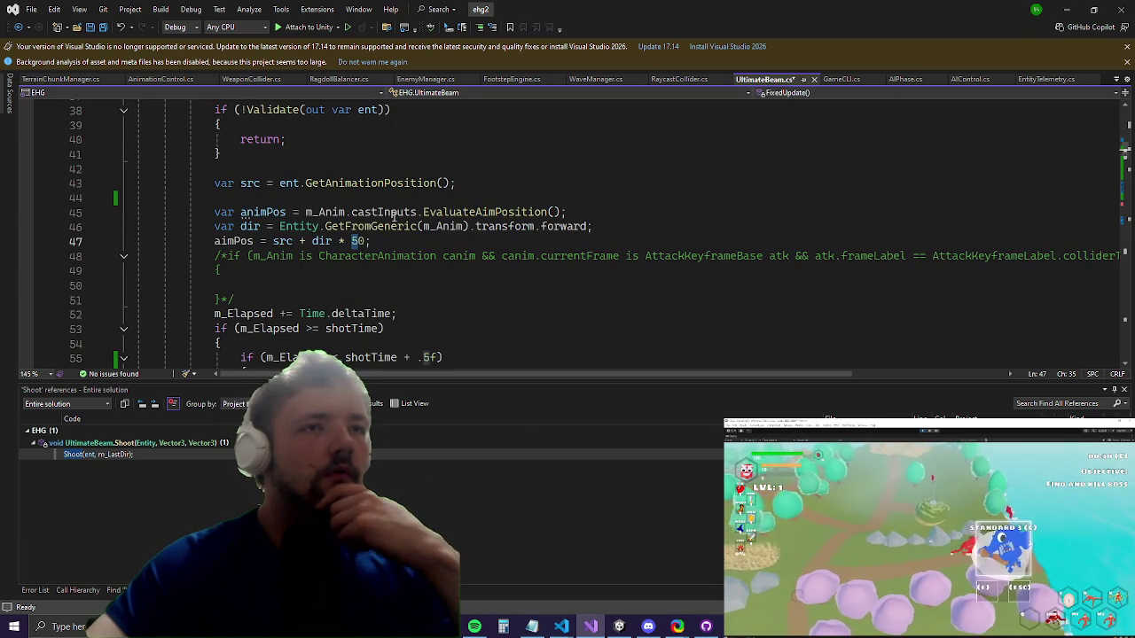
type("3")
key("ctrl+s")
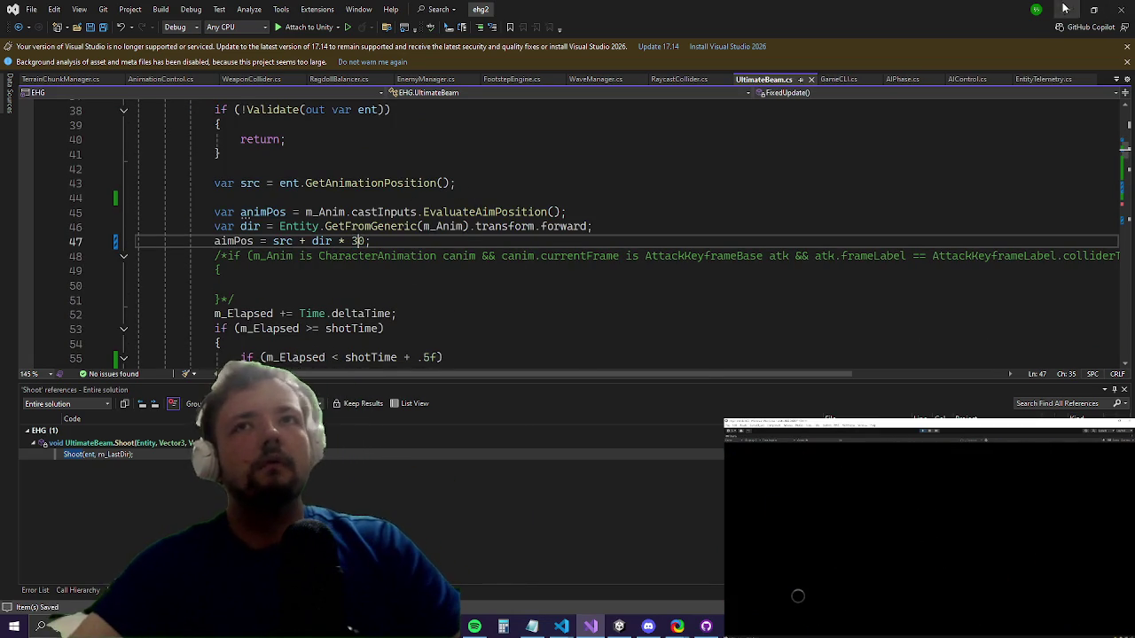
left_click(1065, 8)
key("Escape")
key("Escape")
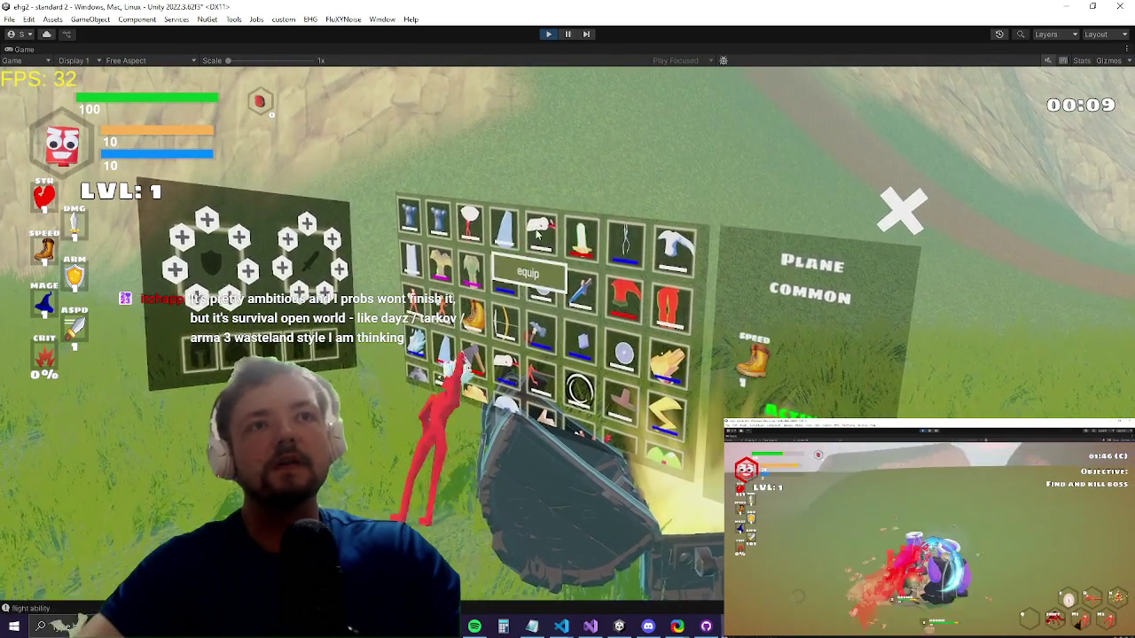
Step: Equip the 2H sword in the left hand, close the inventory and run back into the field
left_click(582, 235)
left_click(610, 282)
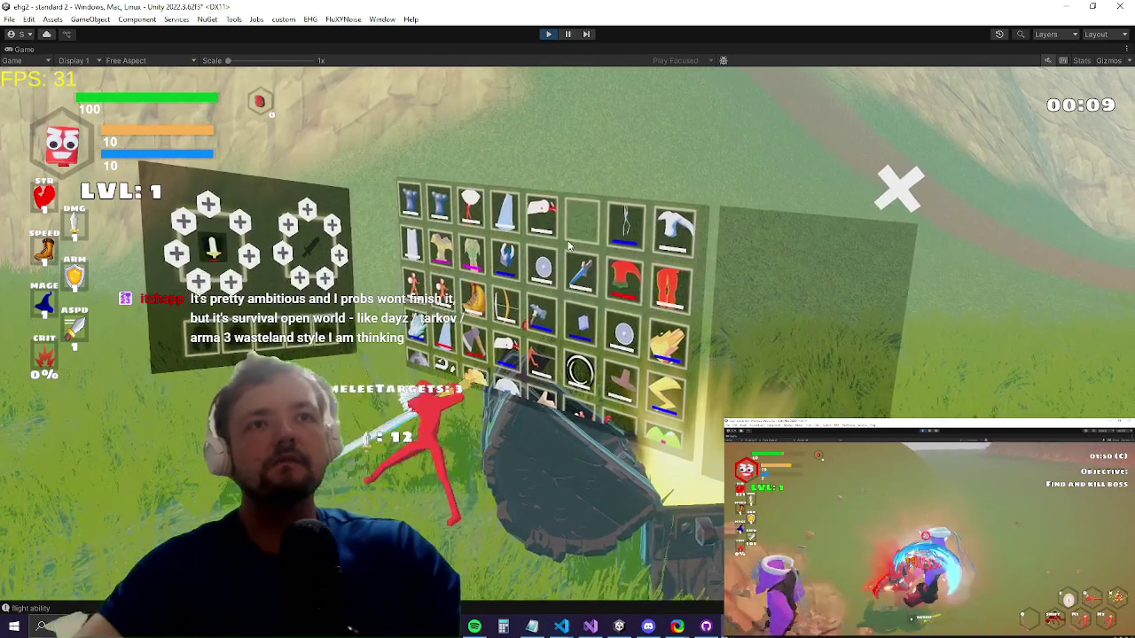
left_click(517, 204)
left_click(540, 249)
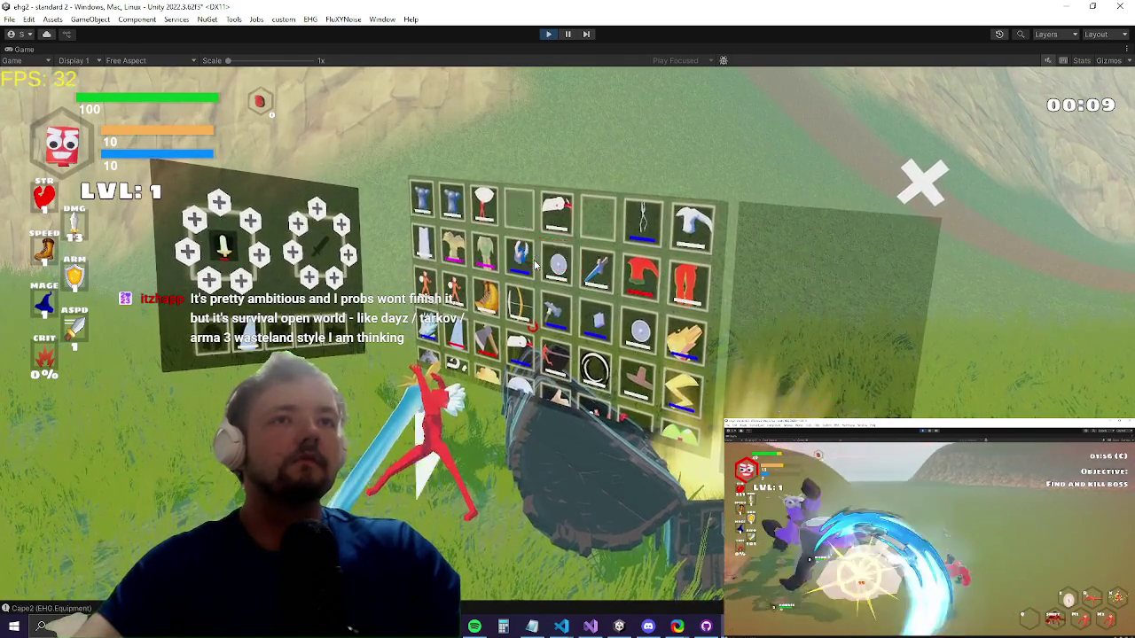
key("Tab")
key("w")
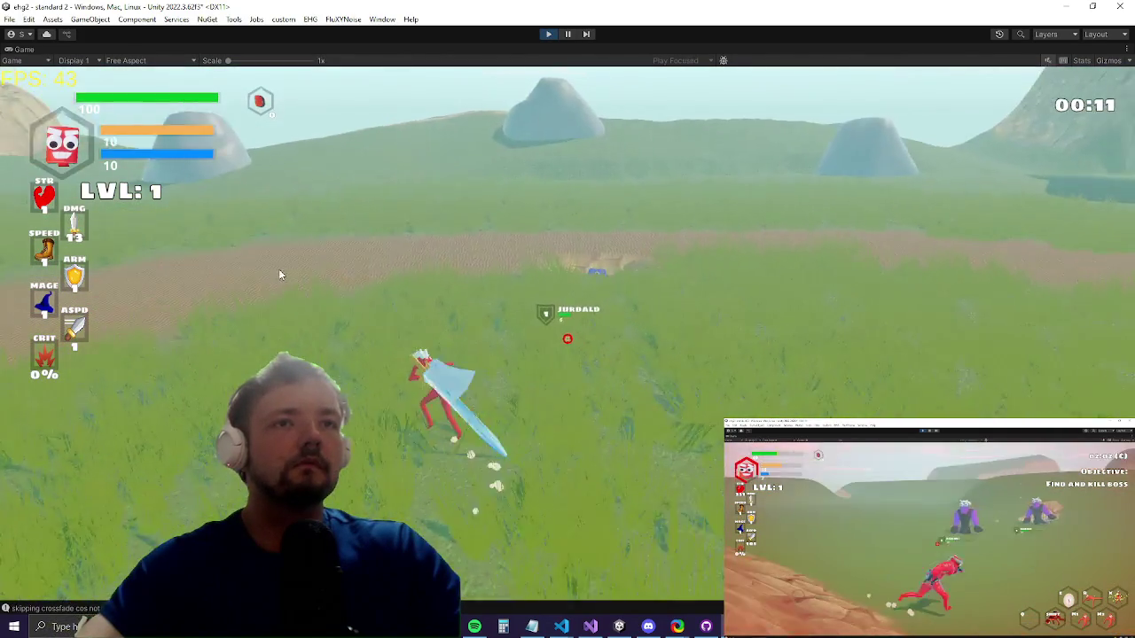
Step: Advance across the field toward the hill, swinging the sword at nearby enemies
key("w")
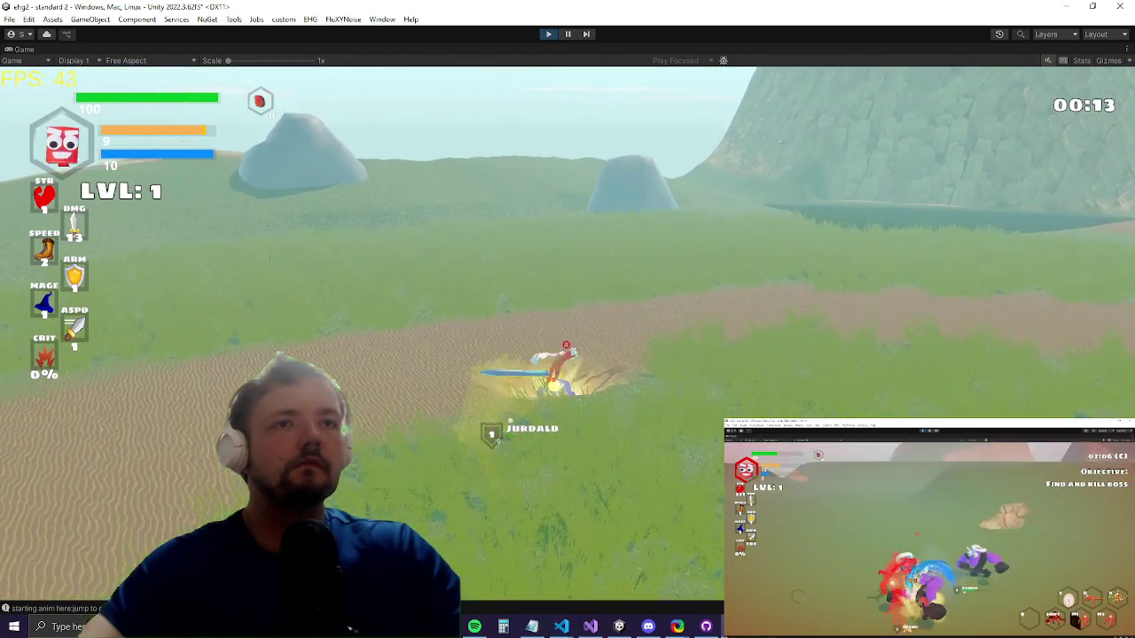
key("w")
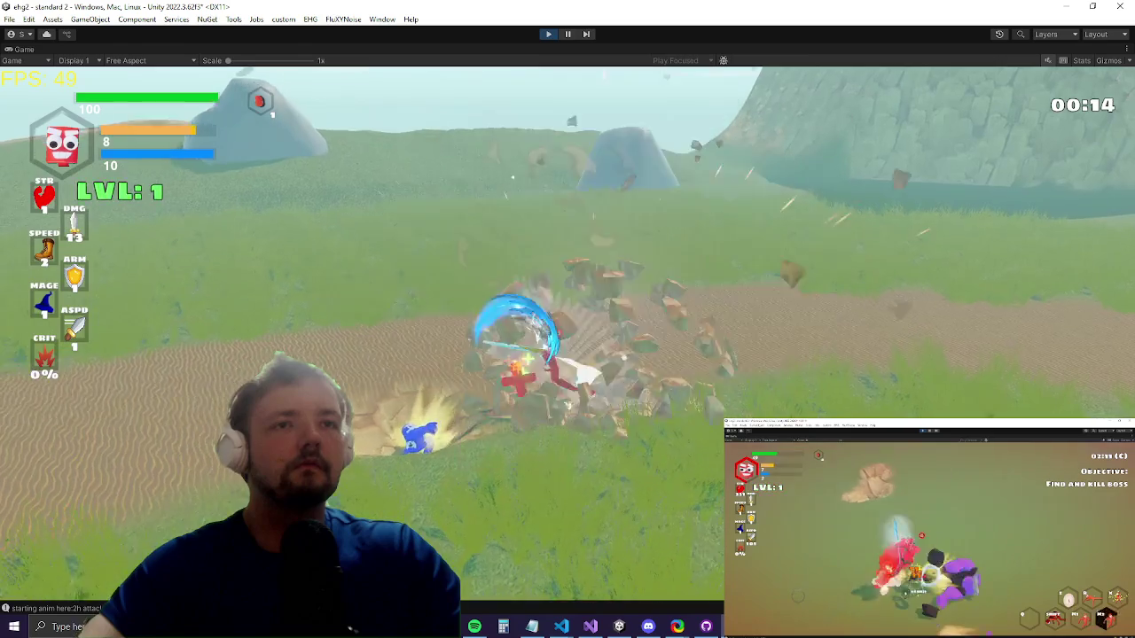
key("w")
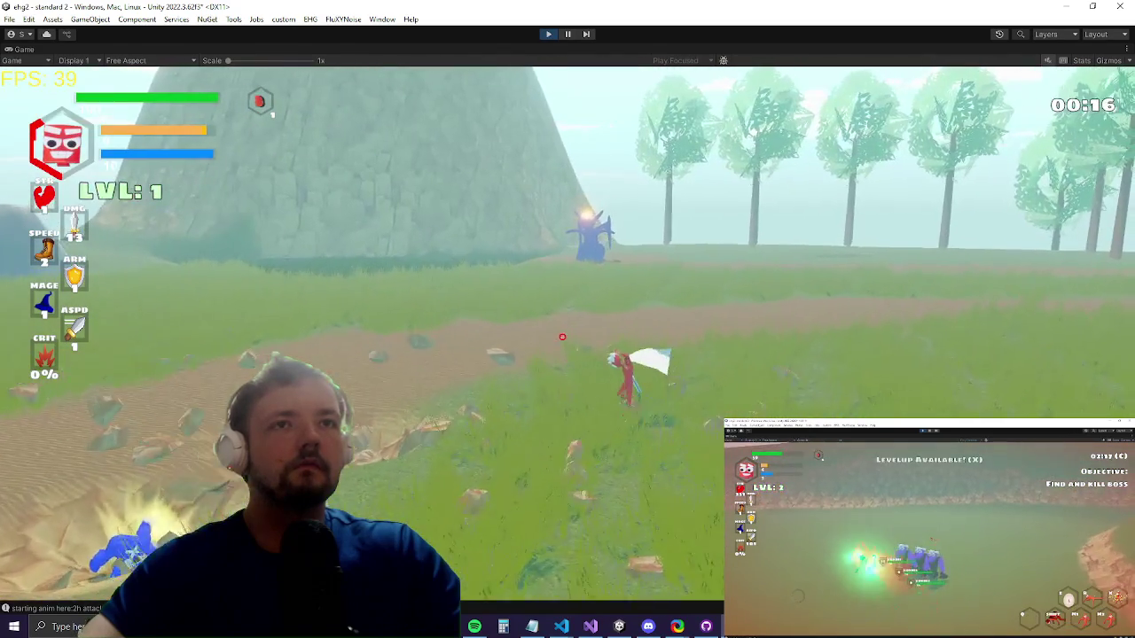
left_click(562, 337)
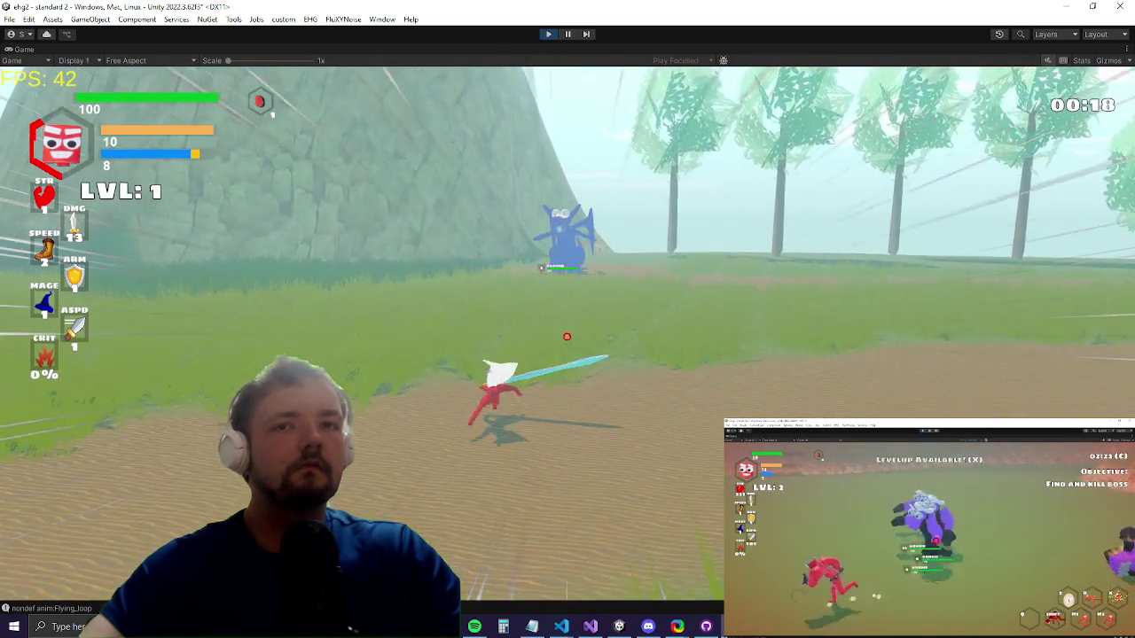
Step: Charge the blue dragon with sword strikes and spells, then pause and leave the game
key("w")
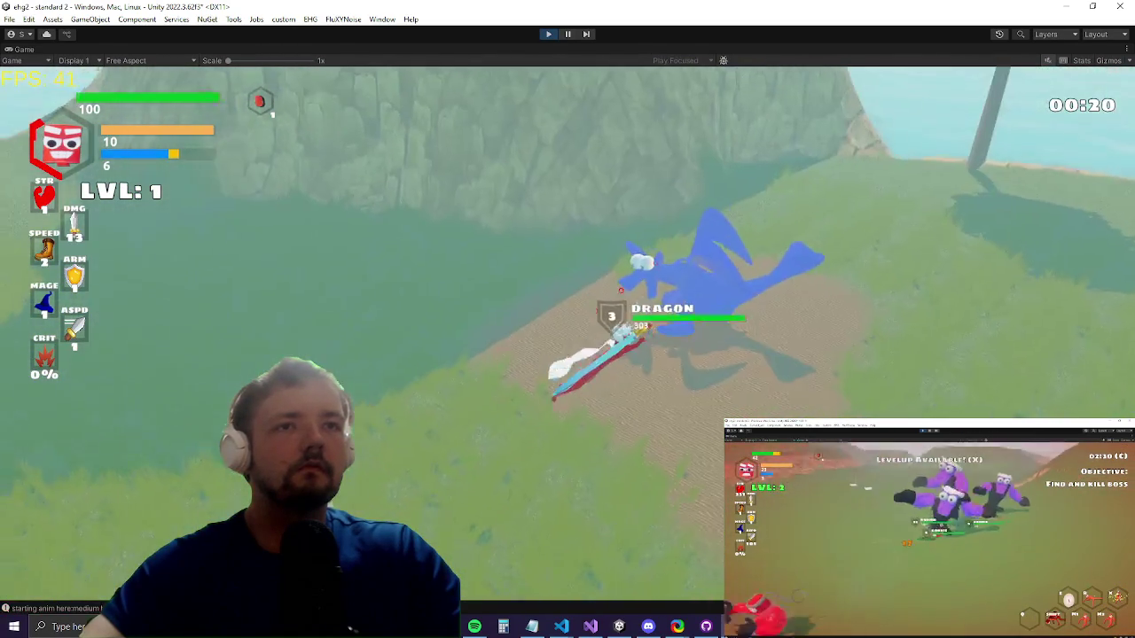
left_click(570, 315)
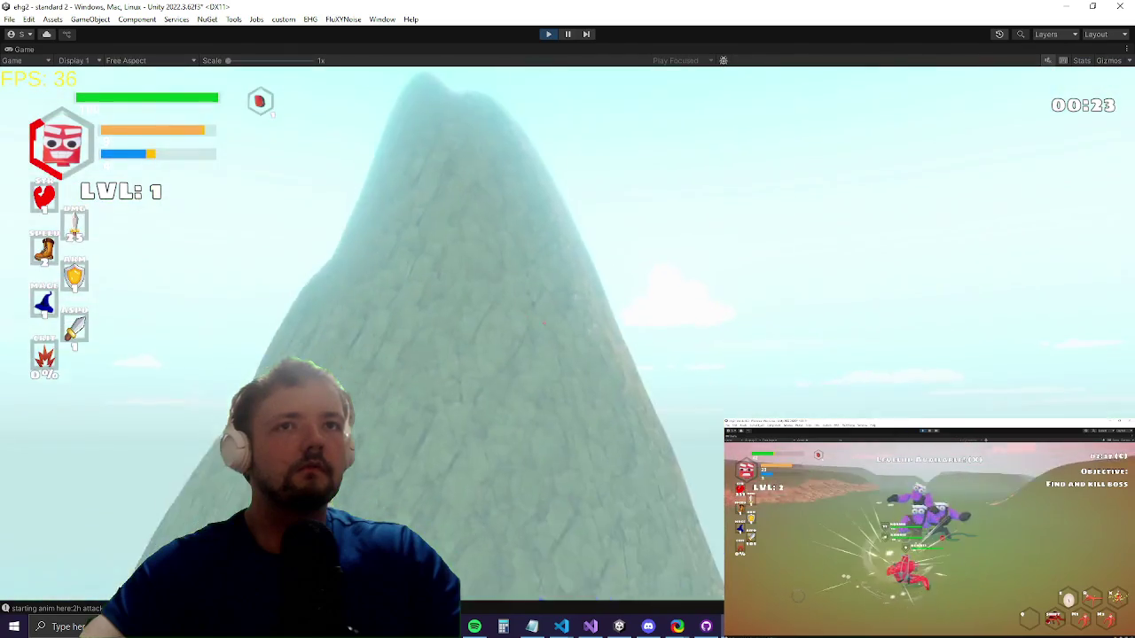
left_click(569, 336)
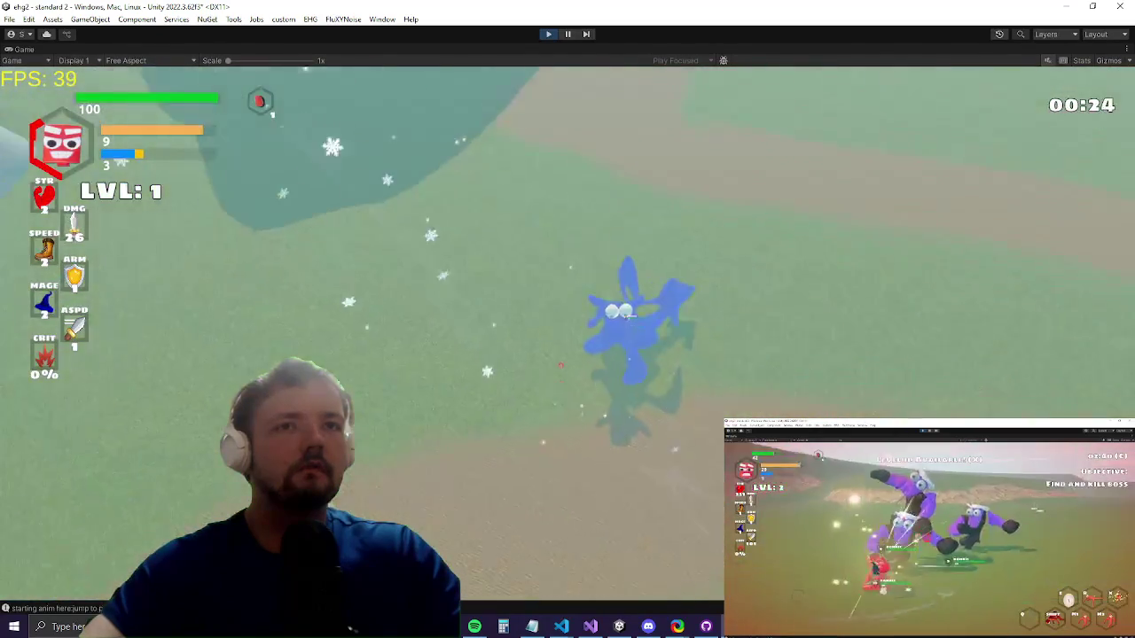
left_click(570, 271)
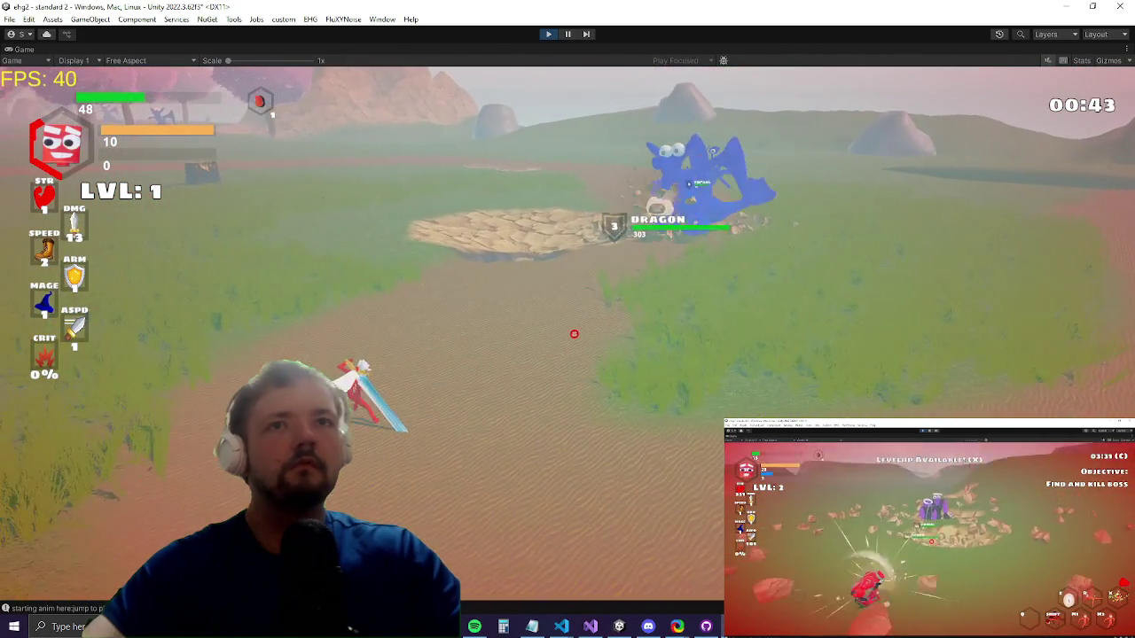
key("Escape")
key("alt+Tab")
key("alt+Tab")
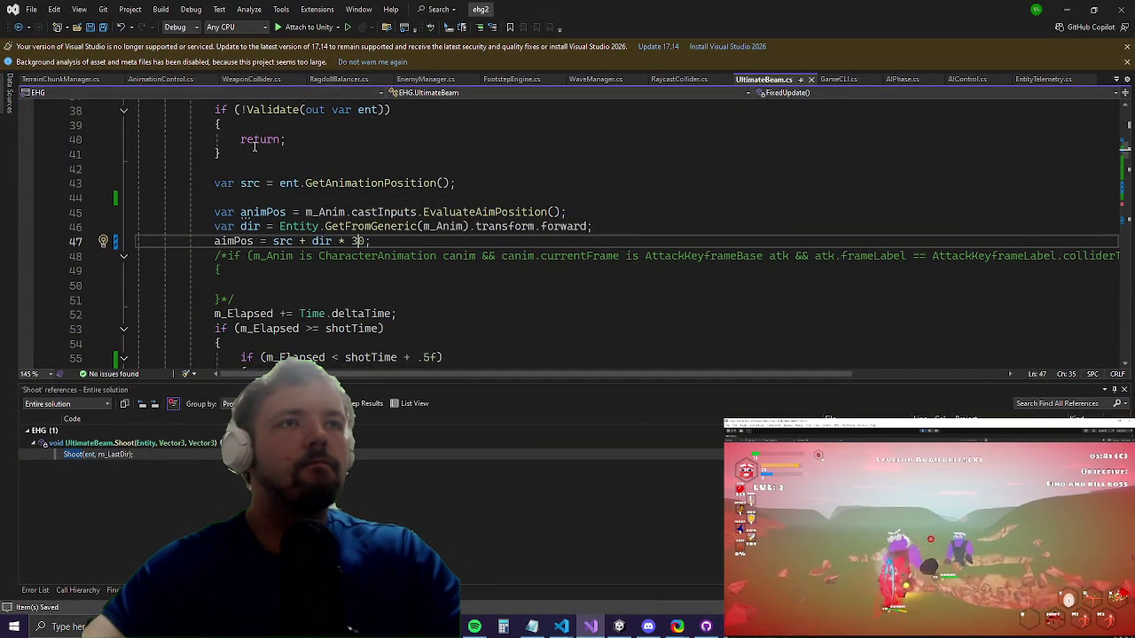
Step: On line 43, set src = transform.position instead of the animation-position call, then return to the game
left_click(280, 182)
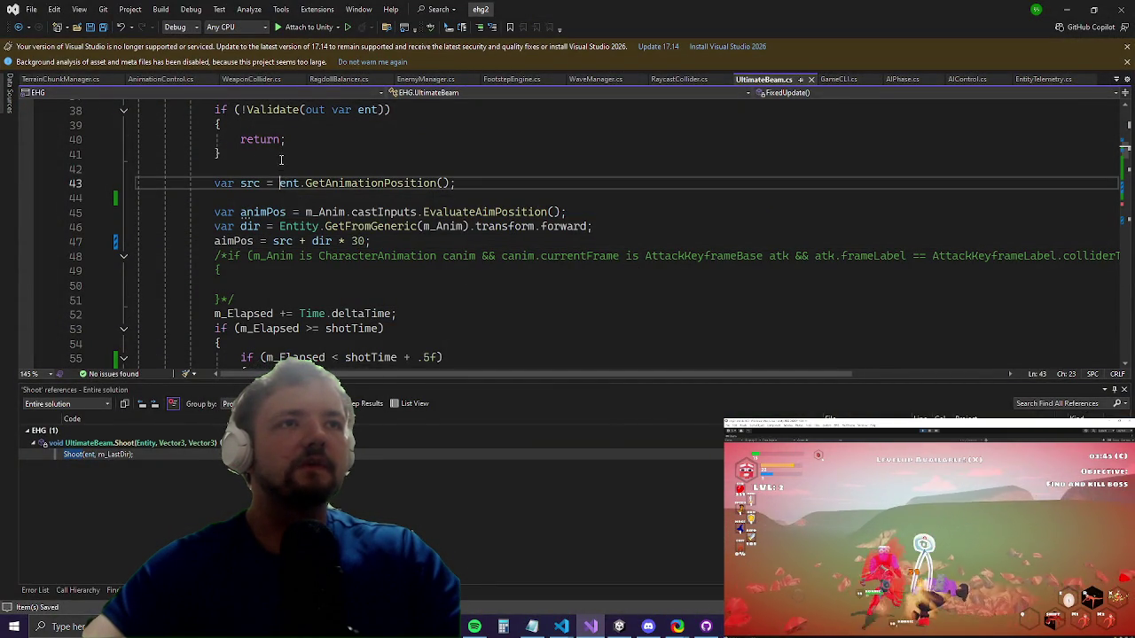
scroll(286, 161, "up", 2)
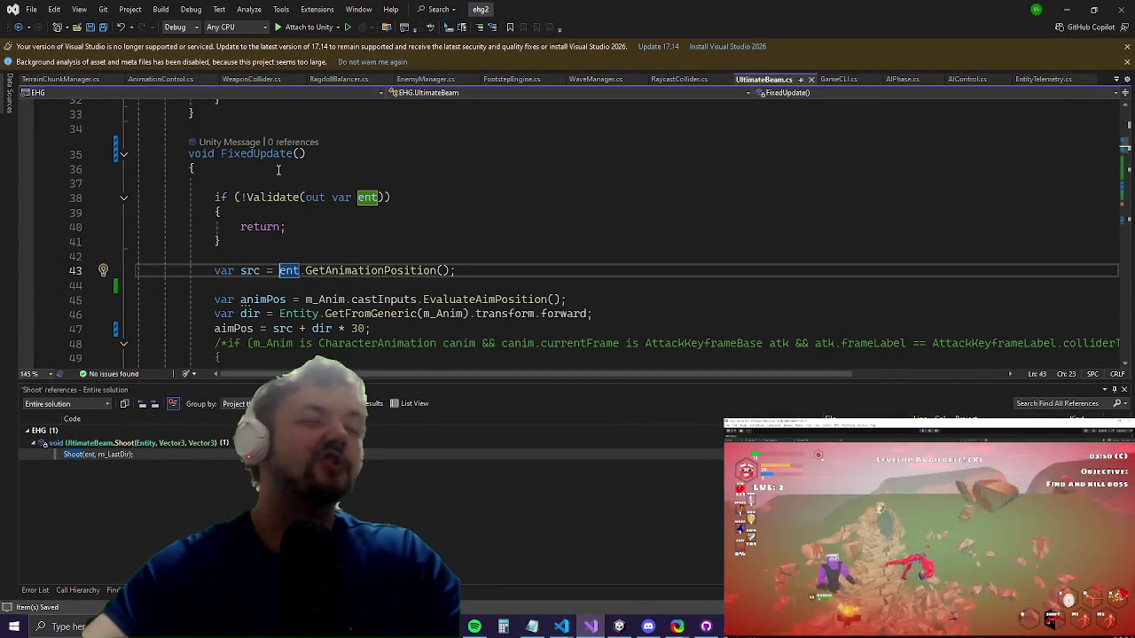
type("ransform.position;//")
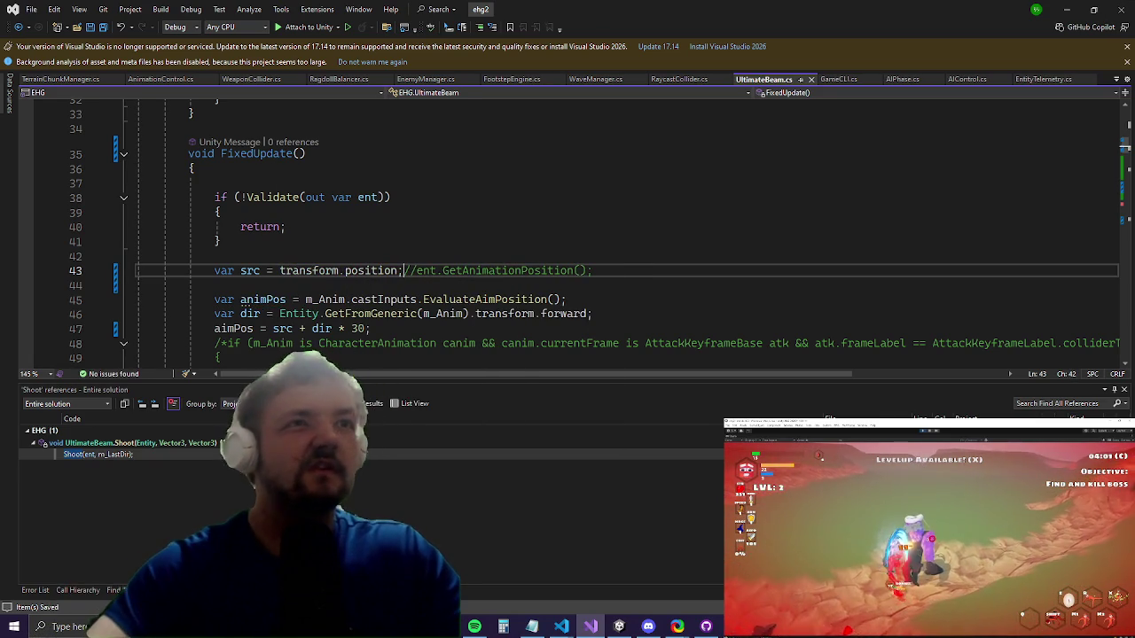
left_click(1065, 10)
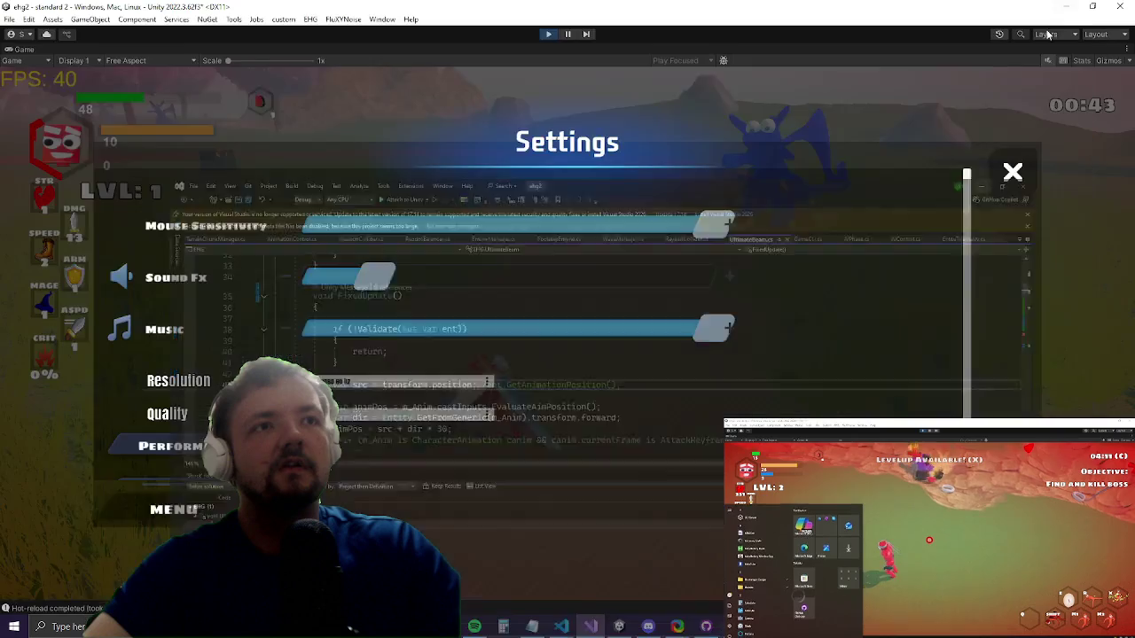
Step: Resume play and fire the ultimate beam at the blue enemy while repositioning around it
key("Escape")
key("w")
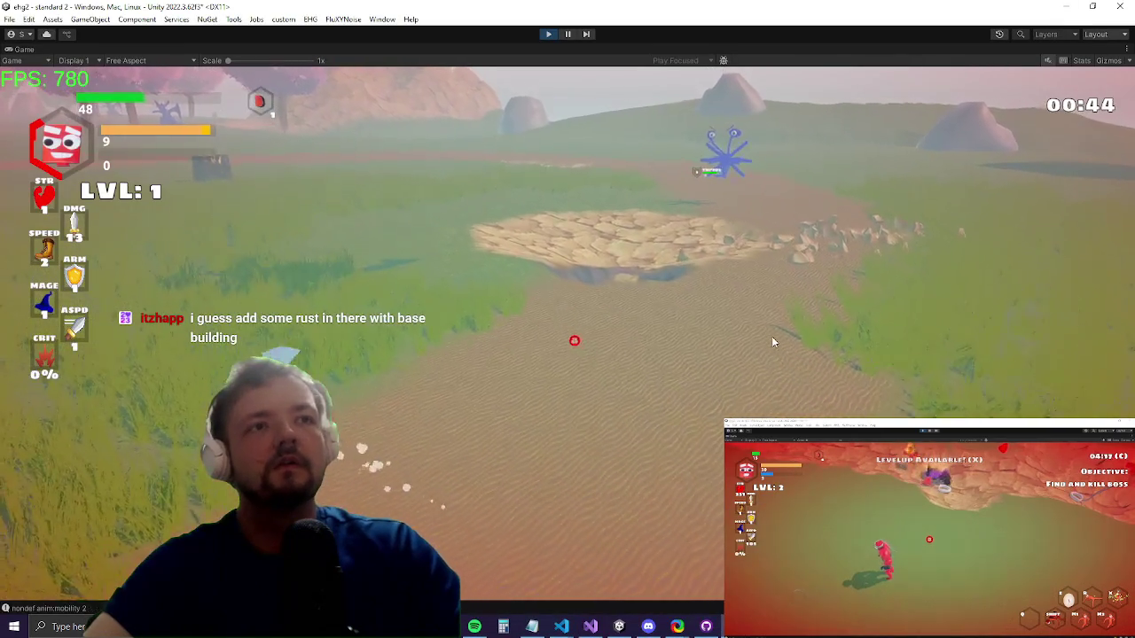
key("w")
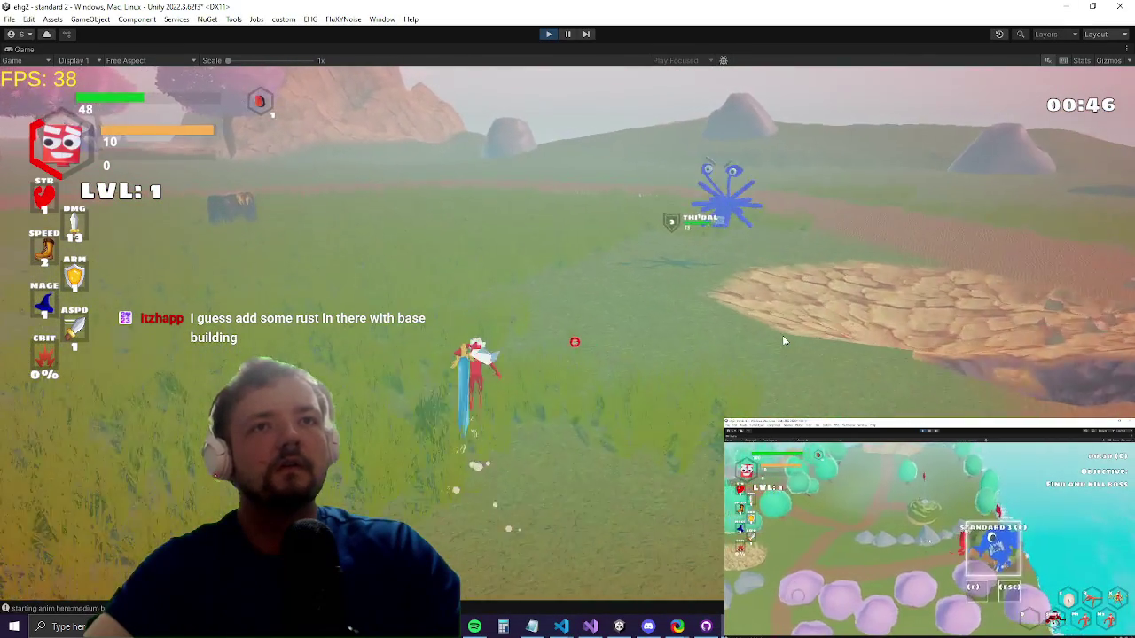
key("w")
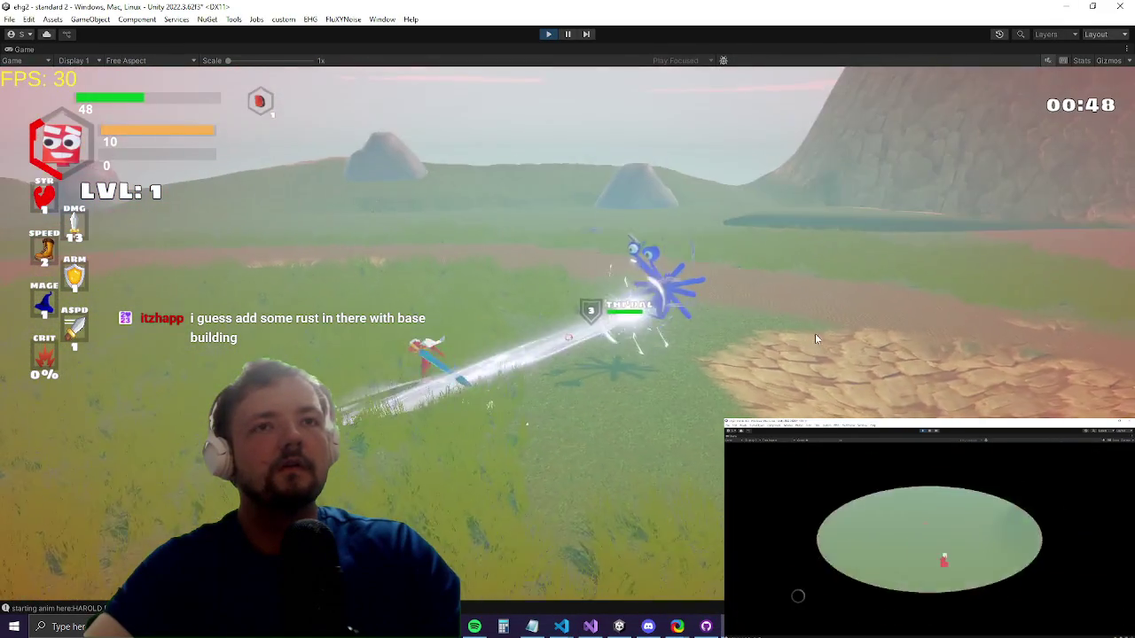
key("w")
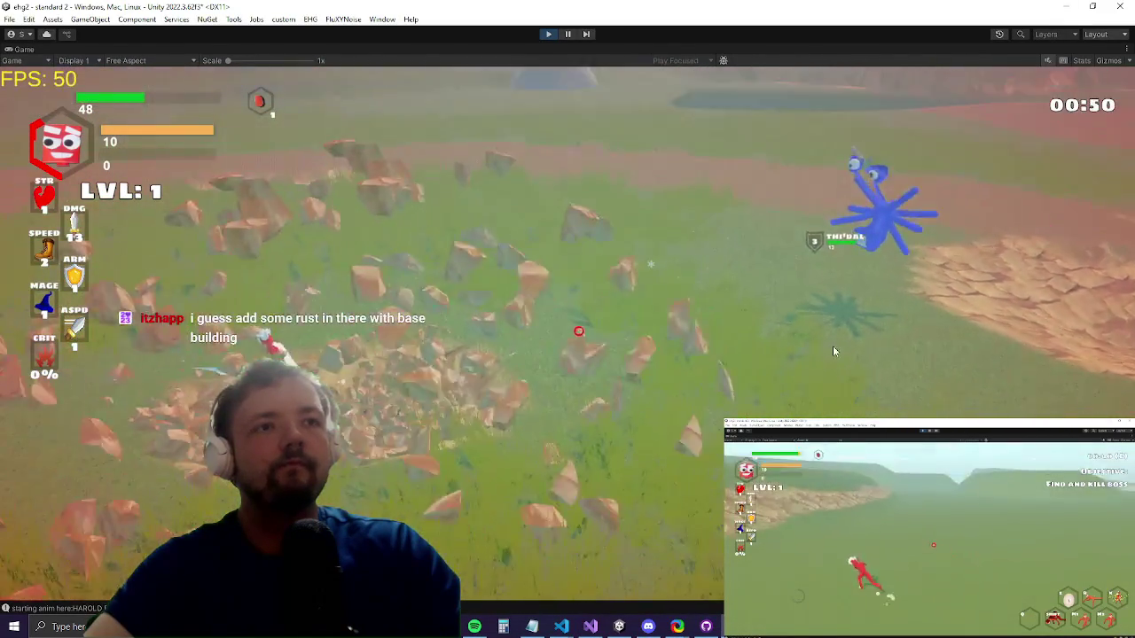
key("w")
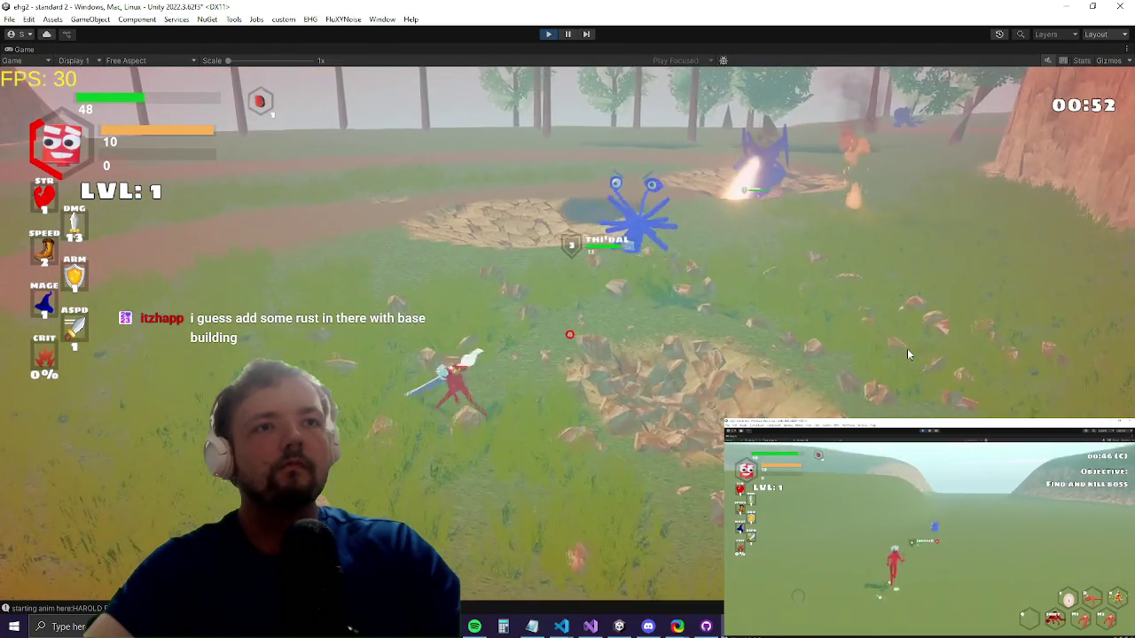
key("w")
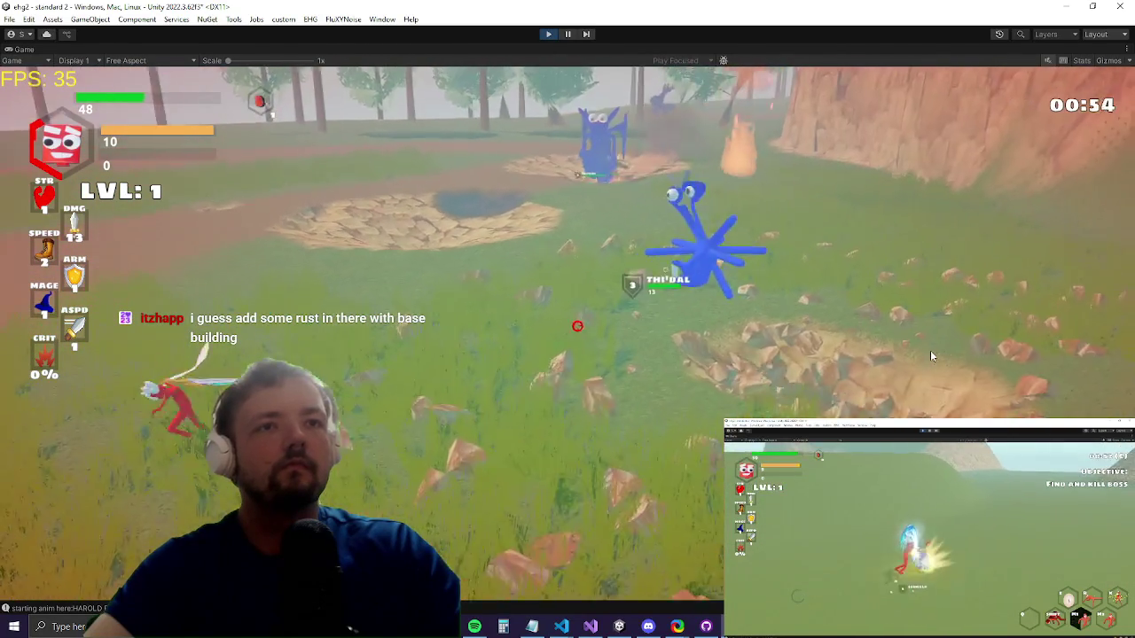
key("a")
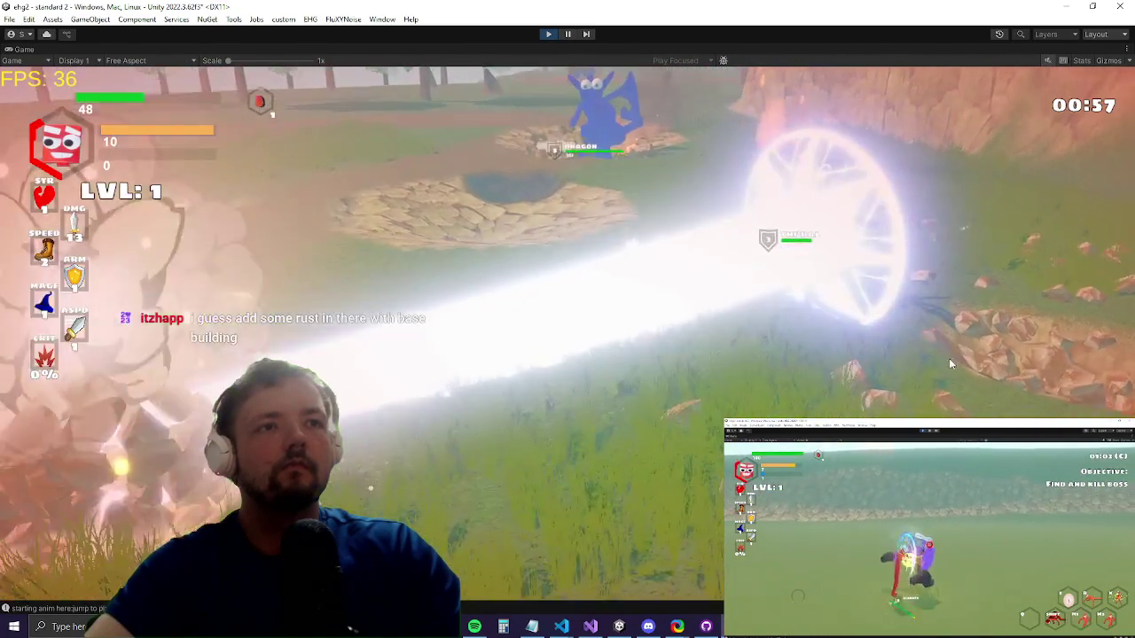
key("d")
key("d")
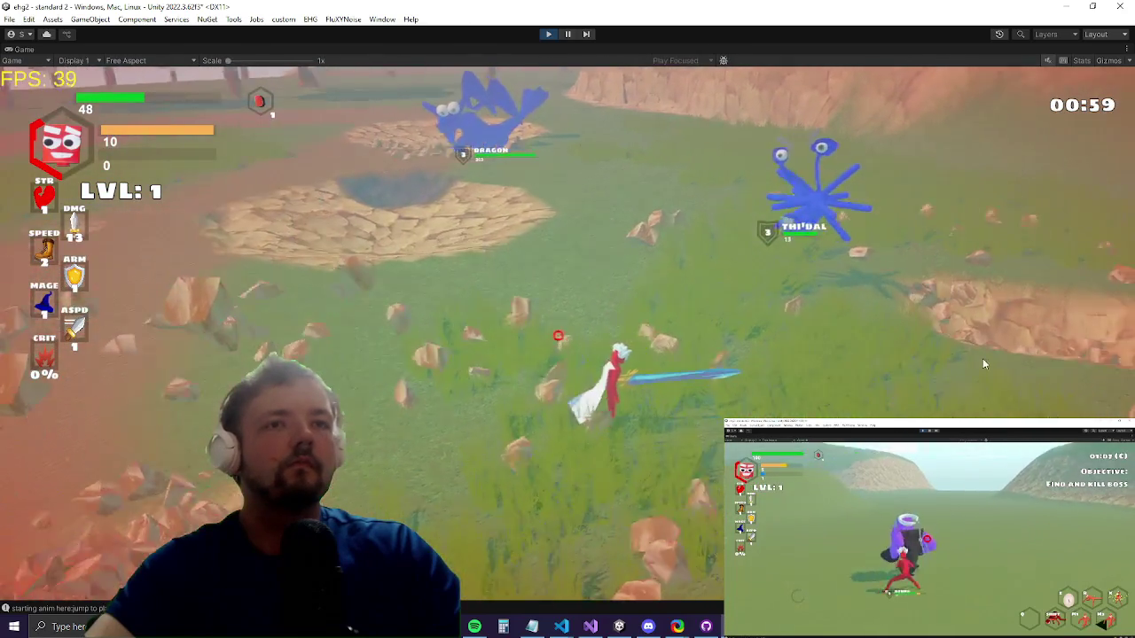
key("d")
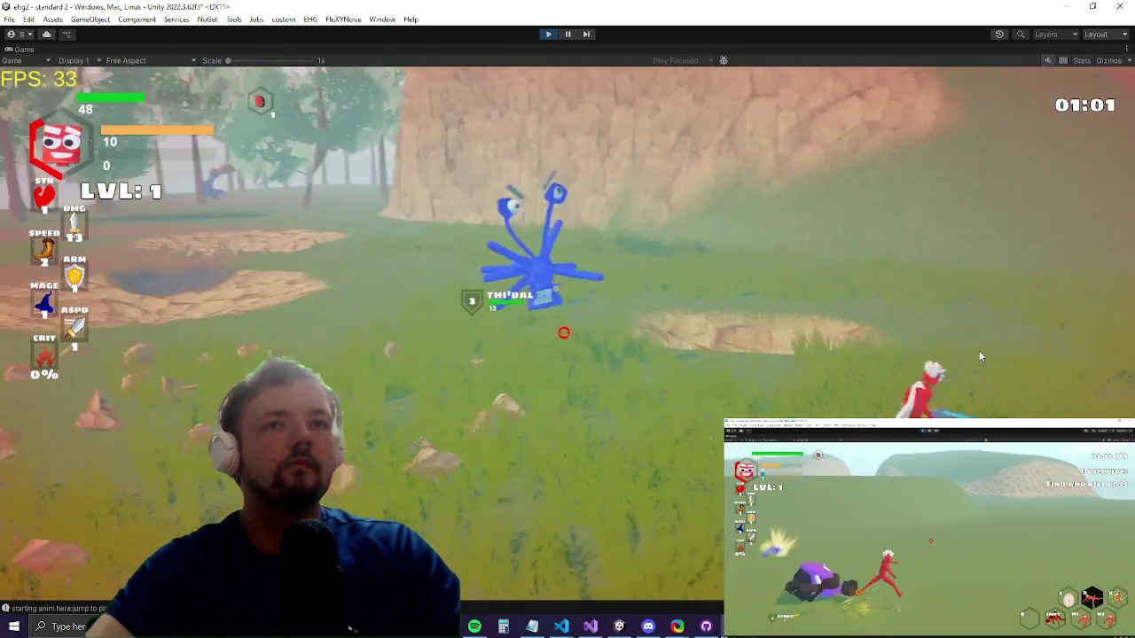
Step: Fight the blue dragons with slashes and a two-handed attack while dodging their fire breath
key("a")
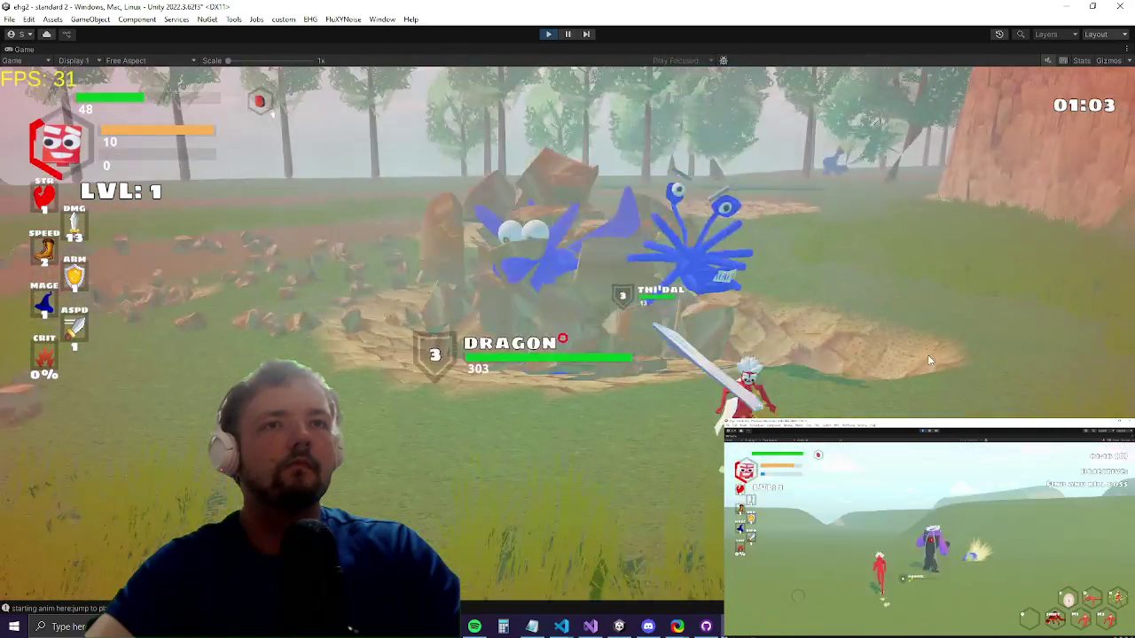
key("a")
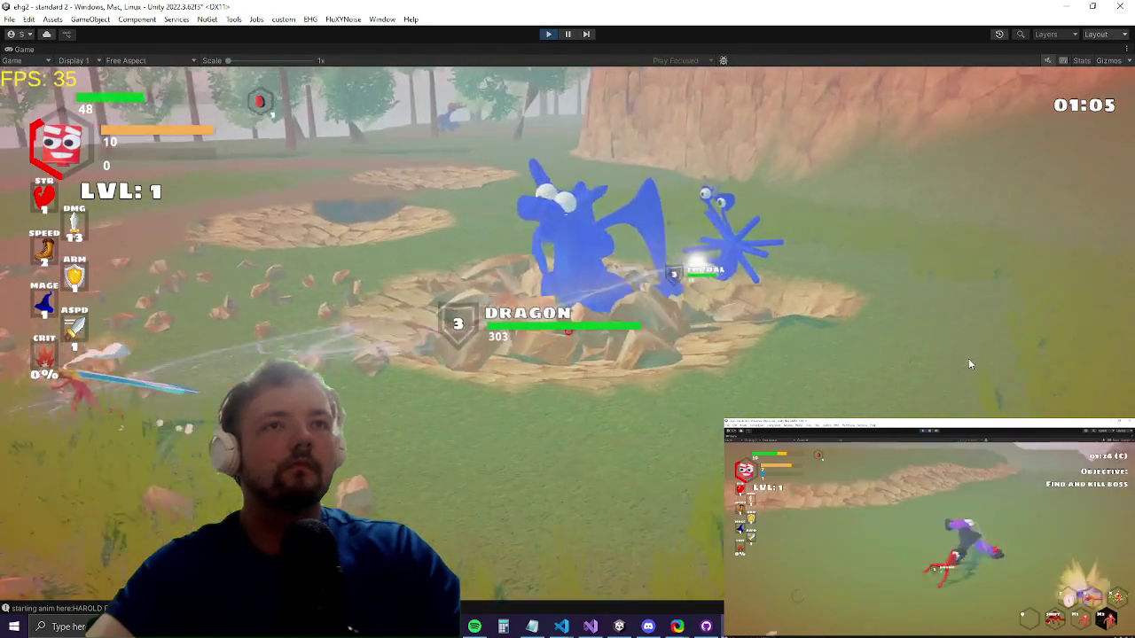
key("d")
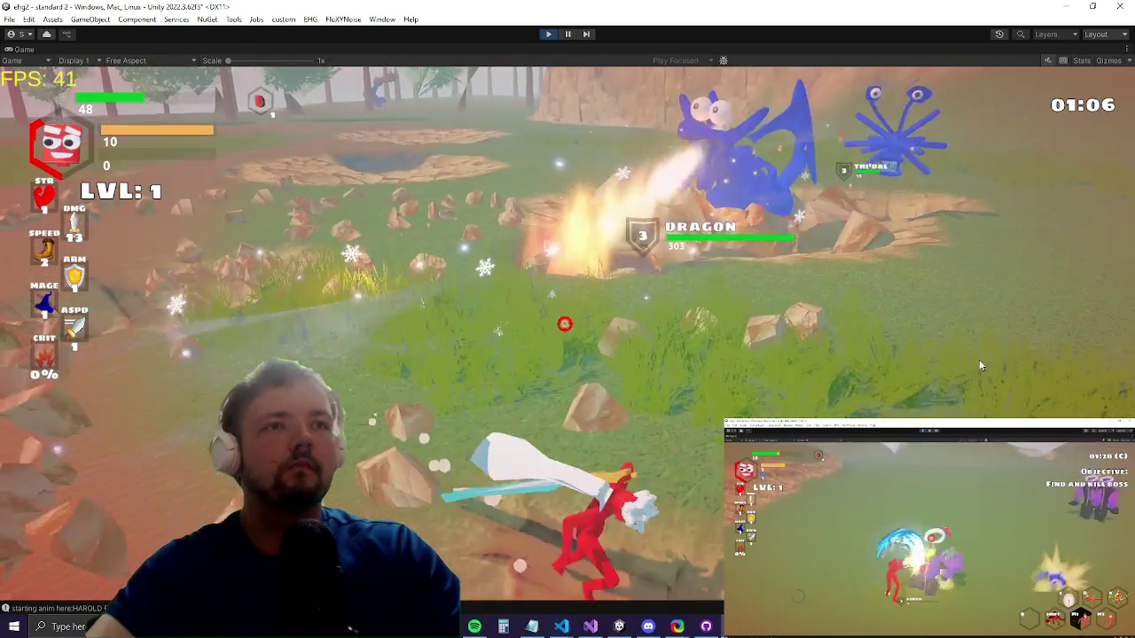
key("a")
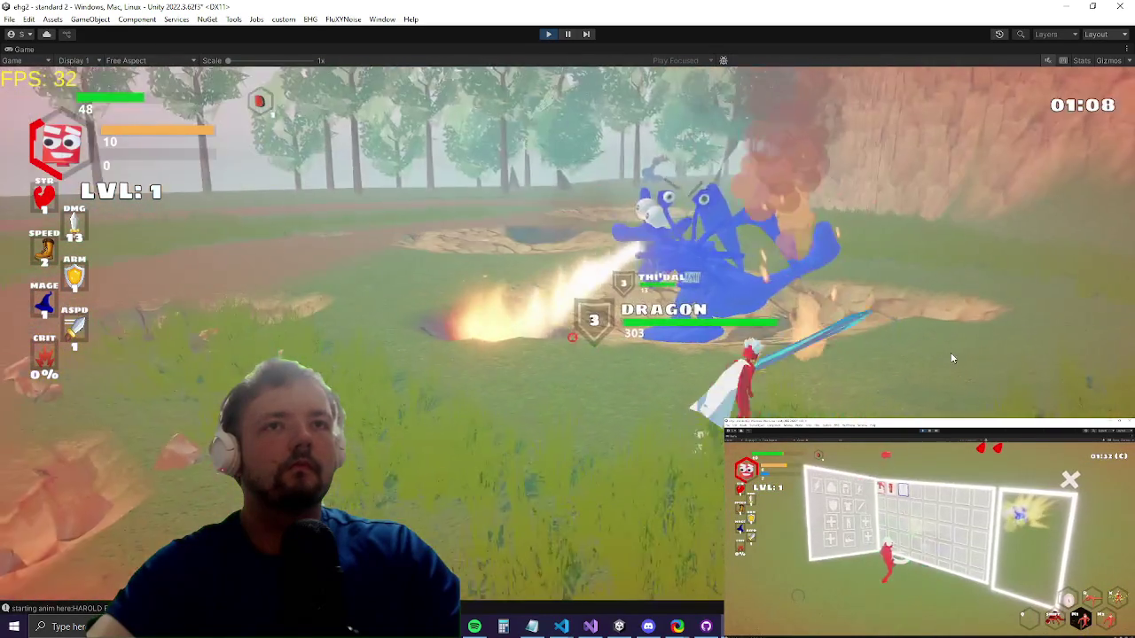
key("a")
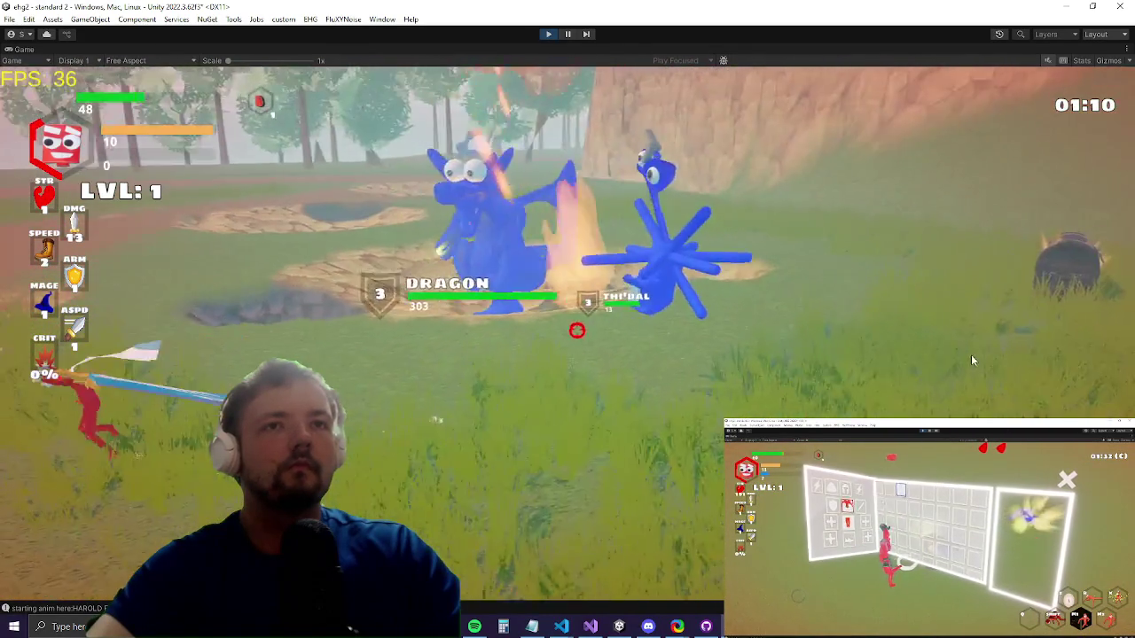
key("d")
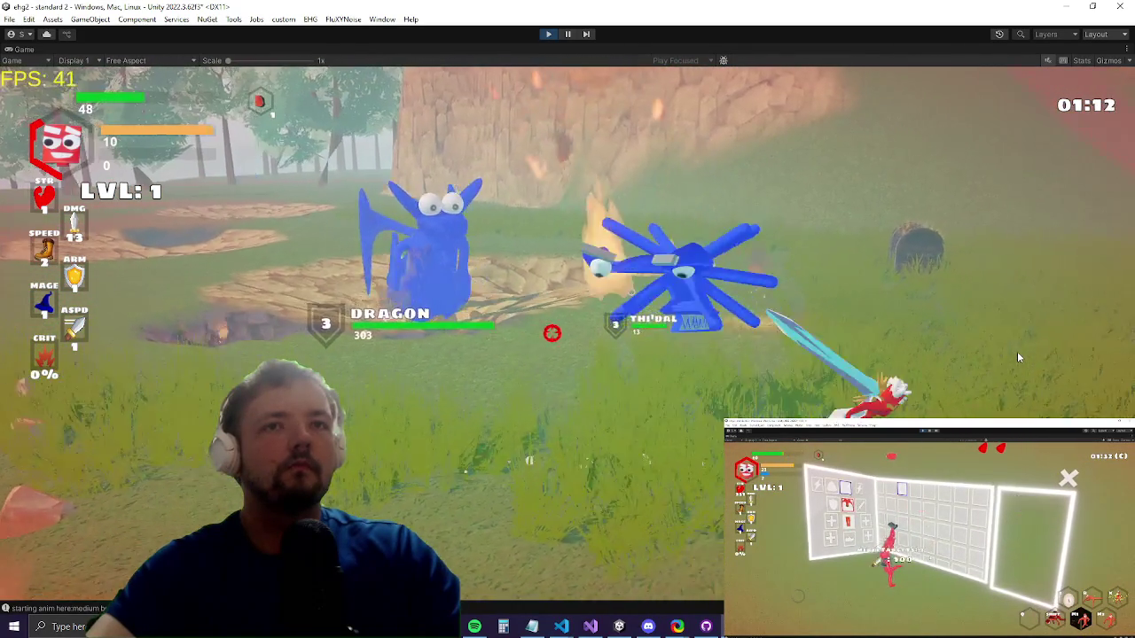
key("a")
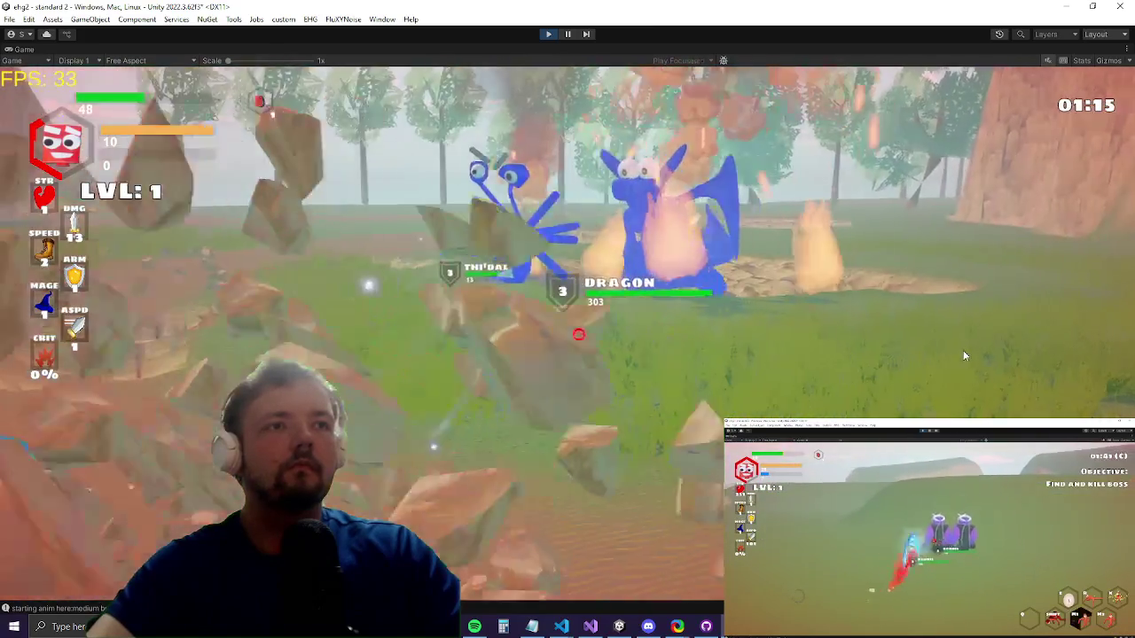
left_click(965, 355)
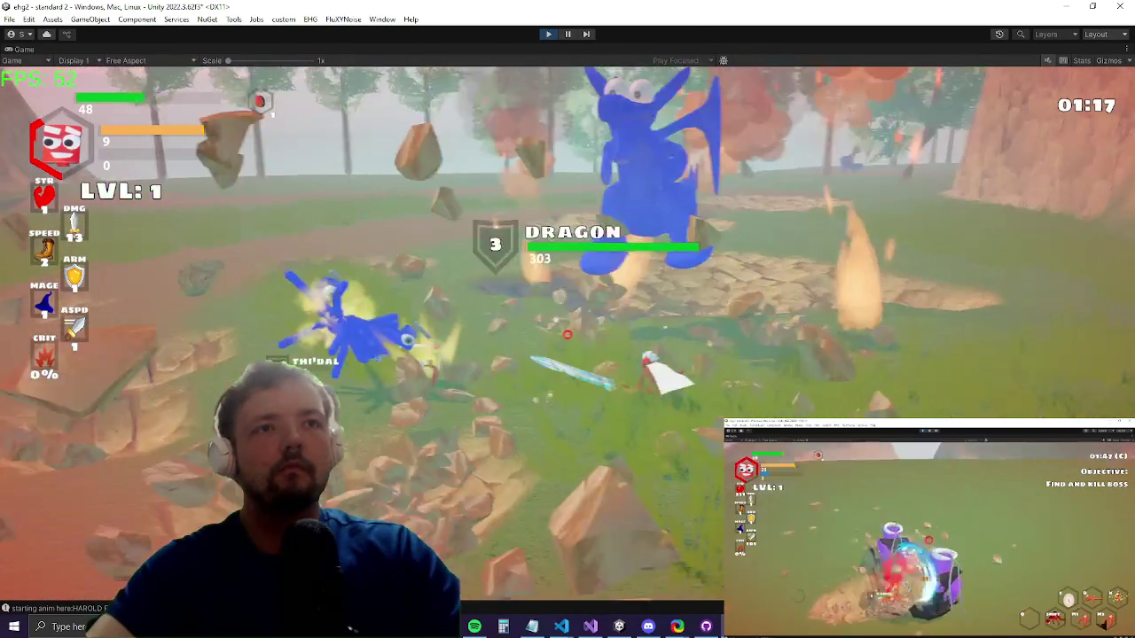
key("a")
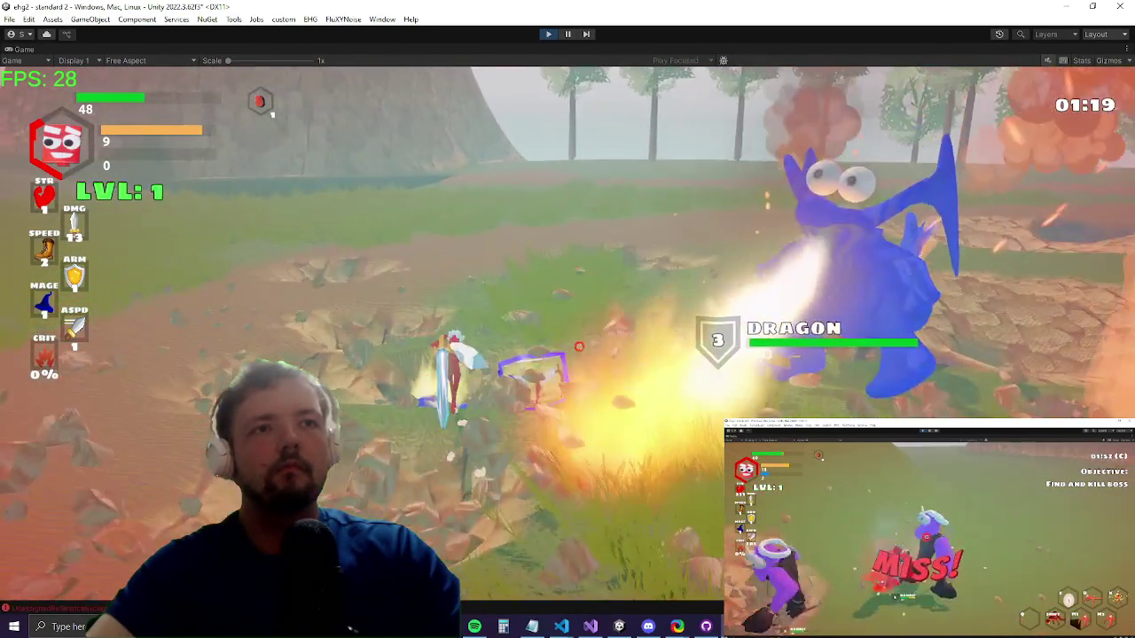
key("a")
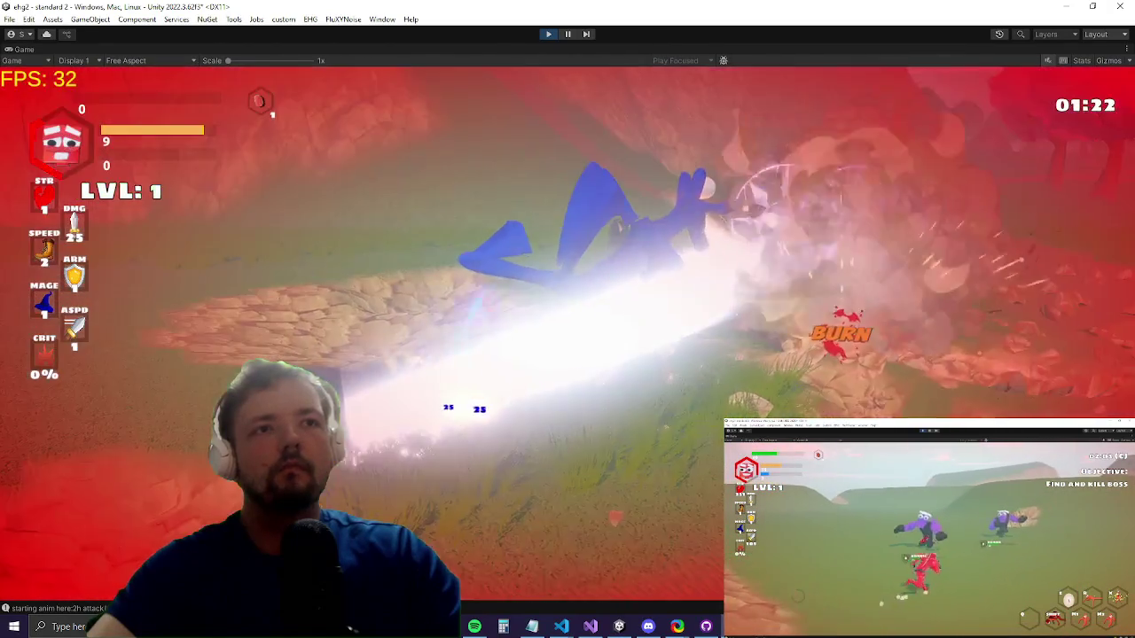
key("alt+Tab")
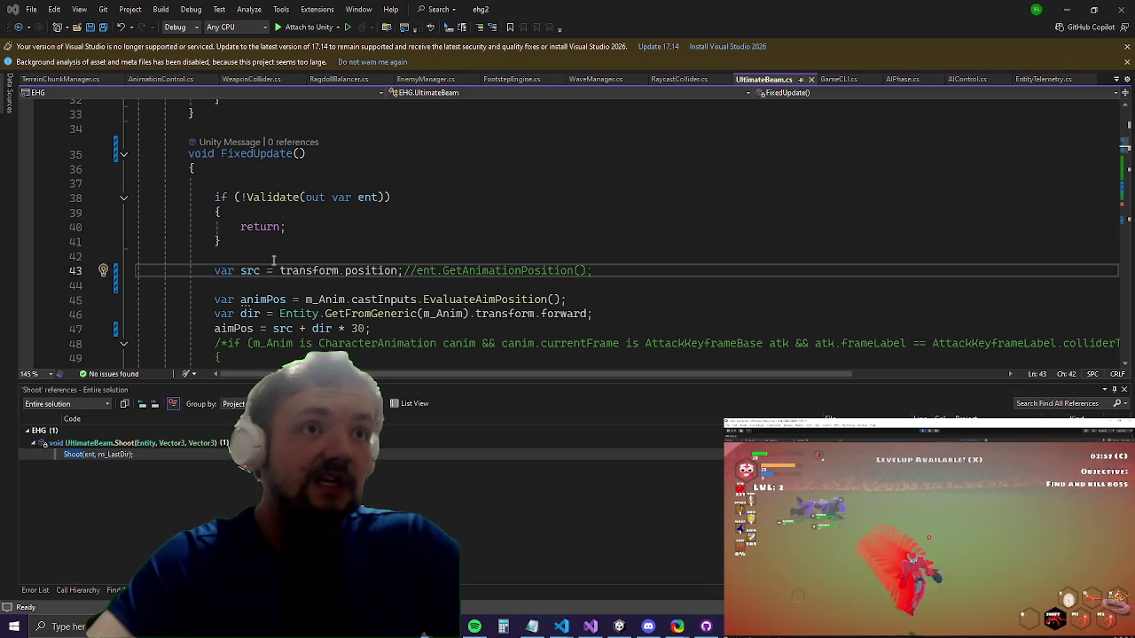
Step: Scroll through FixedUpdate and the Shoot method in UltimateBeam.cs, then return to the game
scroll(546, 222, "down", 10)
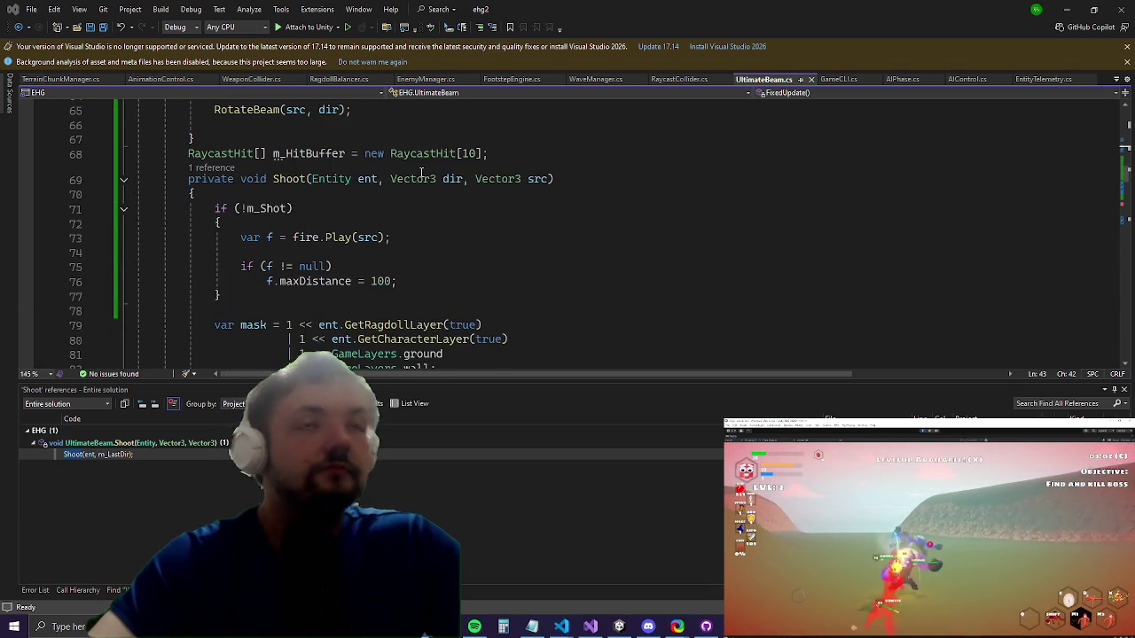
scroll(430, 210, "up", 6)
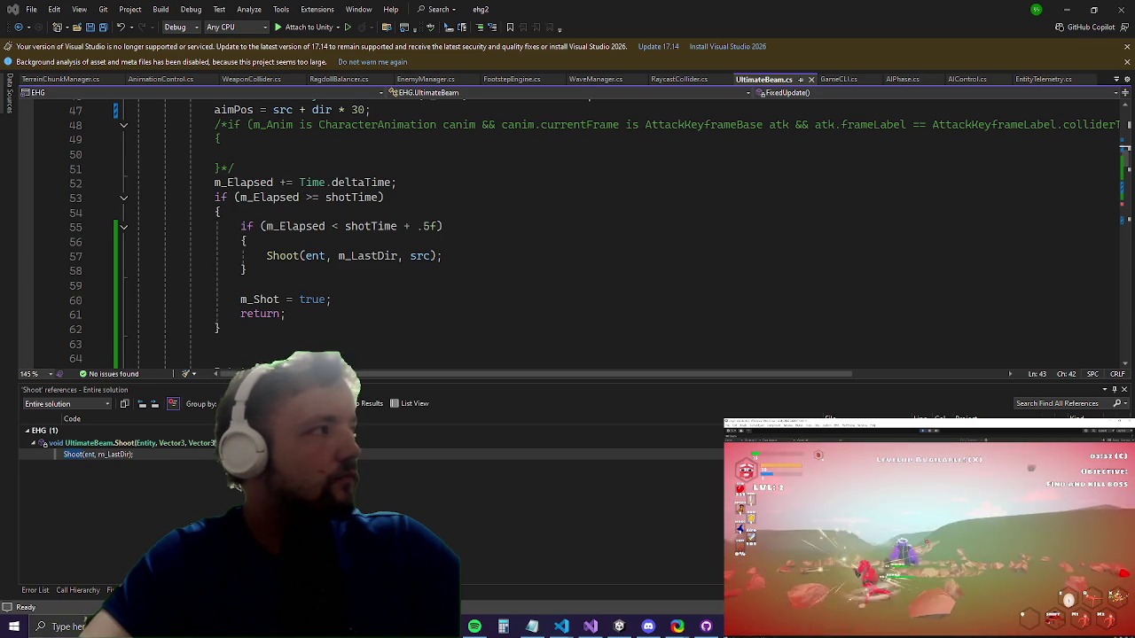
left_click(1064, 8)
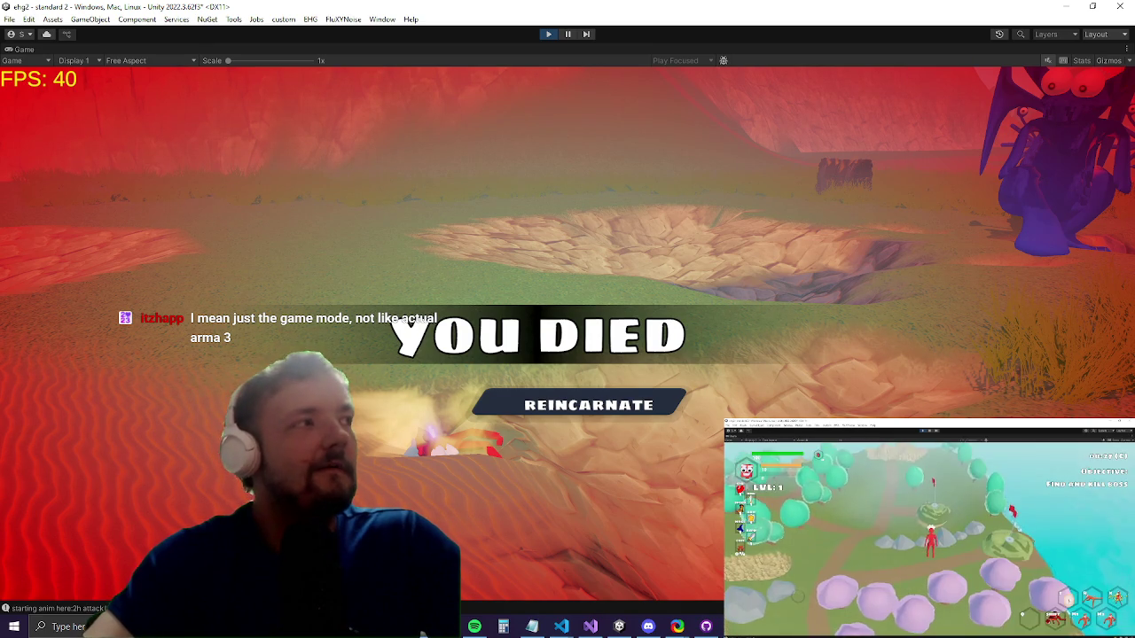
Step: Reincarnate from the YOU DIED screen, defeat Freshy and open the legendary chest
key("Return")
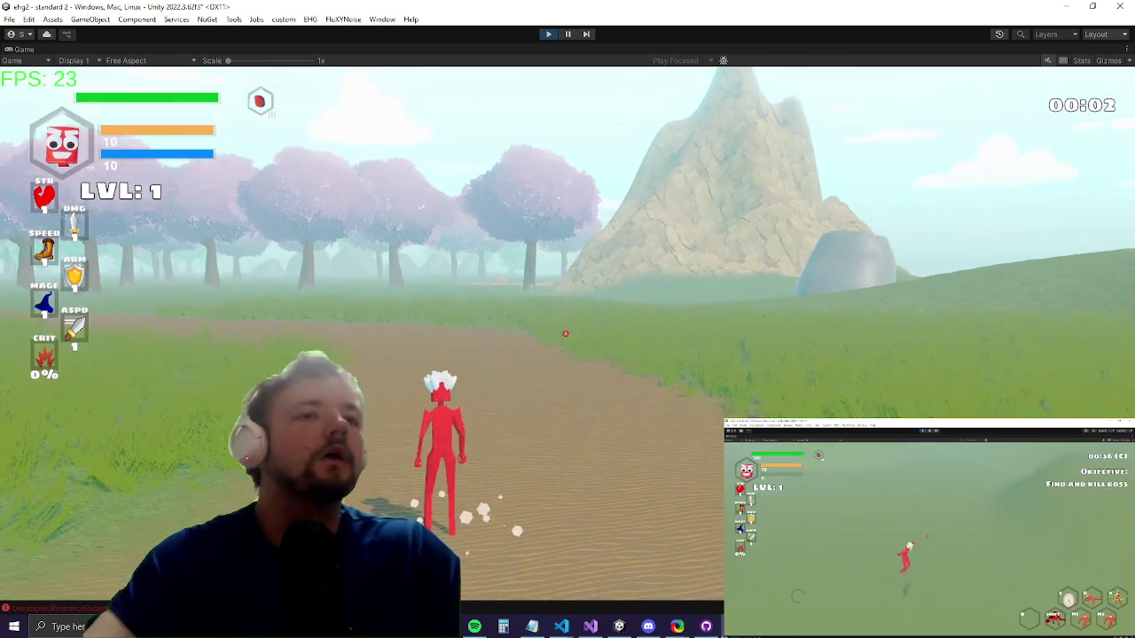
key("w")
key("w")
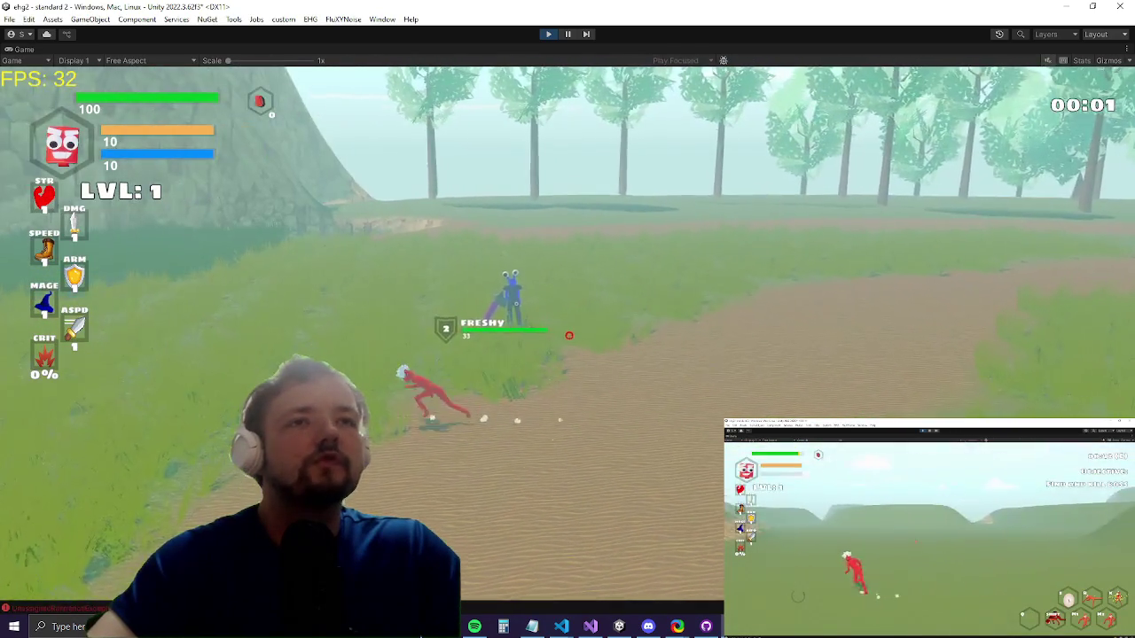
key("w")
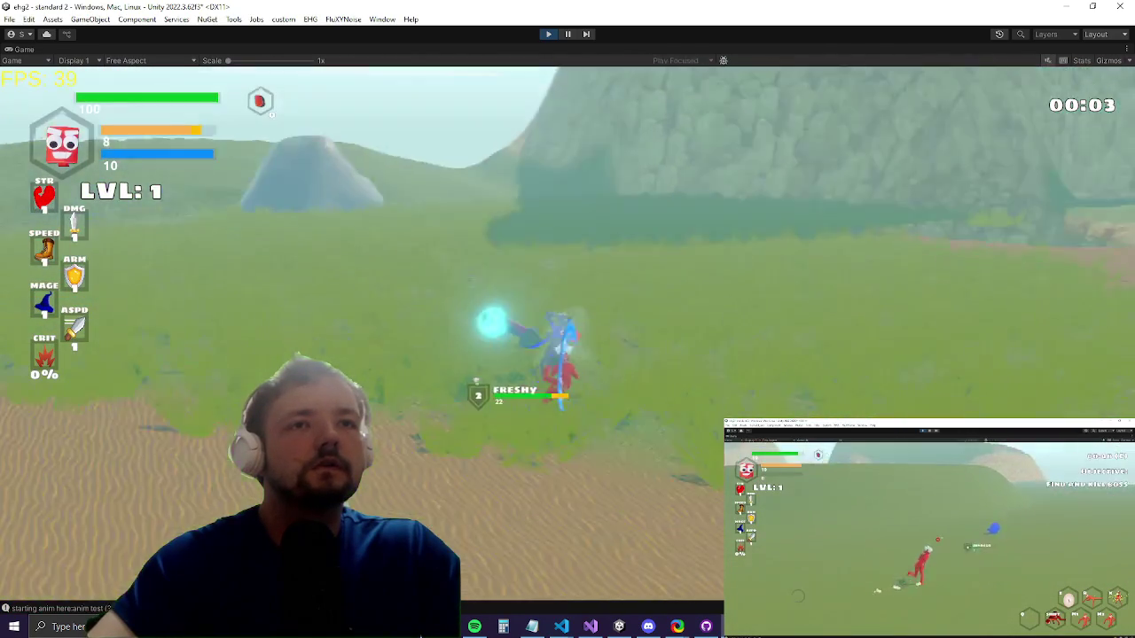
key("w")
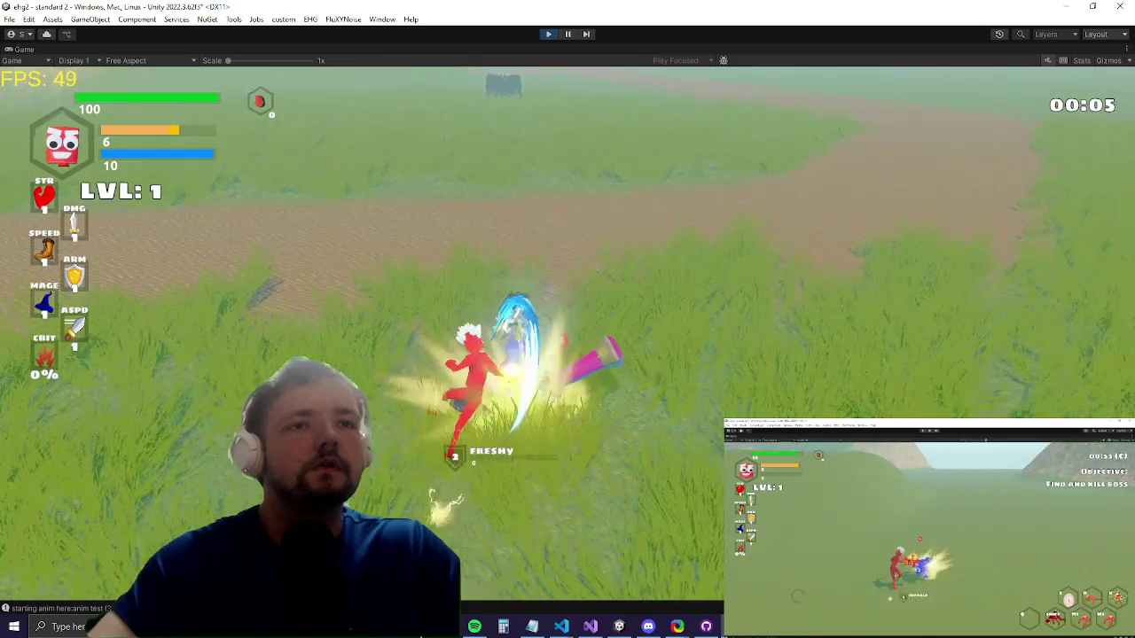
key("w")
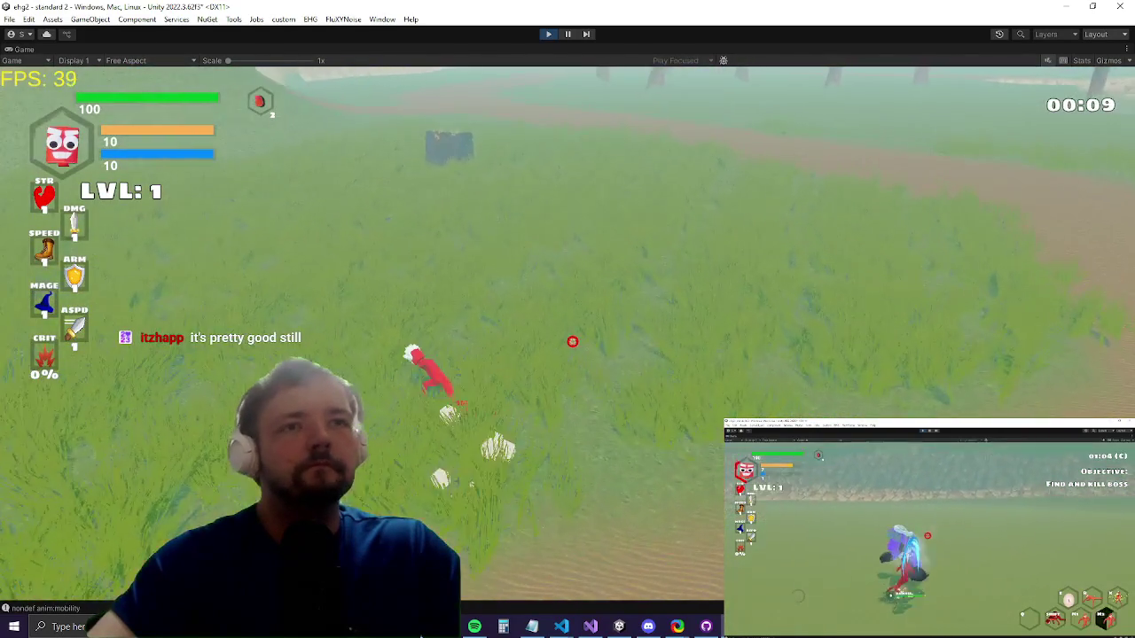
key("w")
key("w")
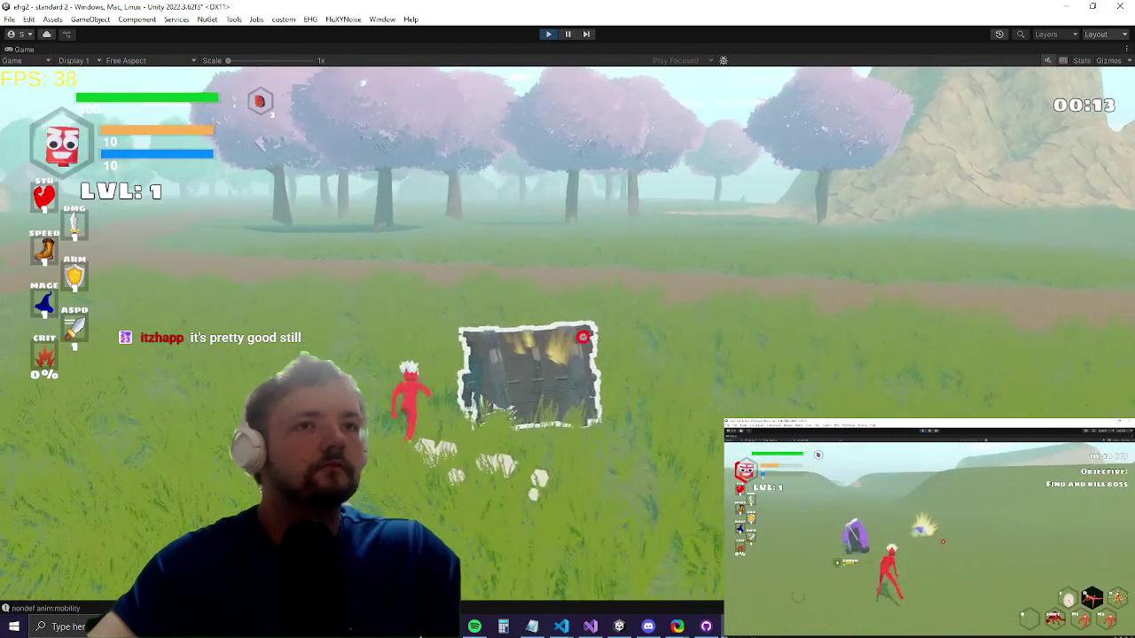
key("e")
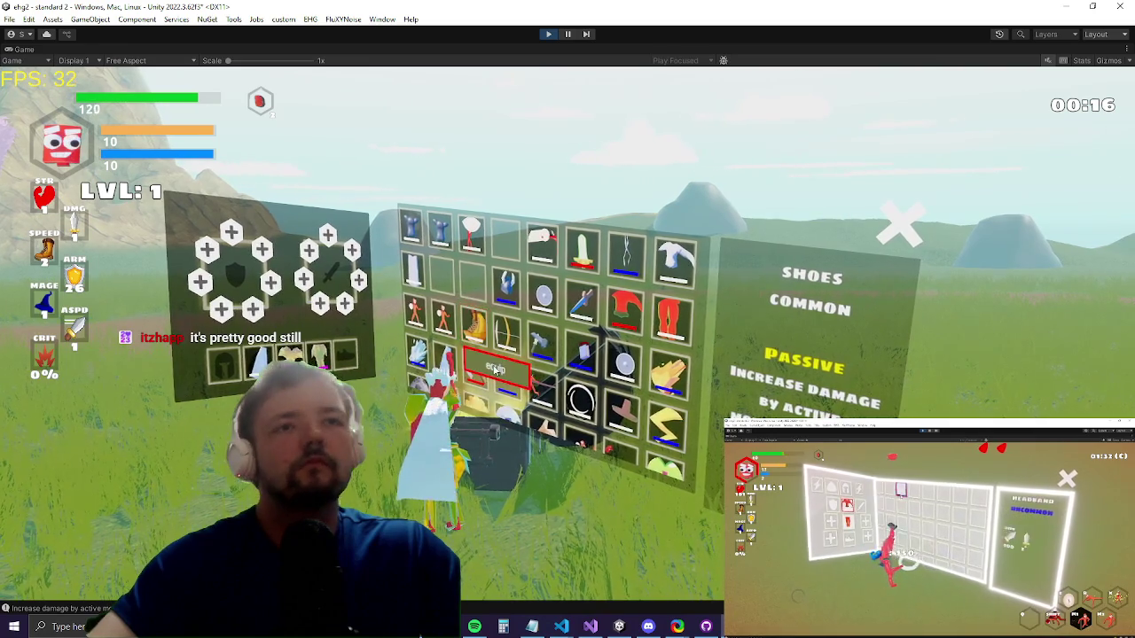
Step: Run to the treasure chest and equip the common shield in the right hand
key("Tab")
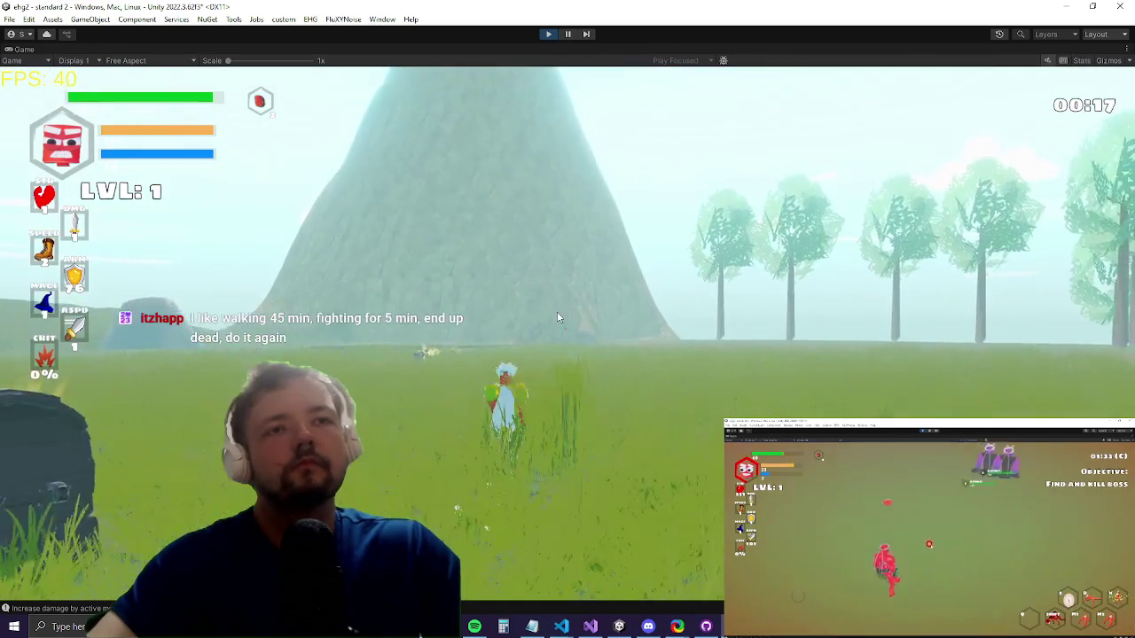
key("d")
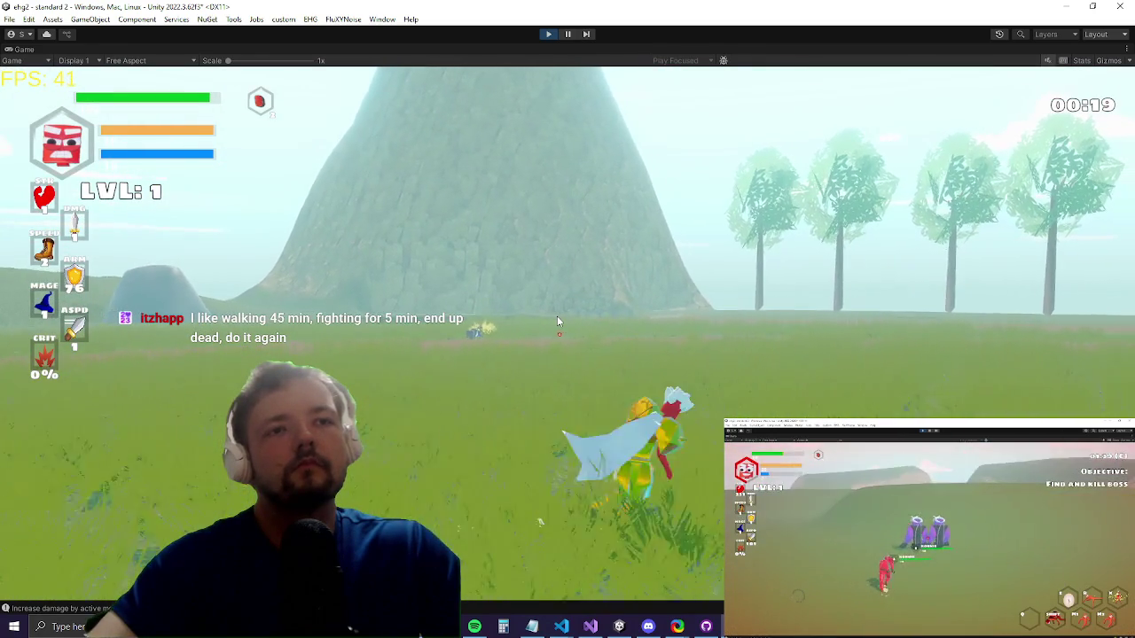
key("a")
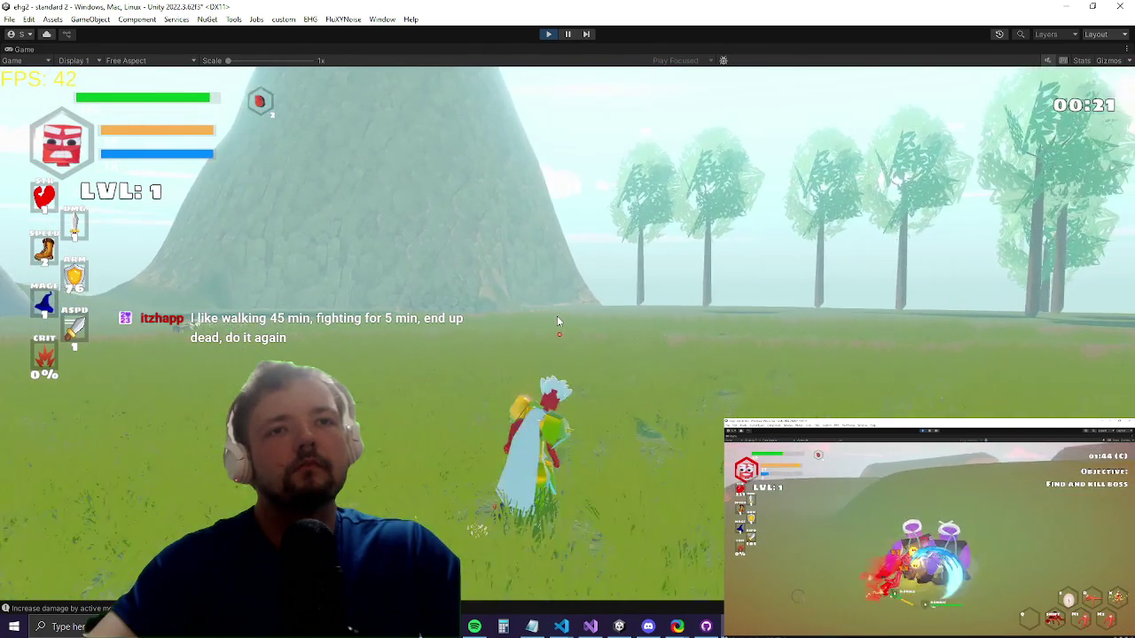
key("d")
key("a")
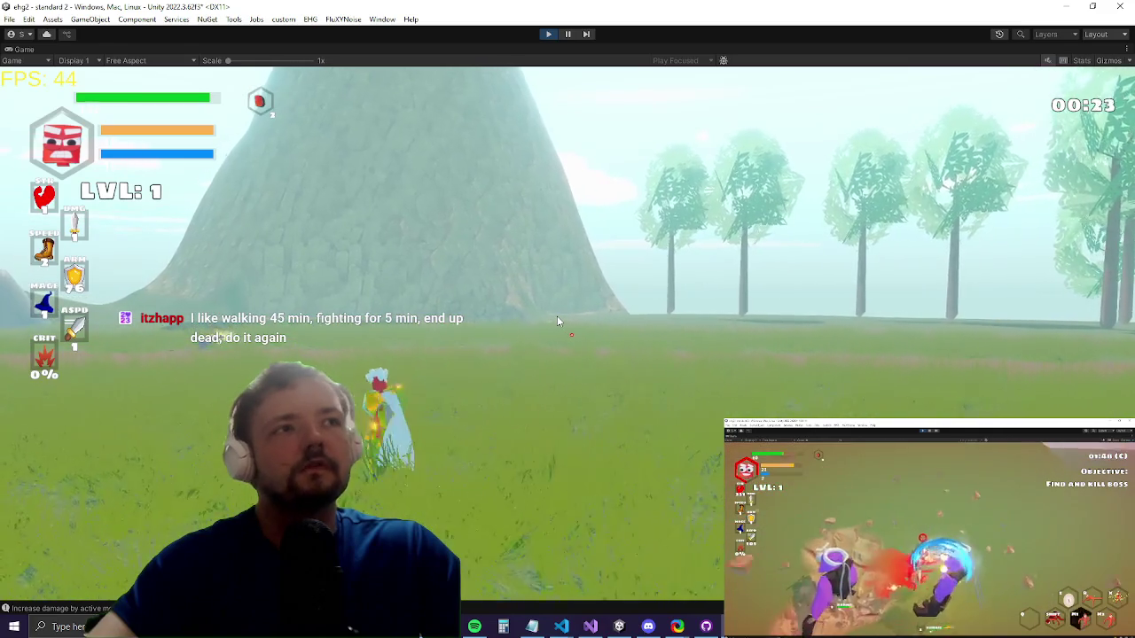
key("a")
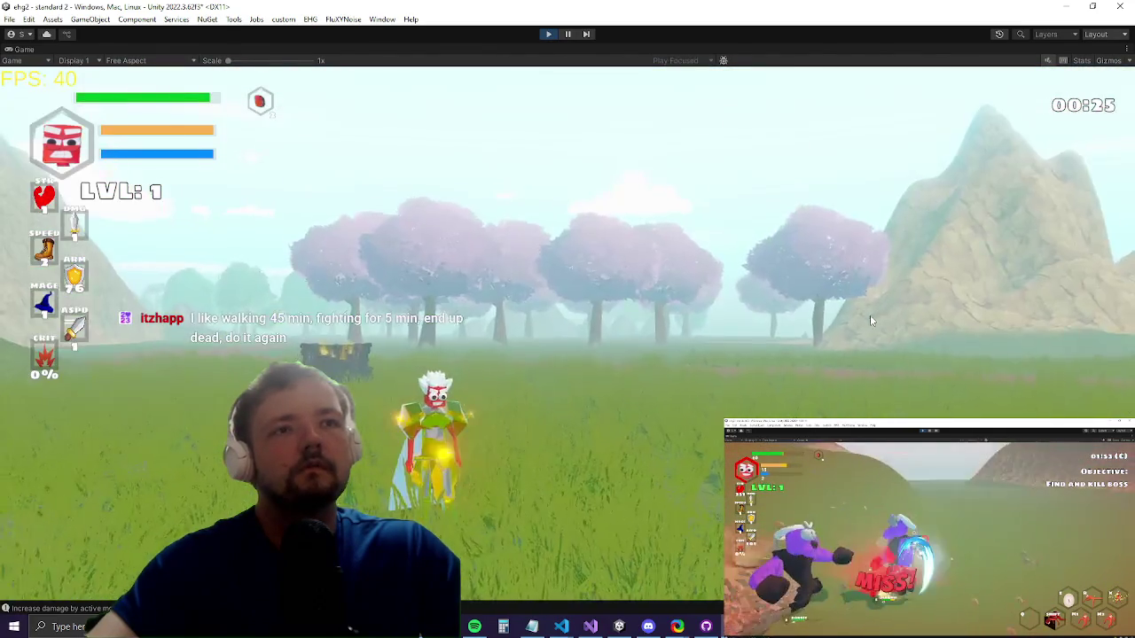
key("w")
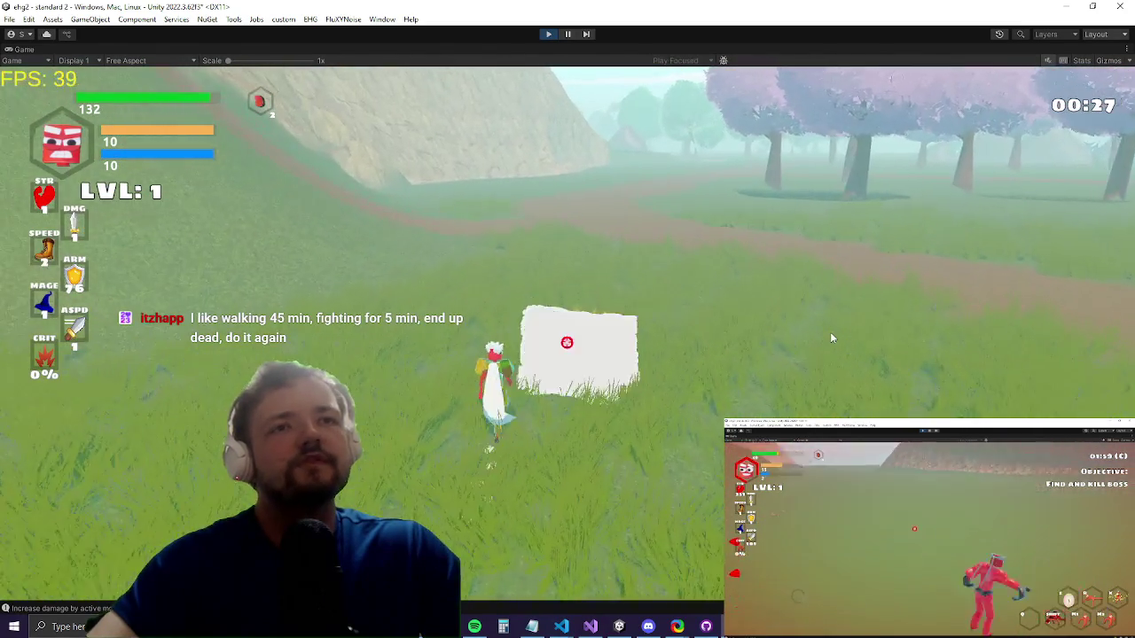
key("e")
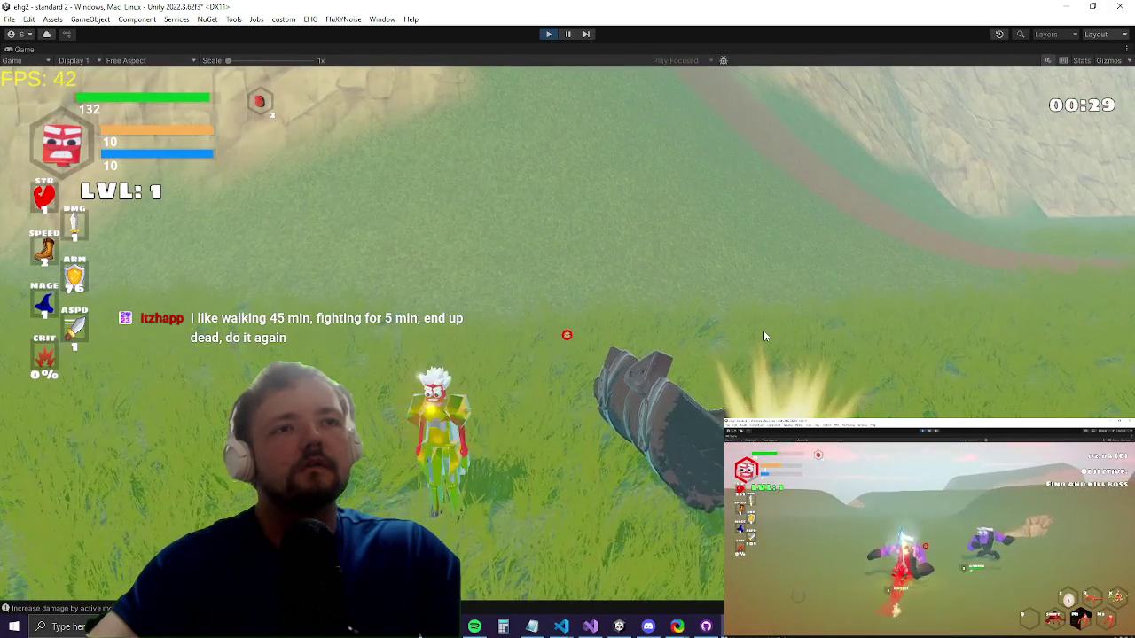
left_click(618, 365)
left_click(641, 426)
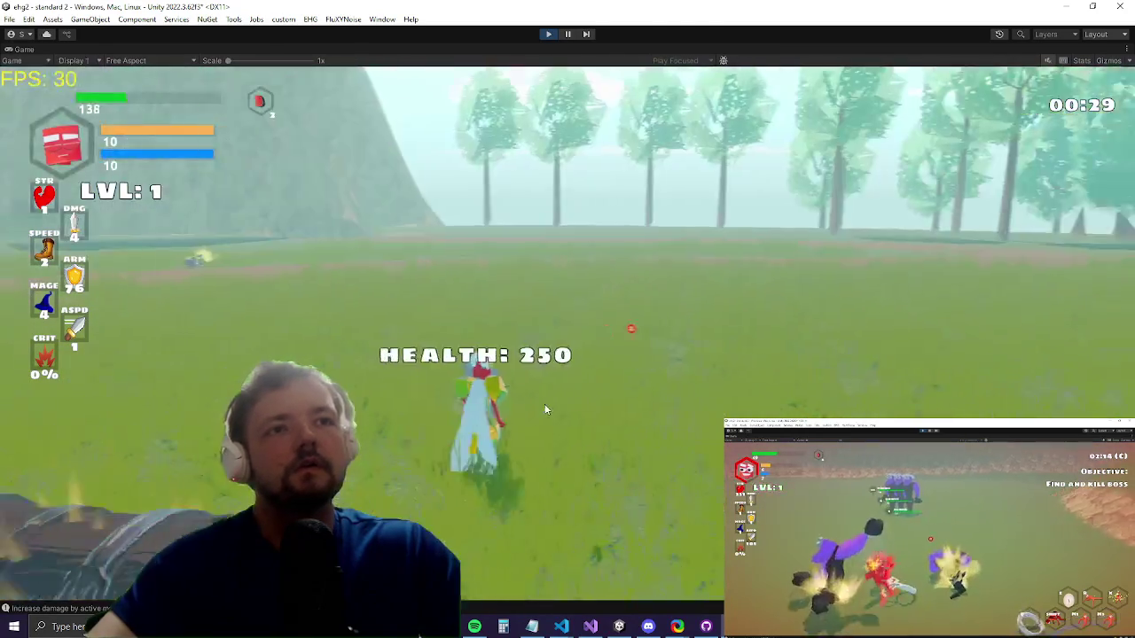
Step: Fight Durco Tan Cap with attacks, a dodge and the ultimate beam, then the blue enemy, and pause
left_click(541, 410)
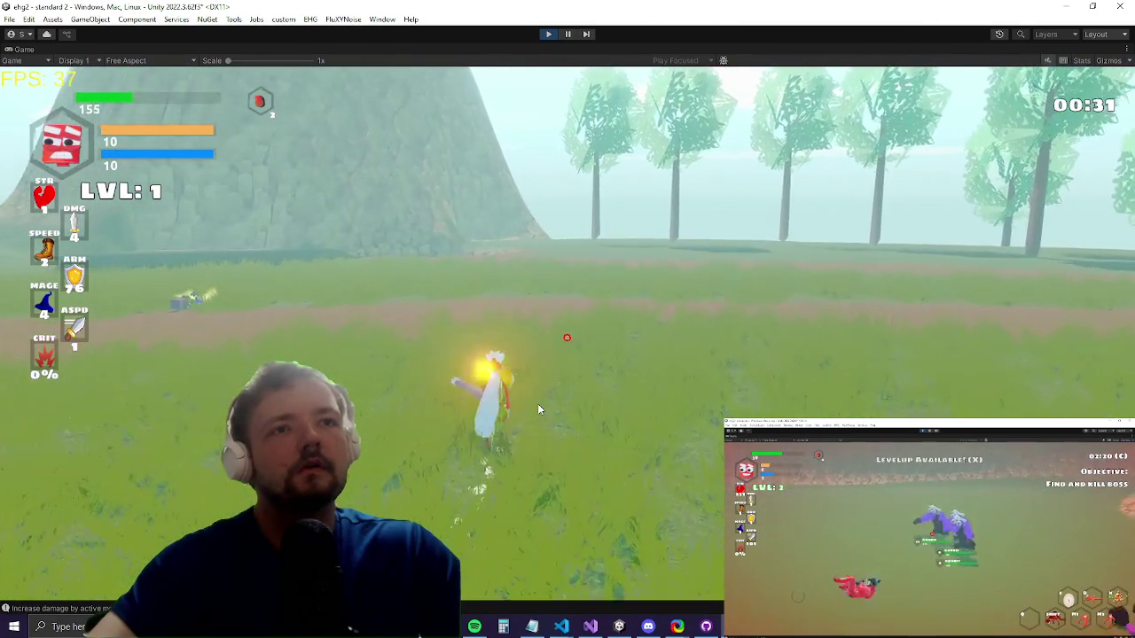
left_click(539, 409)
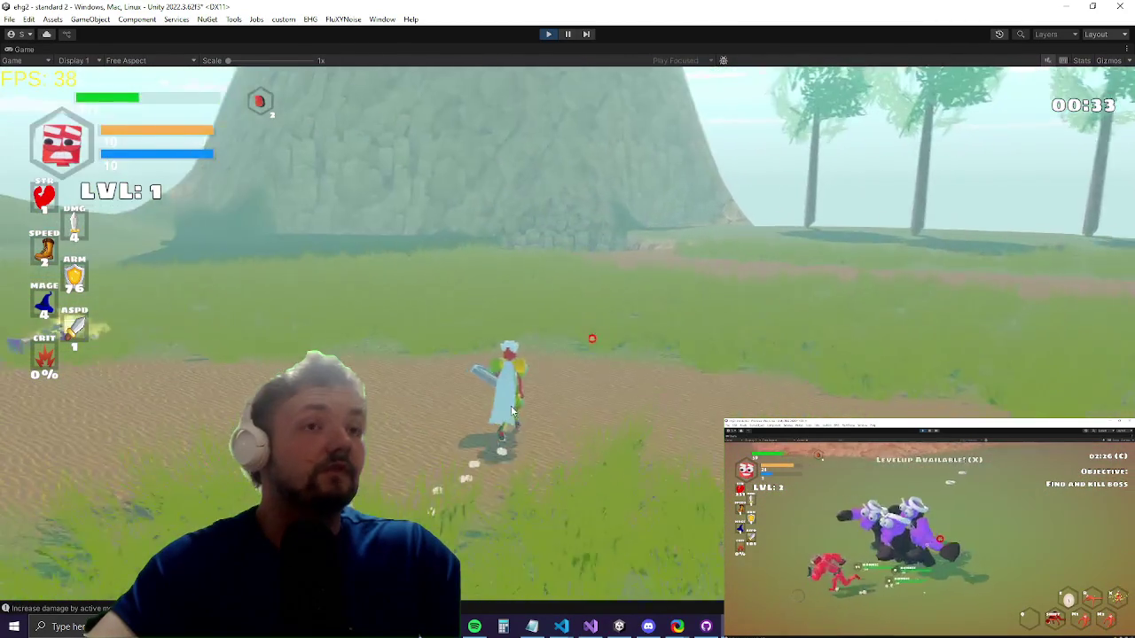
left_click(514, 410)
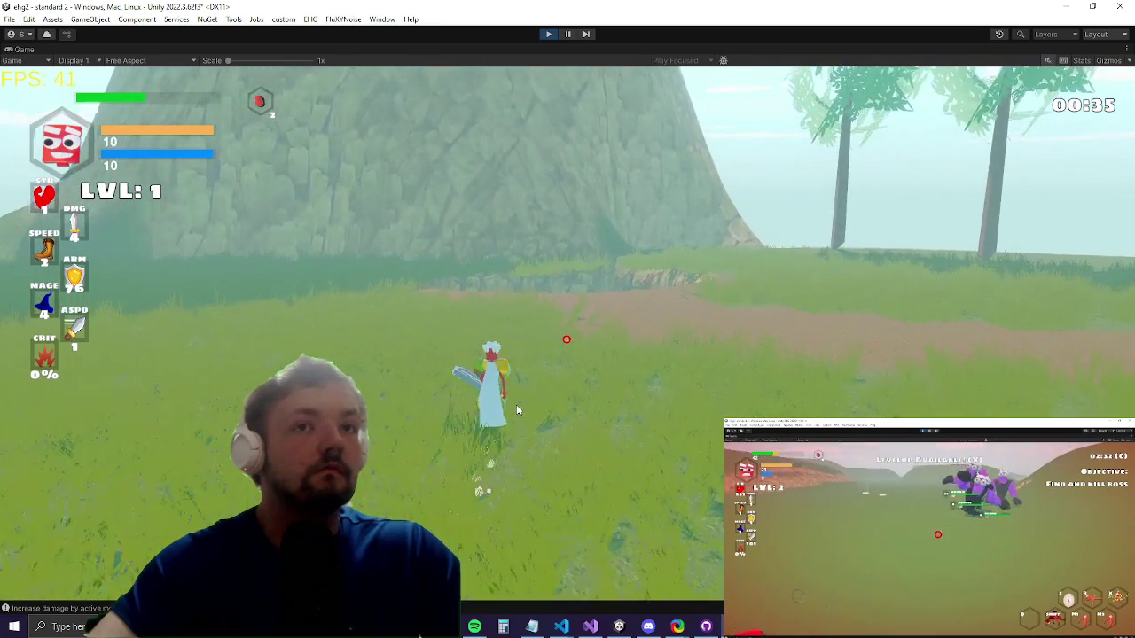
key("w")
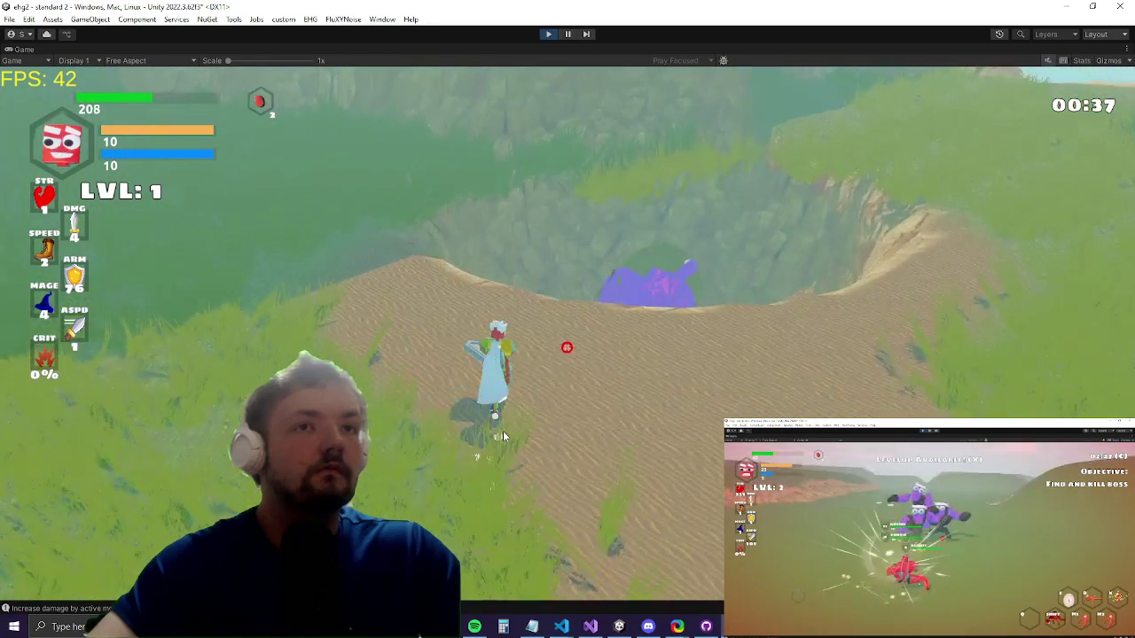
key("space")
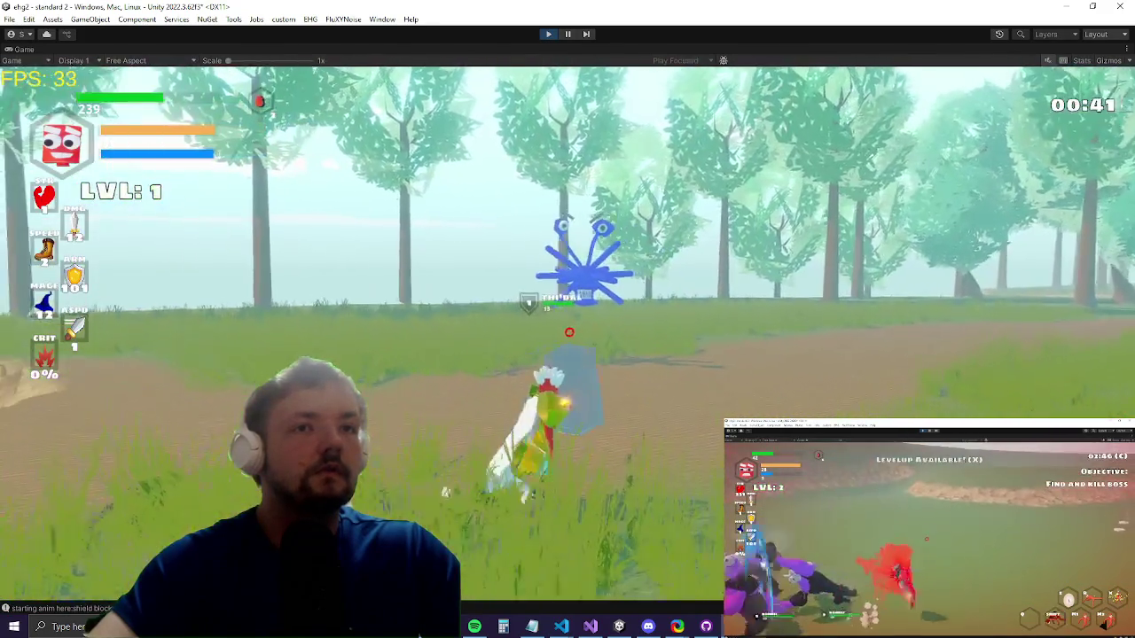
left_click(644, 418)
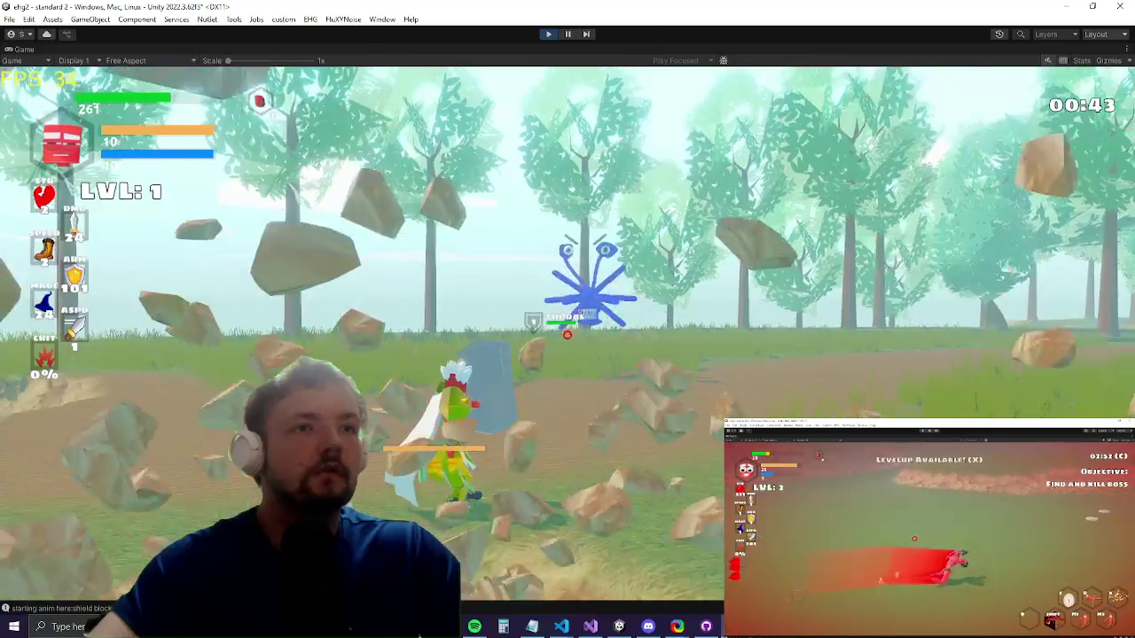
key("w")
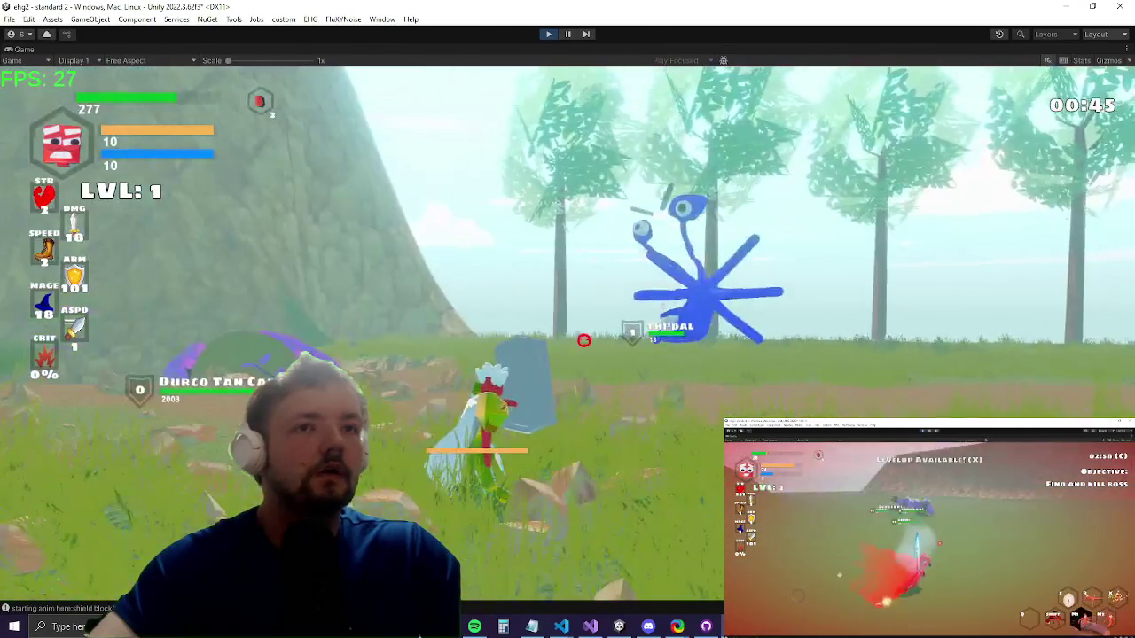
key("w")
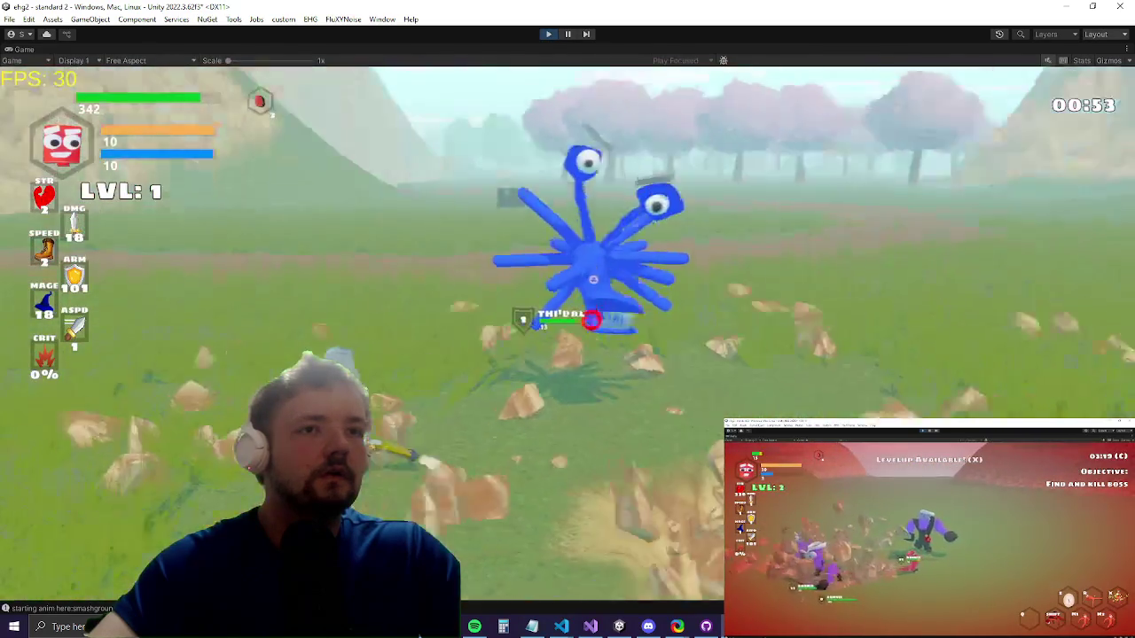
key("w")
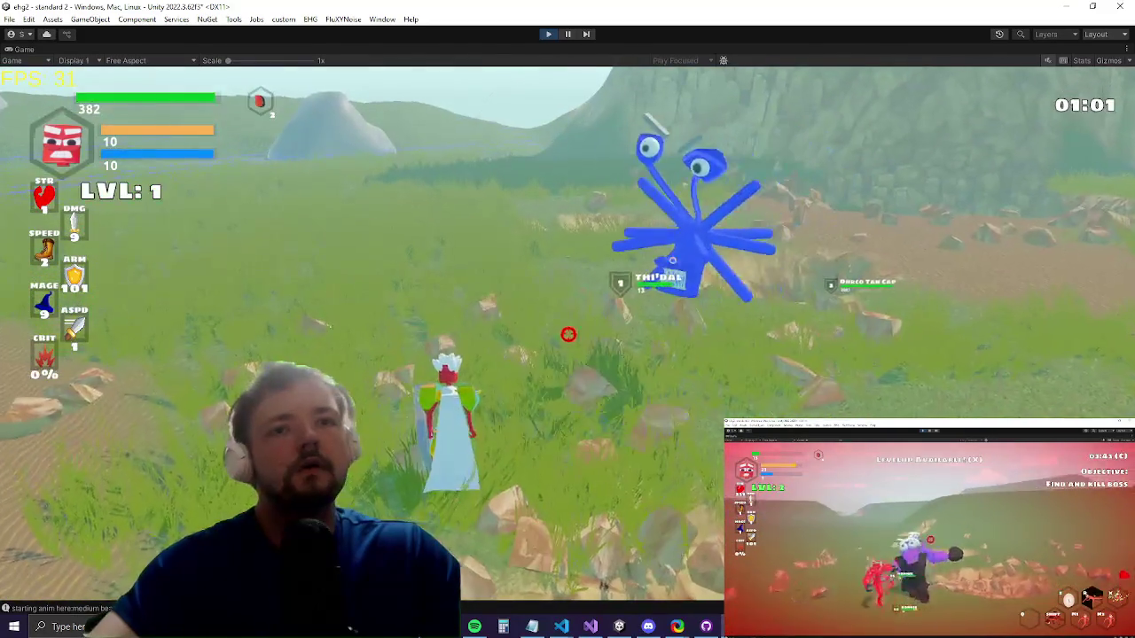
key("Escape")
Step: Wrap the Shoot call in if (m_Anim is CharacterAnimation canim && !canim.blockedOnce), save, and resume play
left_click(595, 628)
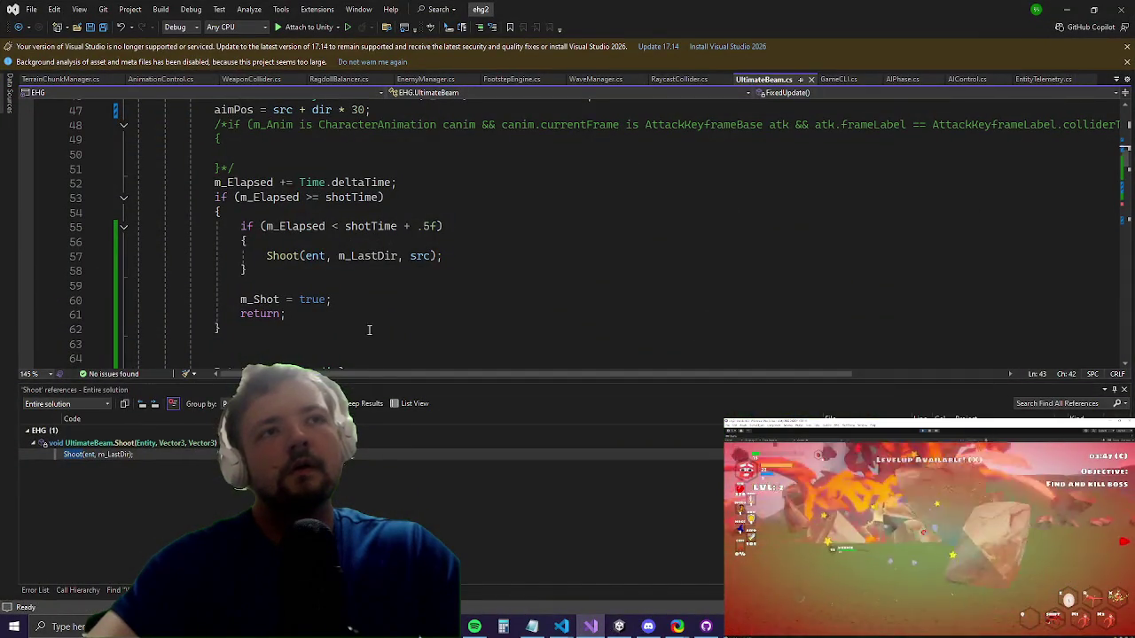
left_click(281, 255)
key("Return")
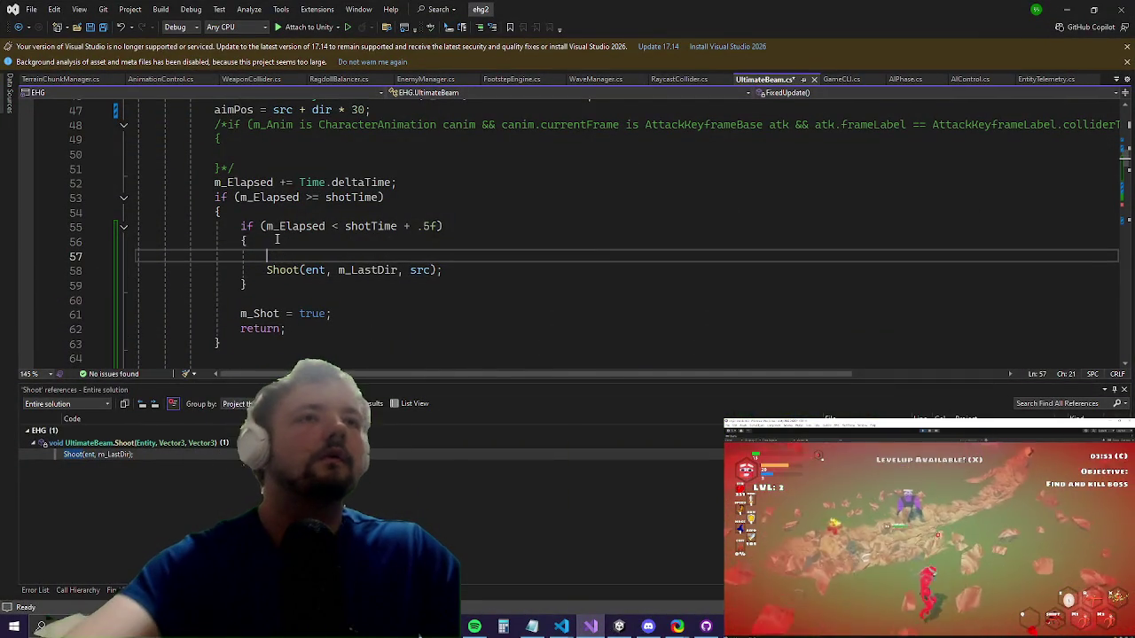
type("if(m_ani")
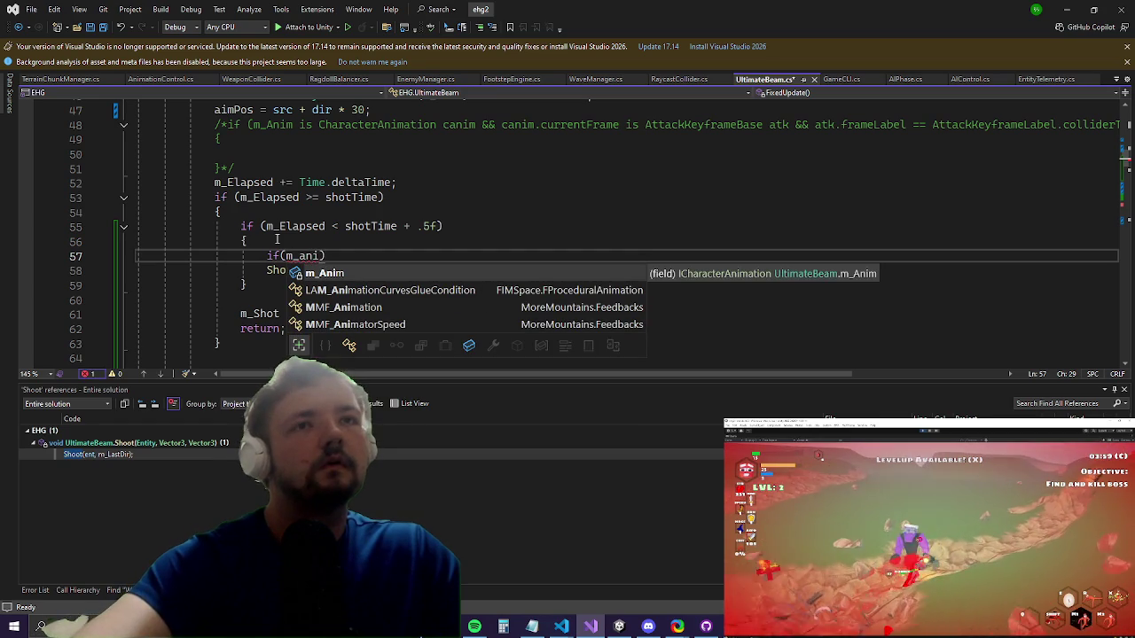
type(" chara")
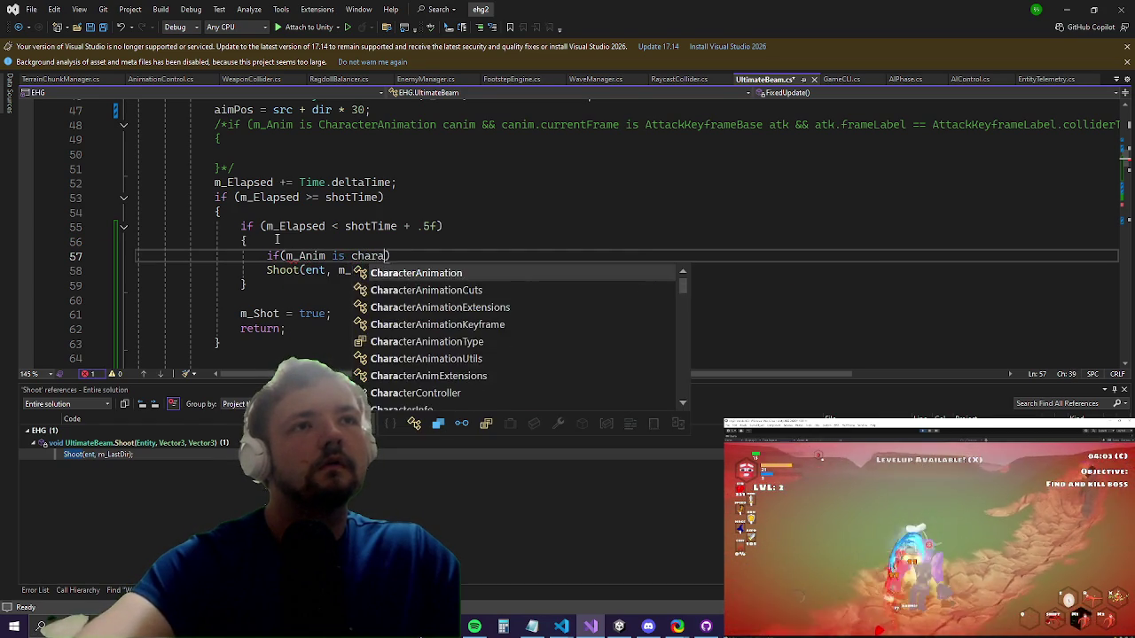
key("Tab")
type("canim")
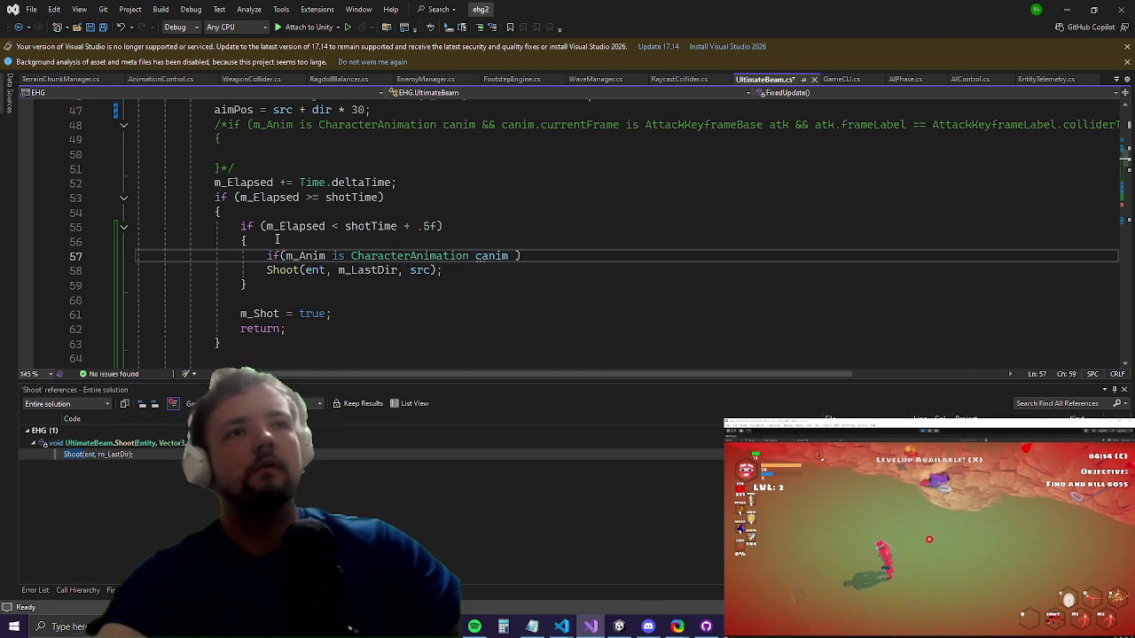
type("canim.b")
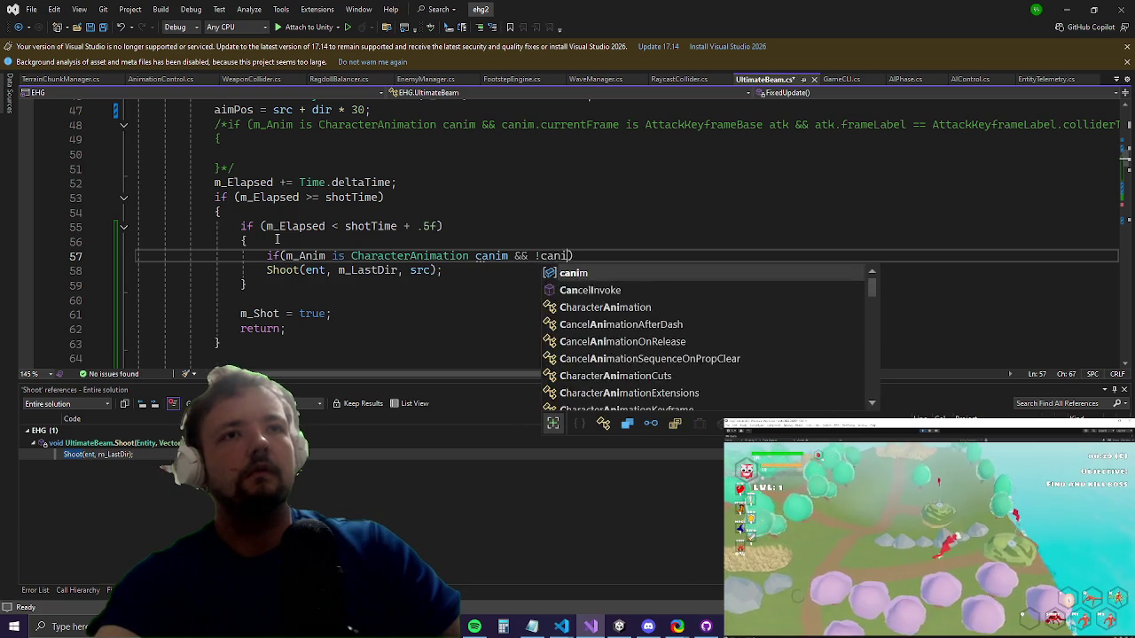
type(" { ")
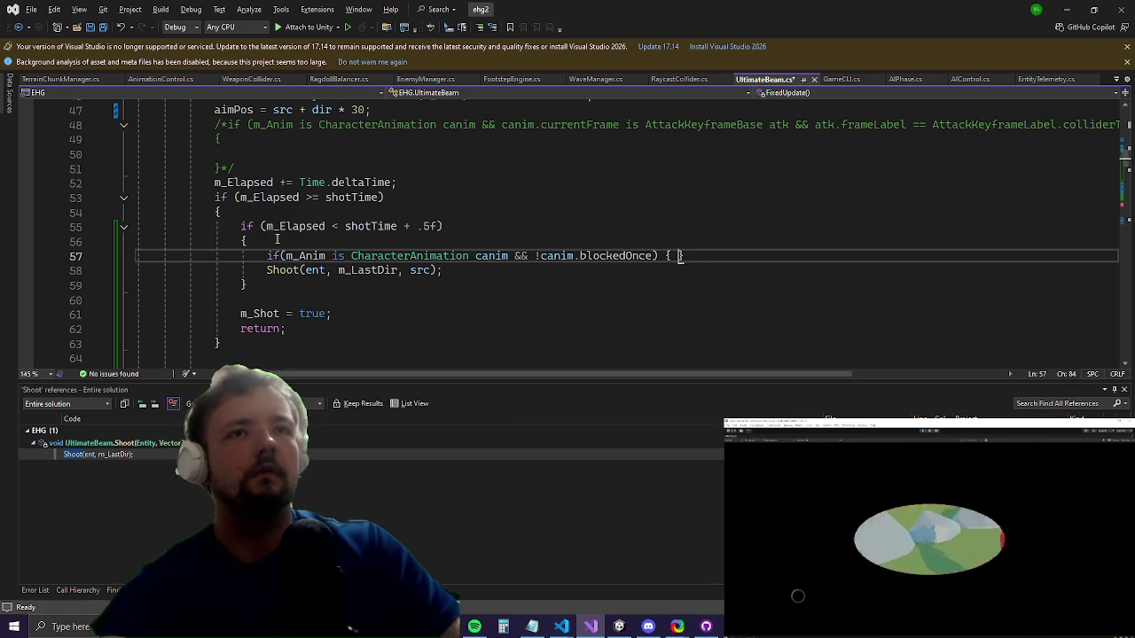
type("}")
key("ctrl+s")
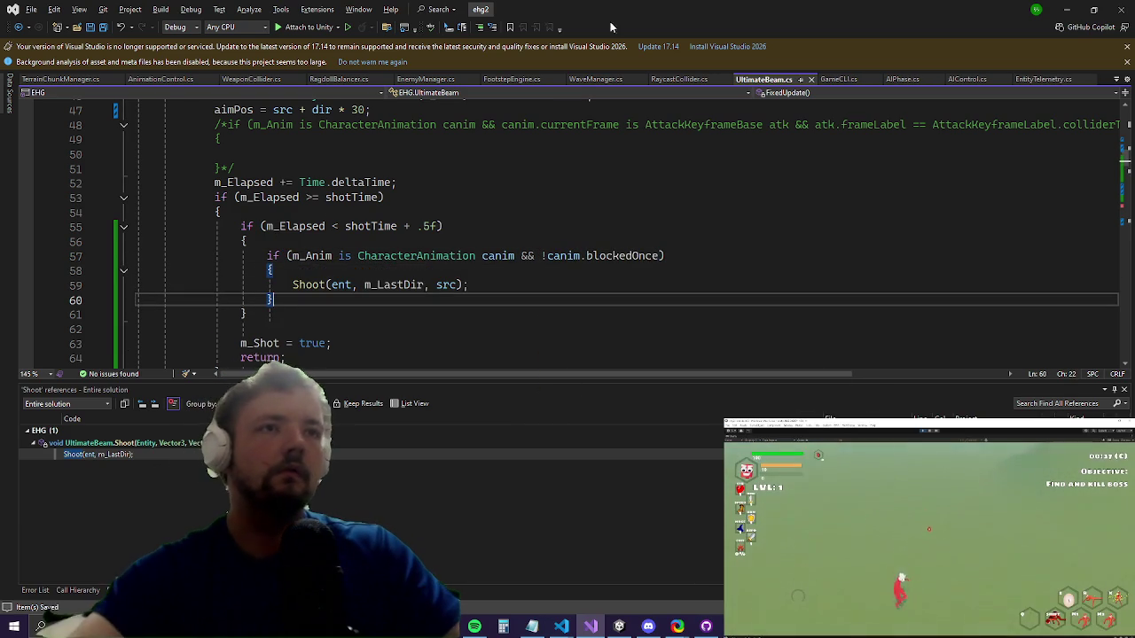
left_click(1064, 11)
key("Escape")
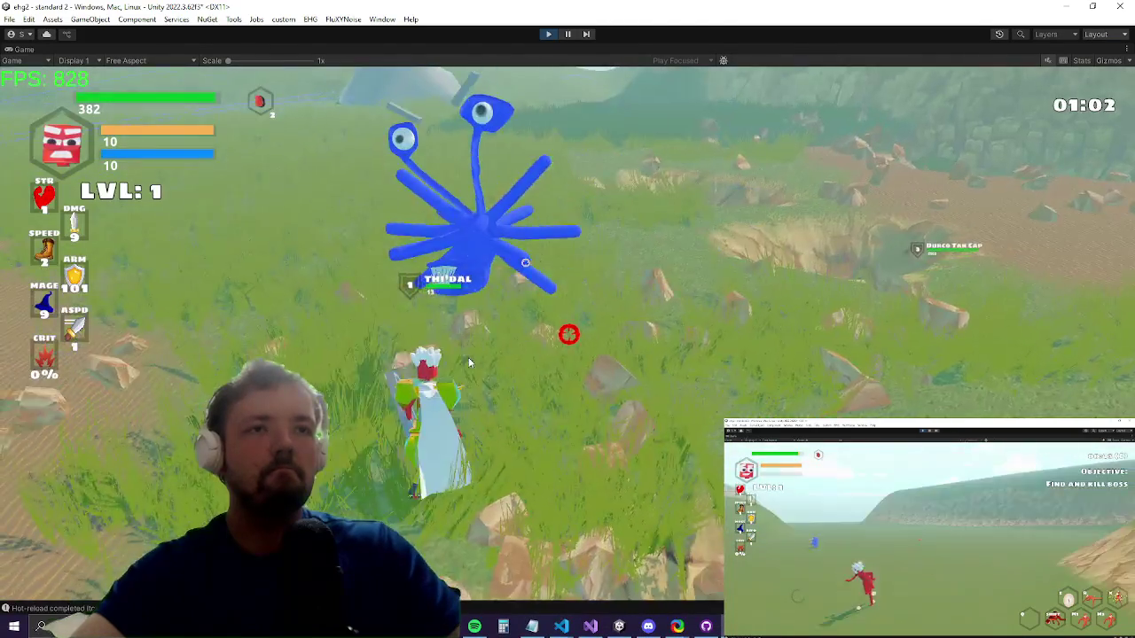